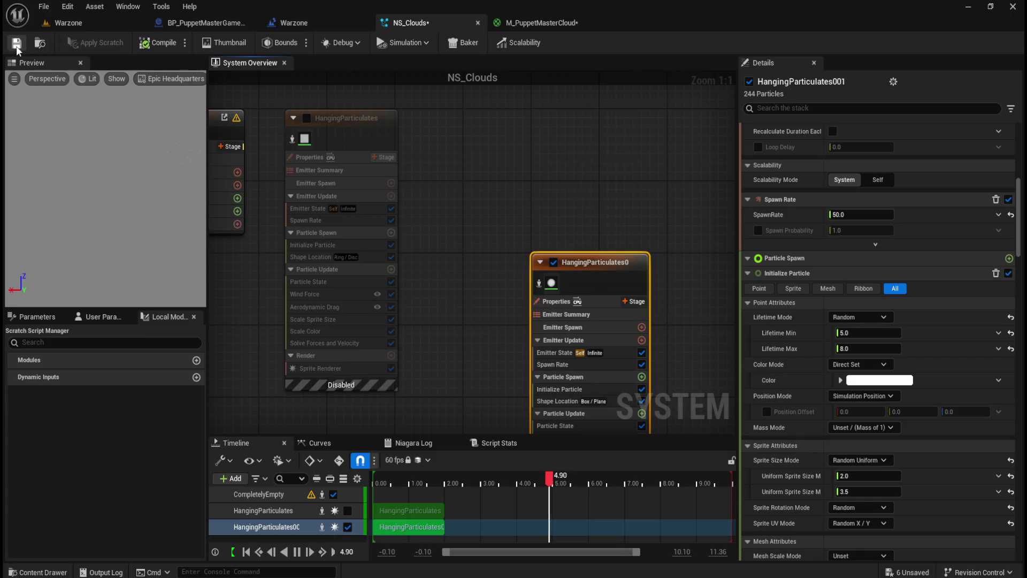
# Save NS_Clouds, run a quick Warzone play-test, then return to the NS_Clouds system.
pyautogui.click(82, 21)
pyautogui.click(266, 42)
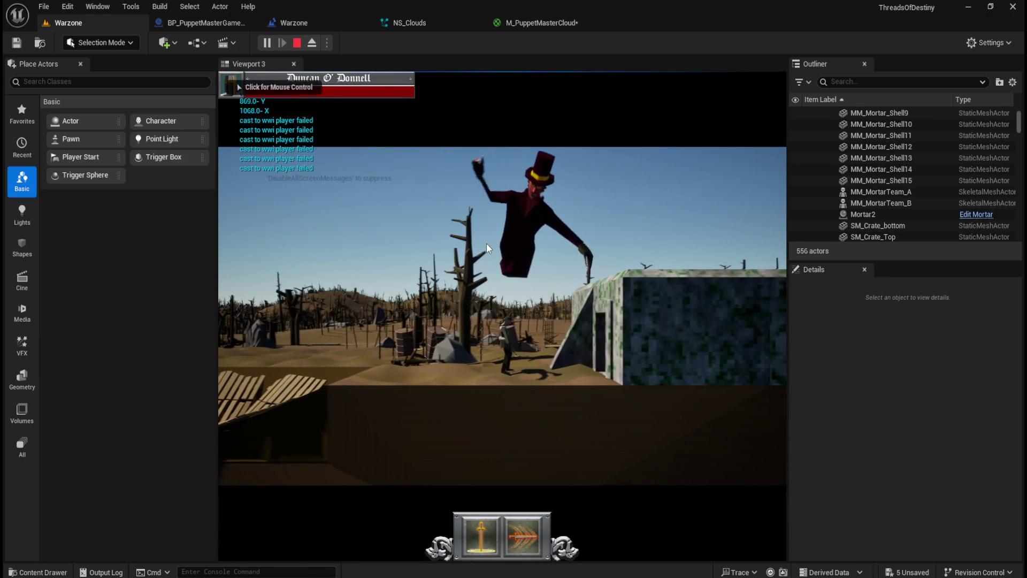
pyautogui.click(486, 243)
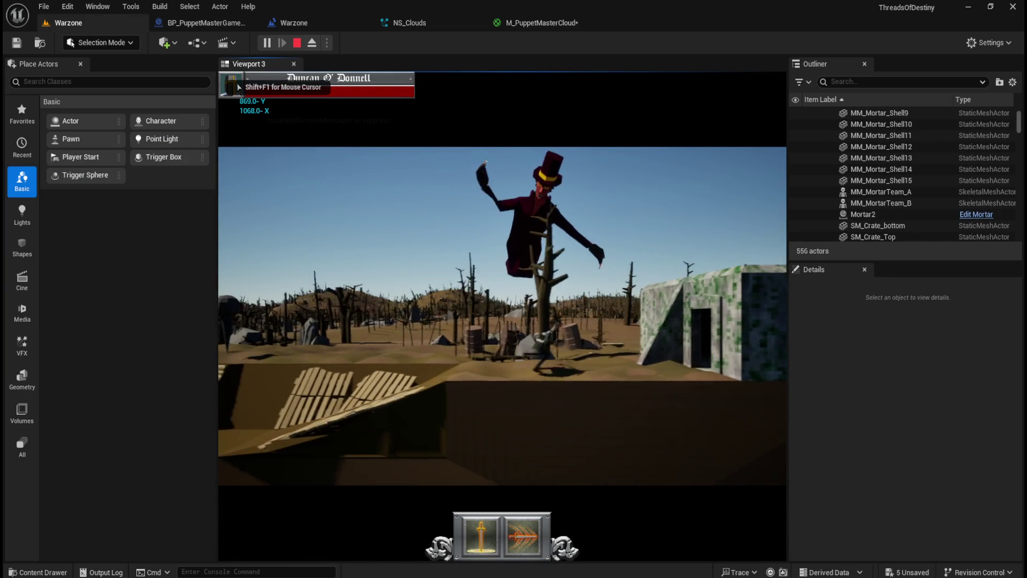
pyautogui.press('Escape')
pyautogui.click(518, 355)
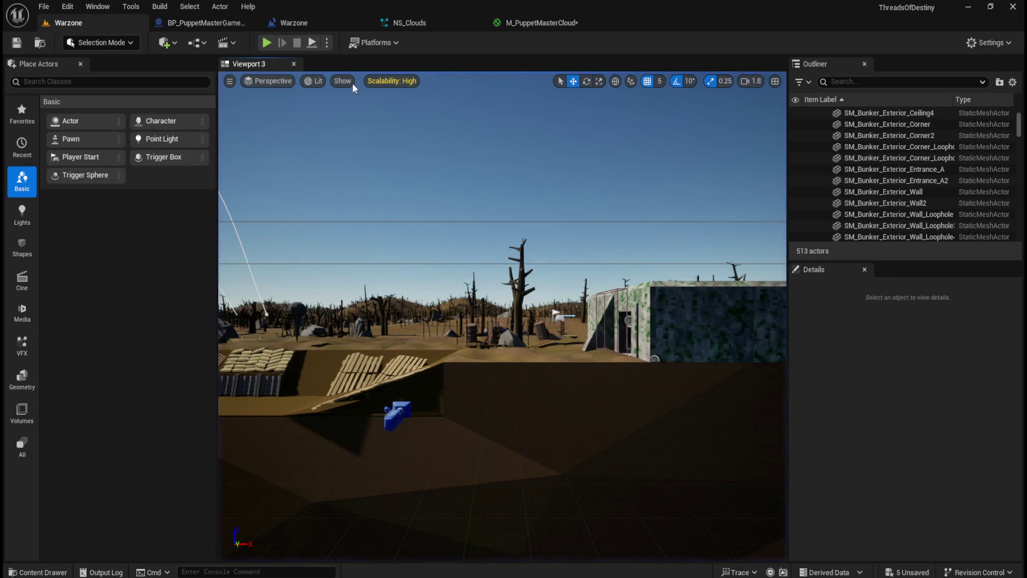
pyautogui.click(412, 25)
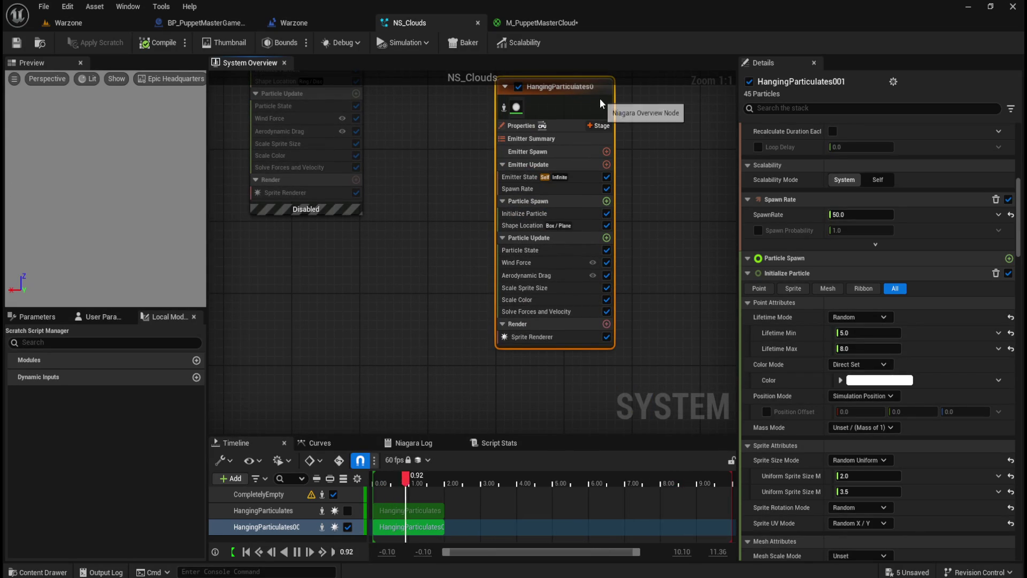
# Set HangingParticulates0's uniform sprite size to 50 in Initialize Particle and save NS_Clouds.
pyautogui.click(550, 122)
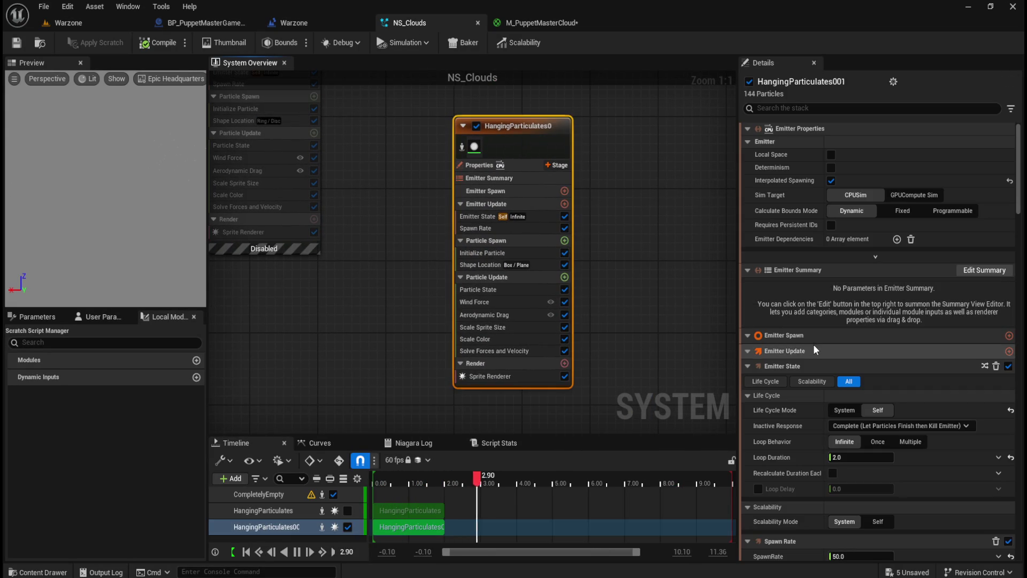
pyautogui.scroll(-5, 827, 291)
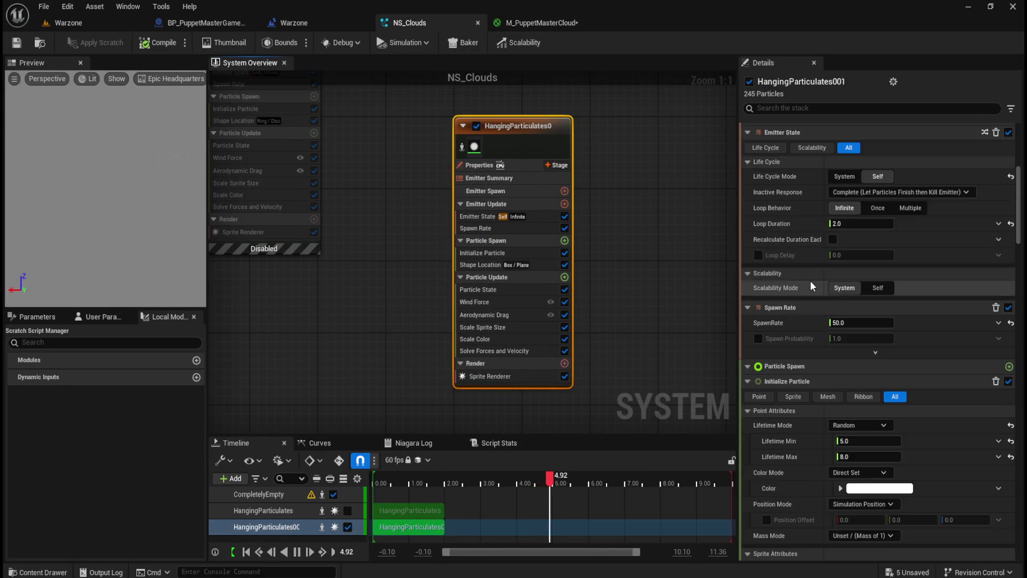
pyautogui.scroll(-3, 805, 388)
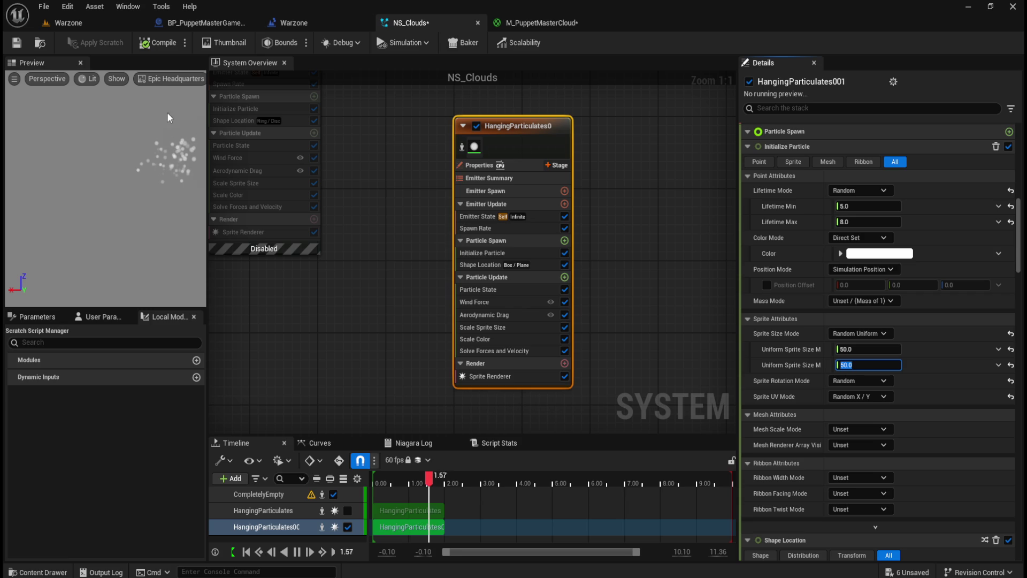
pyautogui.click(25, 47)
pyautogui.click(83, 24)
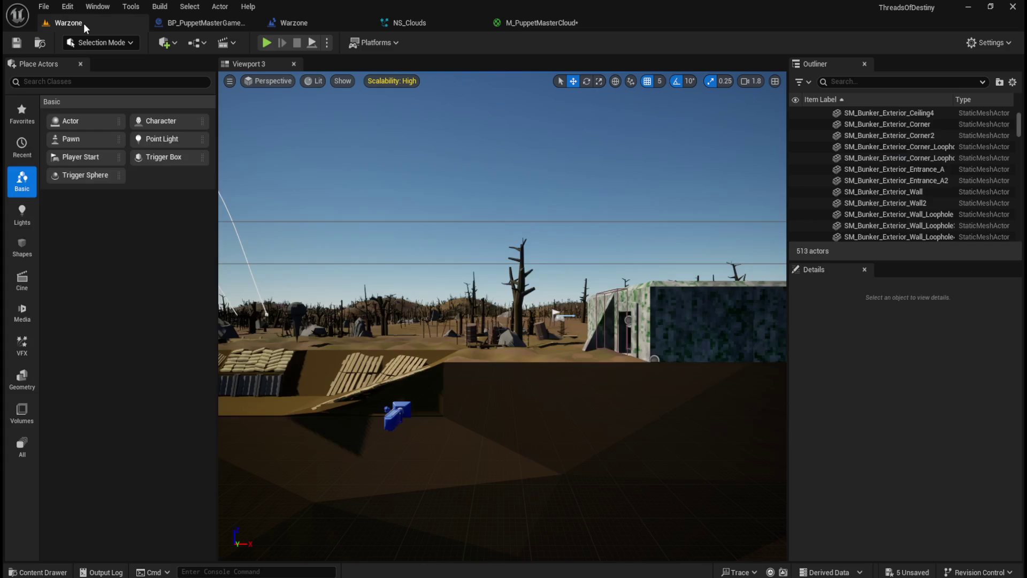
# Play-test the Warzone level to look at the clouds, then quit the session.
pyautogui.click(263, 40)
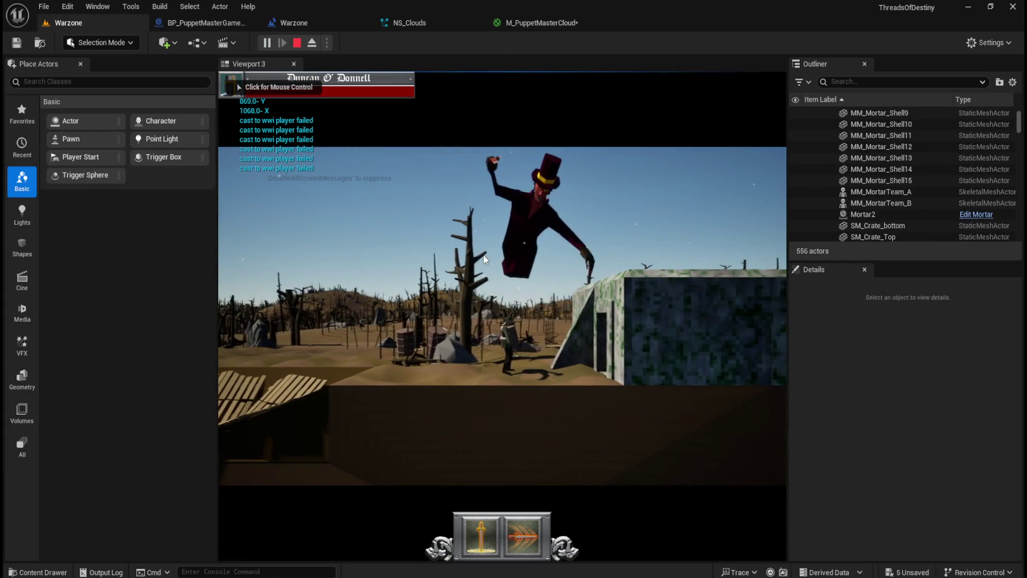
pyautogui.click(483, 259)
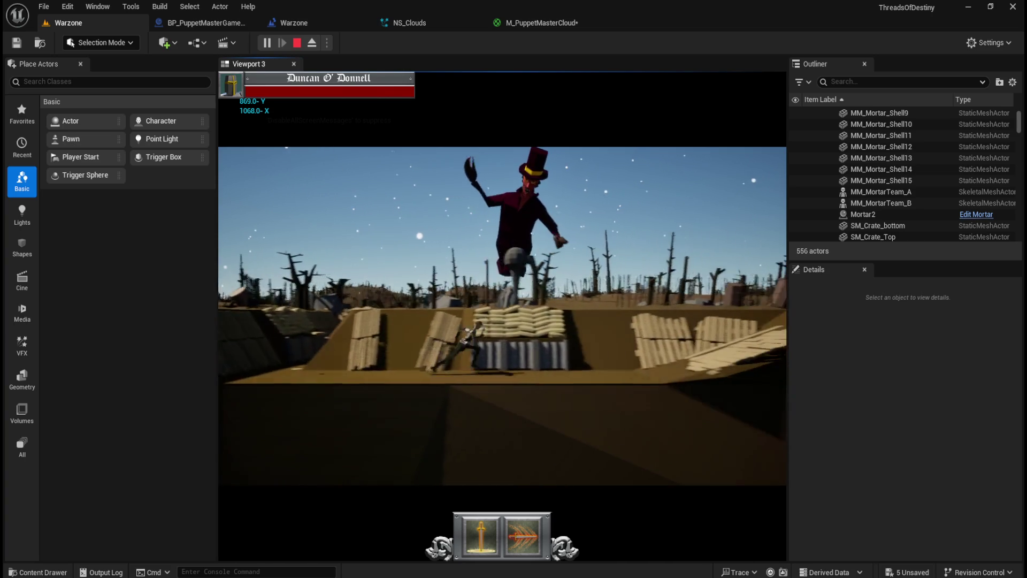
pyautogui.press('Escape')
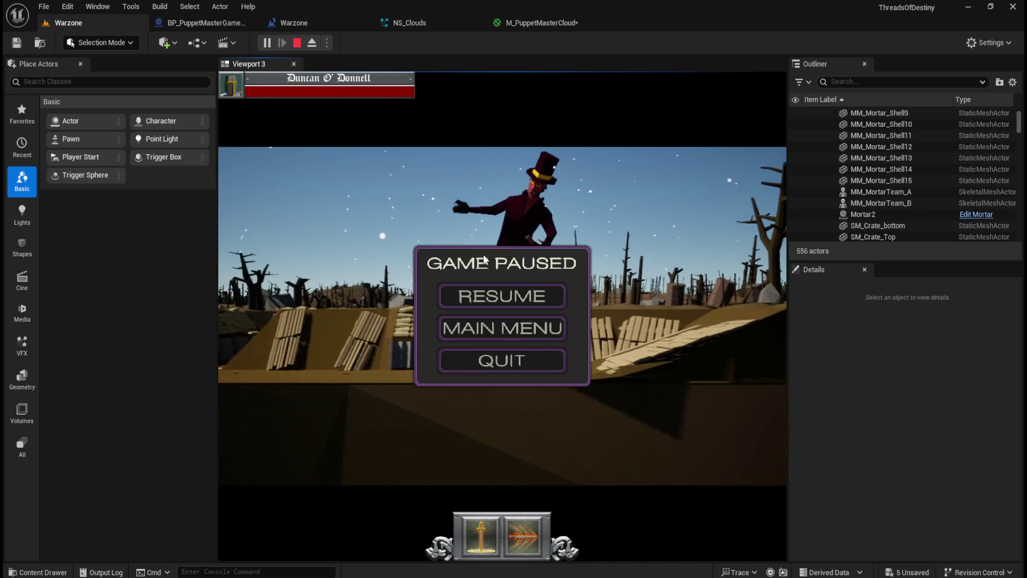
pyautogui.click(493, 358)
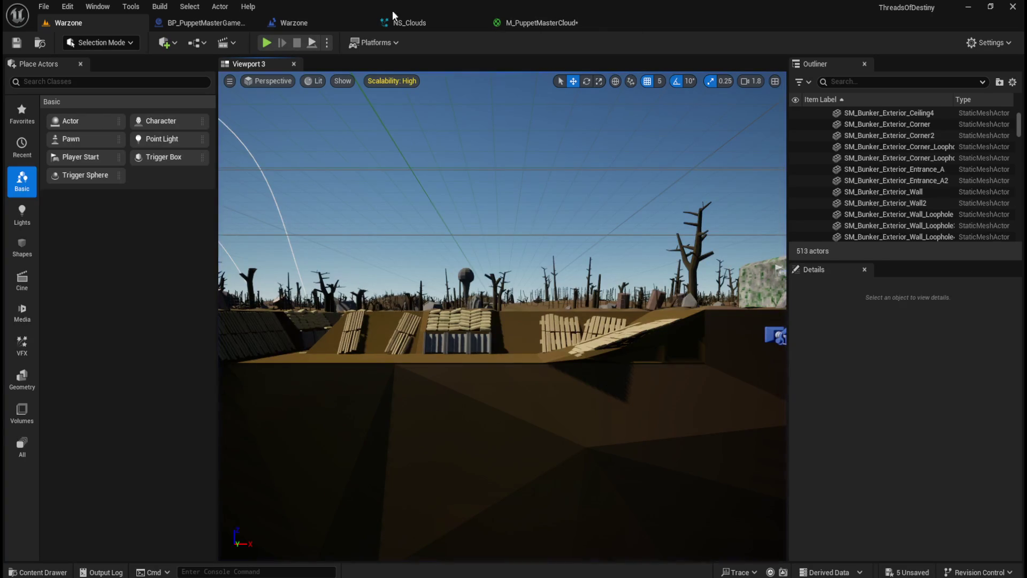
pyautogui.click(548, 25)
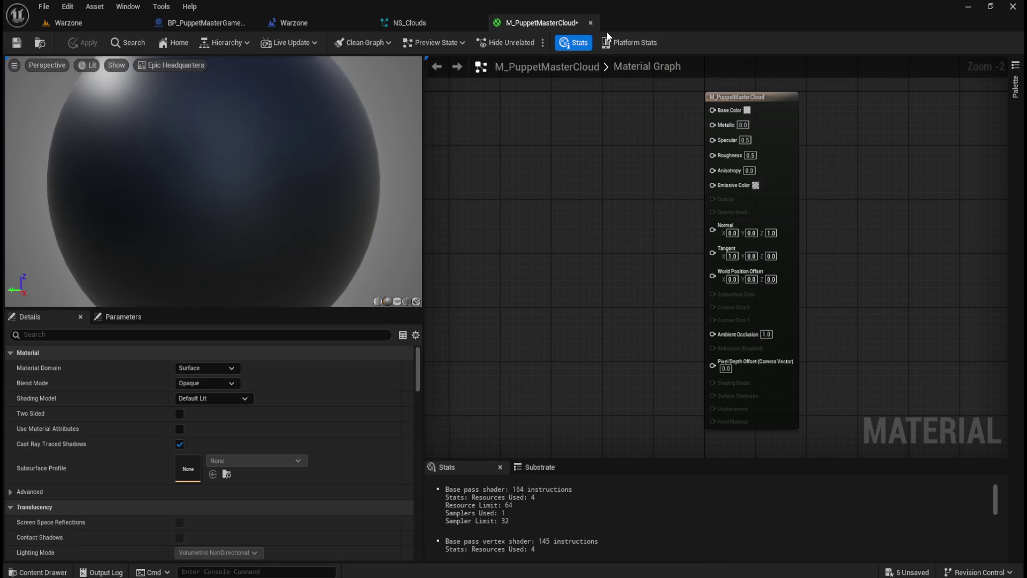
# Close M_PuppetMasterCloud and delete it from the Content > Materials folder.
pyautogui.click(590, 23)
pyautogui.hotkey('ctrl', 'space')
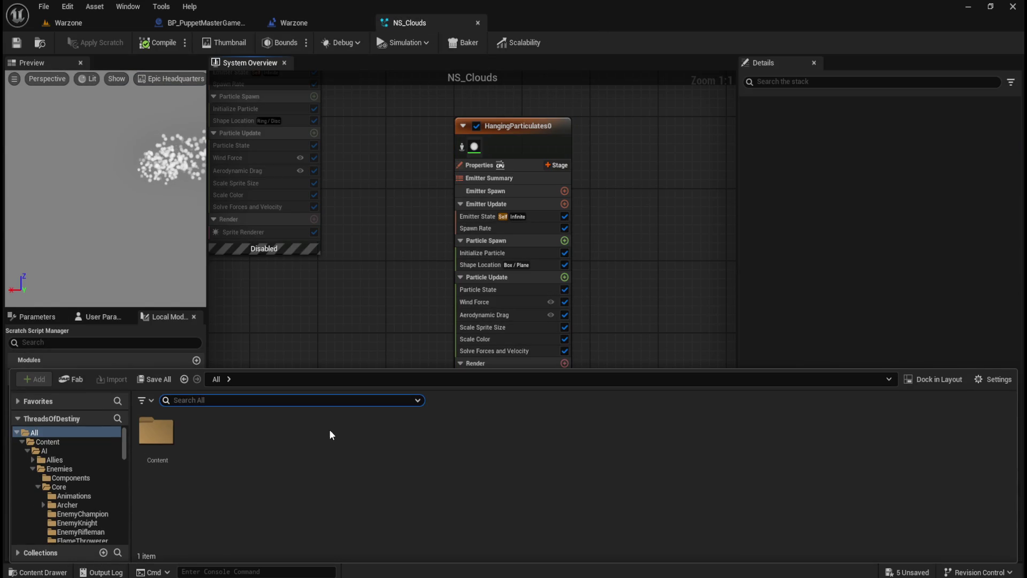
pyautogui.doubleClick(151, 440)
pyautogui.doubleClick(524, 432)
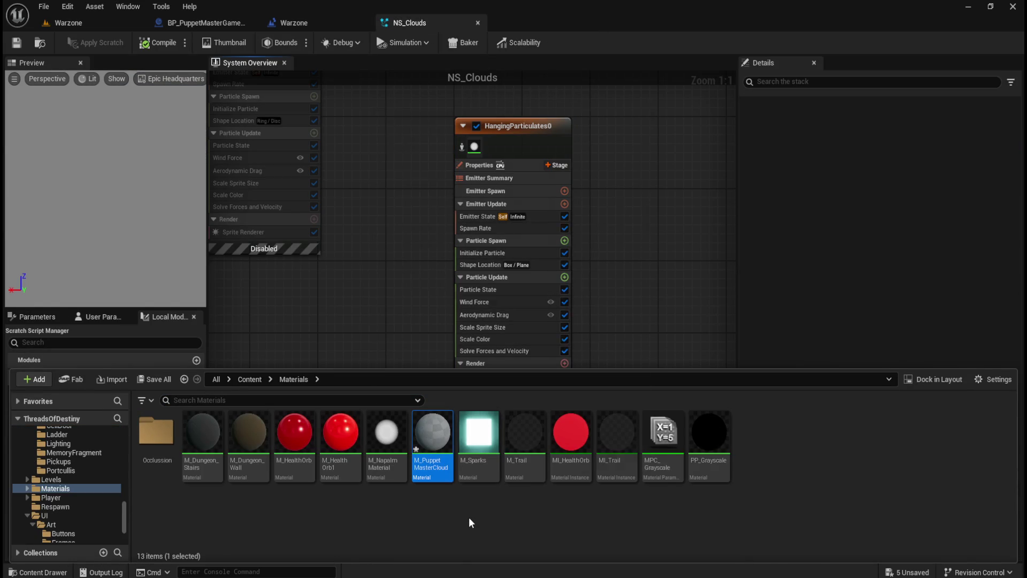
pyautogui.press('Delete')
pyautogui.click(458, 479)
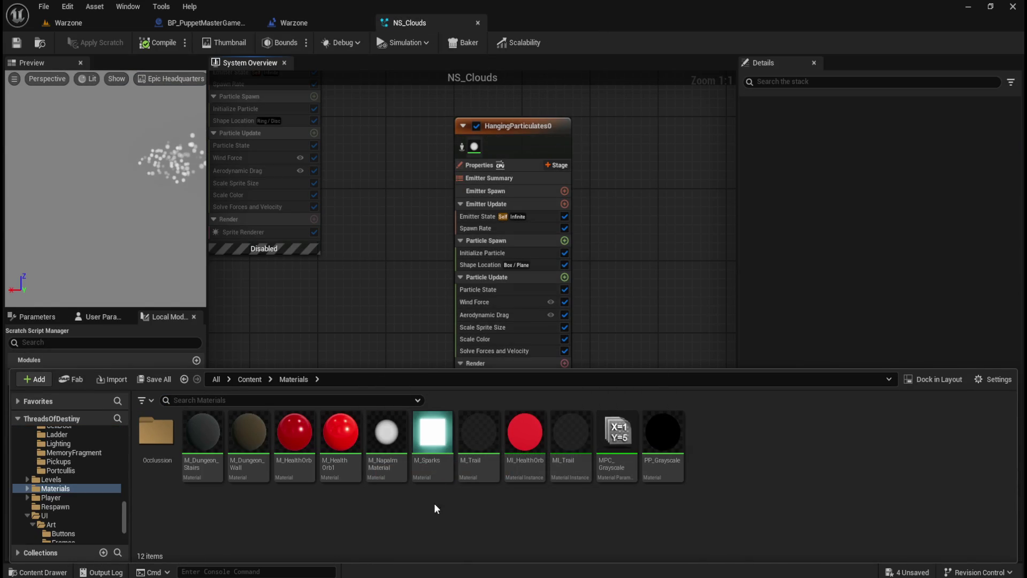
# Cancel deleting M_Sparks, keeping it for NS_Sparks, and reselect HangingParticulates0.
pyautogui.press('Delete')
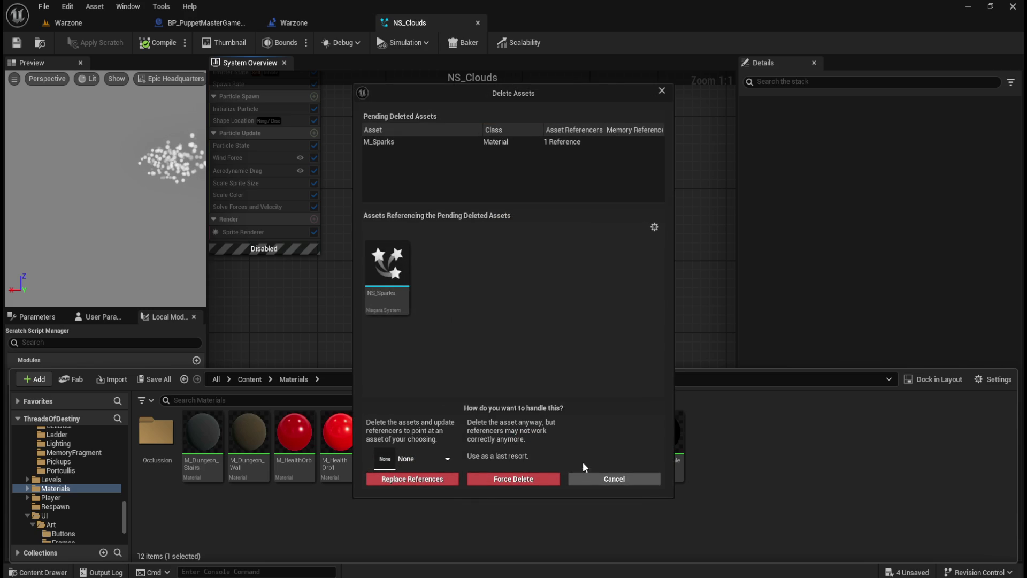
pyautogui.click(608, 478)
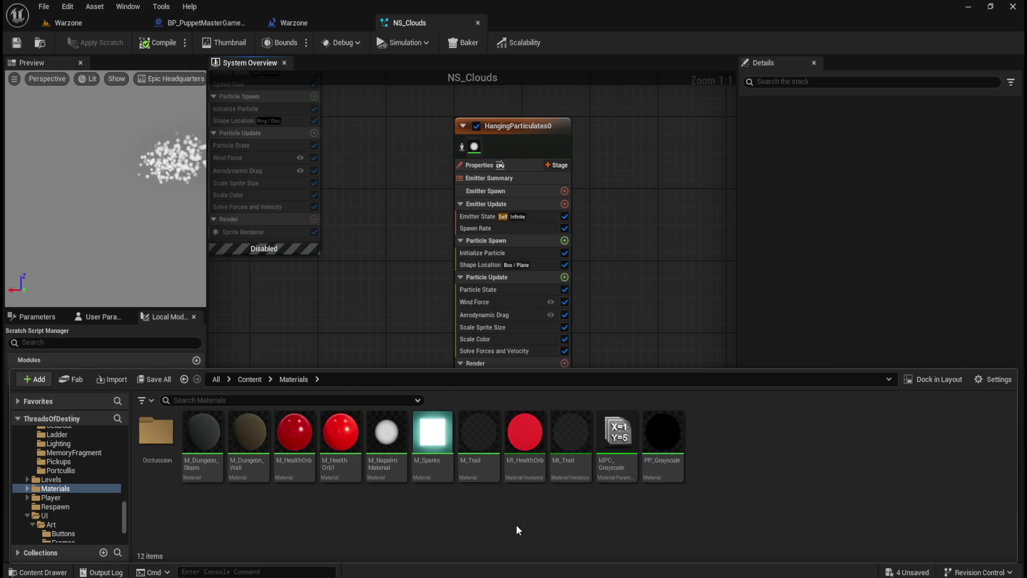
pyautogui.click(431, 249)
pyautogui.click(554, 137)
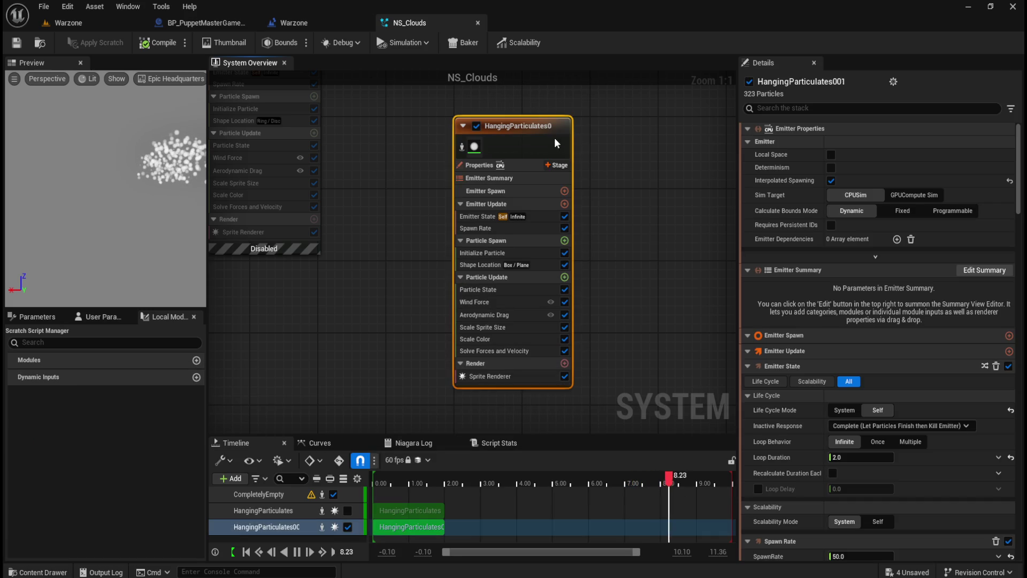
# Set both HangingParticulates0 uniform sprite size fields to 100.
pyautogui.scroll(-10, 792, 452)
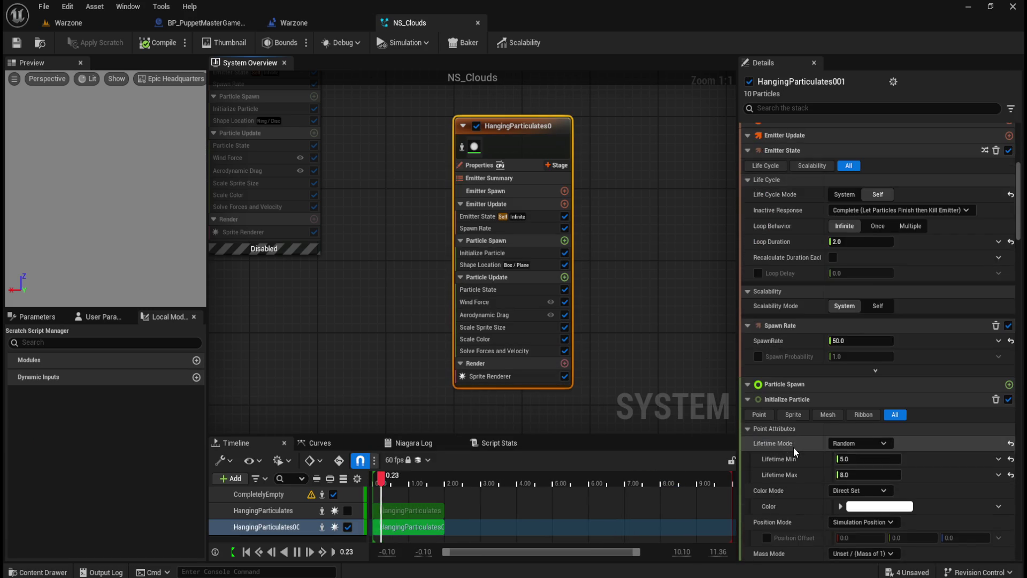
pyautogui.scroll(-1, 793, 437)
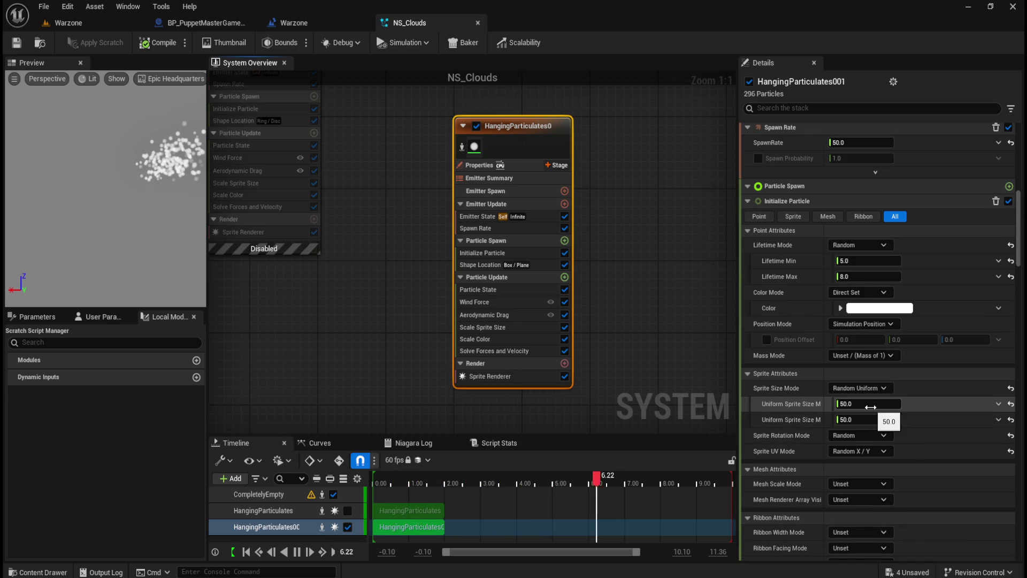
pyautogui.click(870, 407)
pyautogui.write('100')
pyautogui.press('Return')
pyautogui.press('Tab')
pyautogui.write('100')
pyautogui.press('Return')
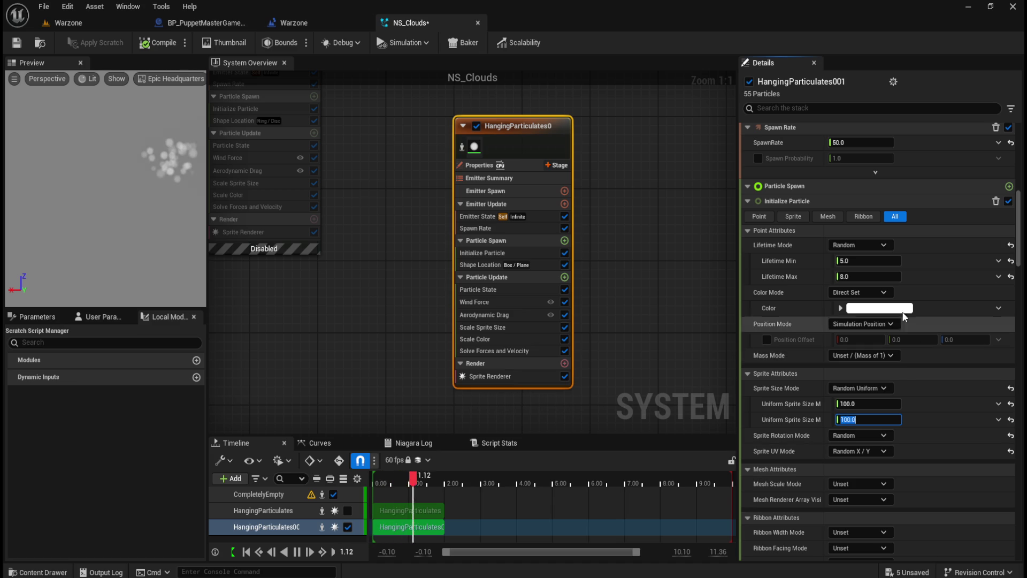
# Tint the cloud particles a darker pink in the Color Picker.
pyautogui.click(902, 309)
pyautogui.moveTo(754, 368)
pyautogui.mouseDown()
pyautogui.moveTo(748, 354)
pyautogui.moveTo(761, 359)
pyautogui.mouseUp()
pyautogui.moveTo(817, 324); pyautogui.dragTo(821, 395)
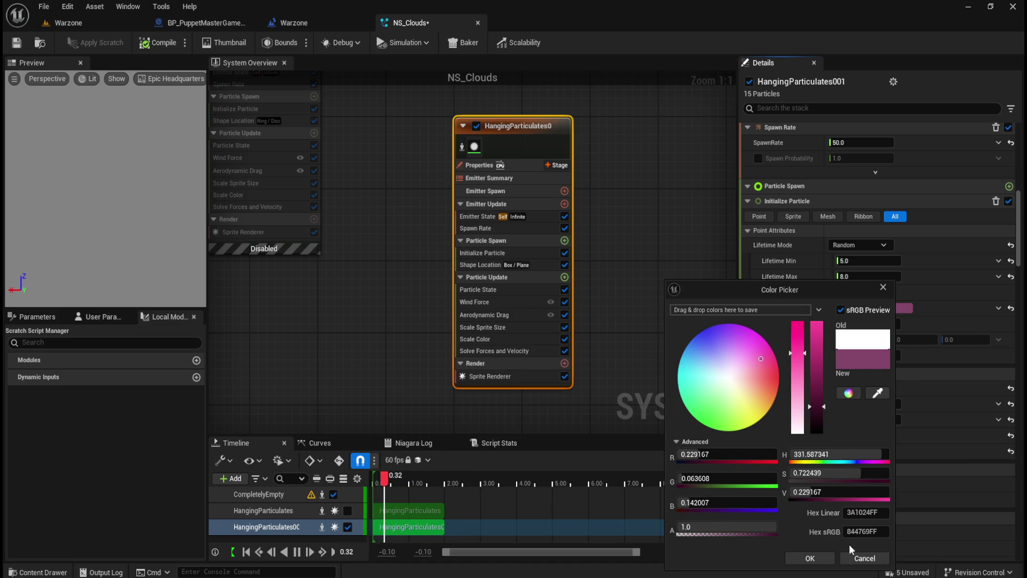
pyautogui.click(818, 560)
pyautogui.click(639, 289)
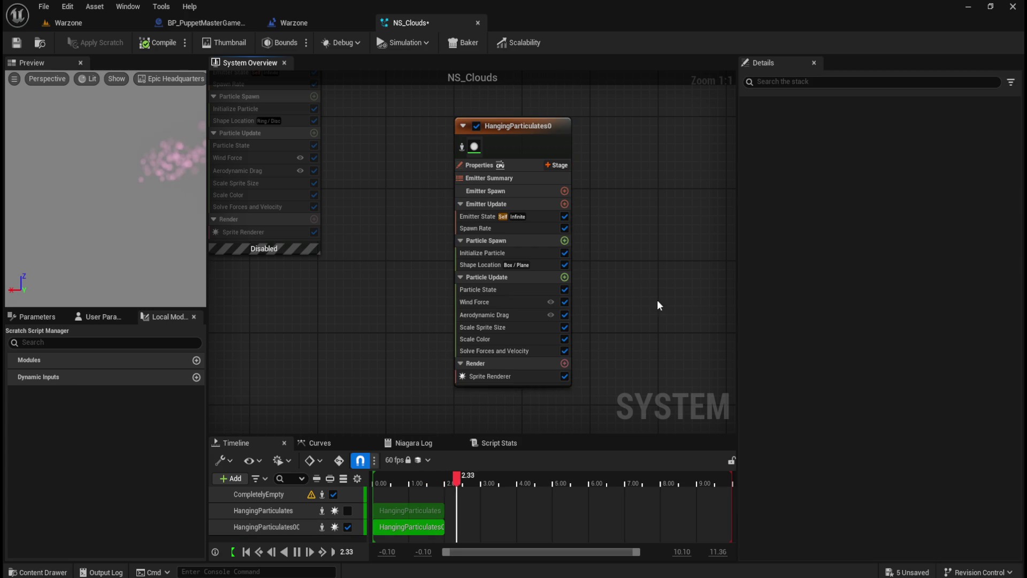
pyautogui.click(556, 127)
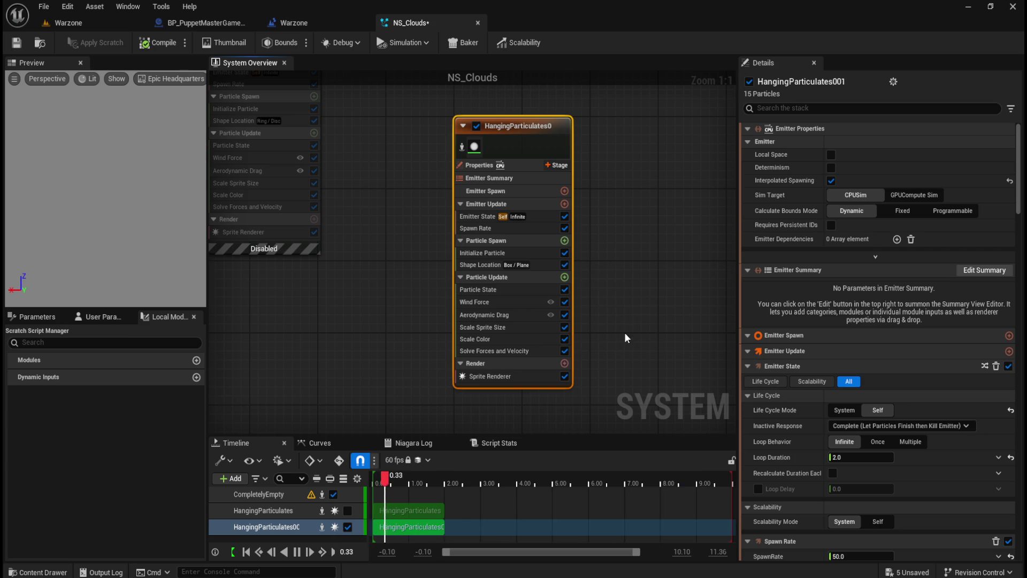
# Re-enable the HangingParticulates emitter in the System Overview.
pyautogui.scroll(-1, 631, 336)
pyautogui.scroll(1, 425, 206)
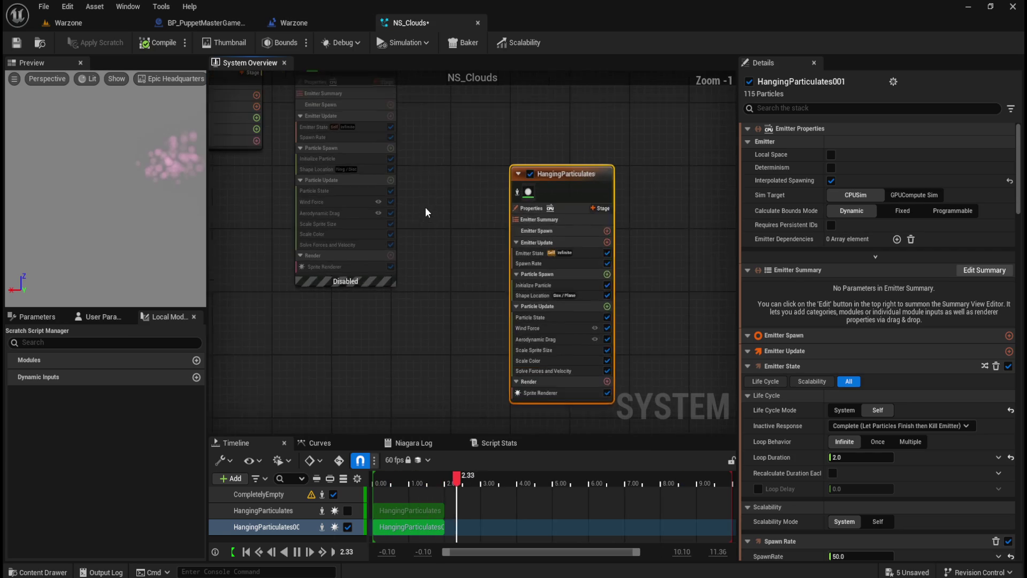
pyautogui.scroll(-2, 475, 288)
pyautogui.scroll(-5, 803, 449)
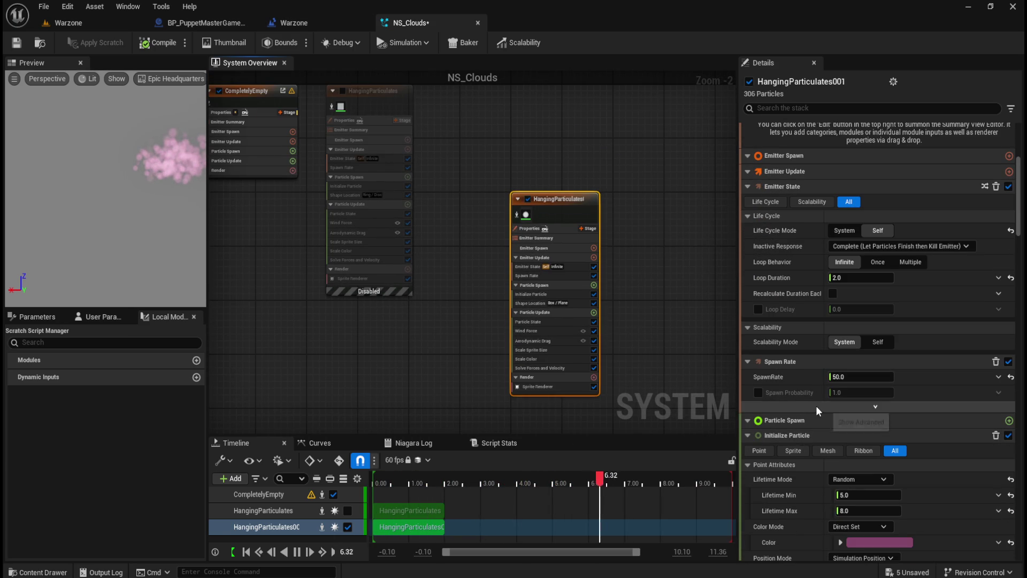
pyautogui.moveTo(463, 148); pyautogui.dragTo(465, 207)
pyautogui.click(412, 154)
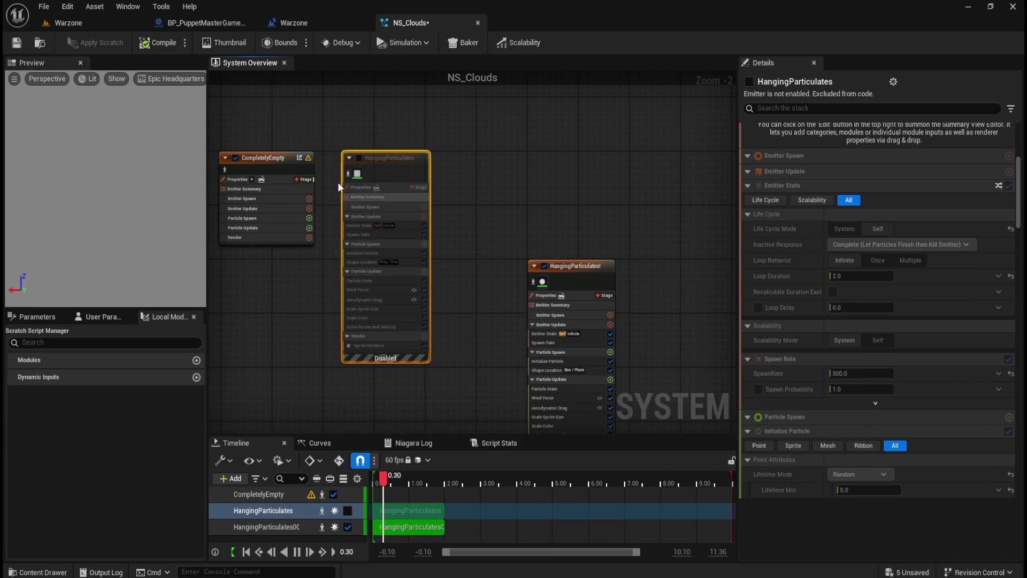
pyautogui.click(358, 158)
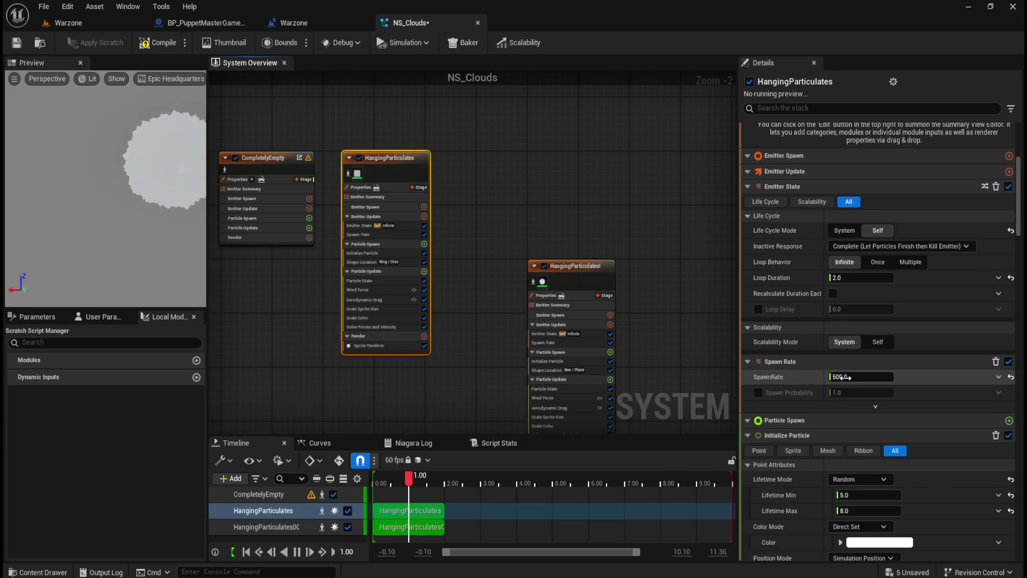
# Review HangingParticulates' Details stack, where sprites range from 600.0 to 800.0 in size.
pyautogui.scroll(-1, 805, 422)
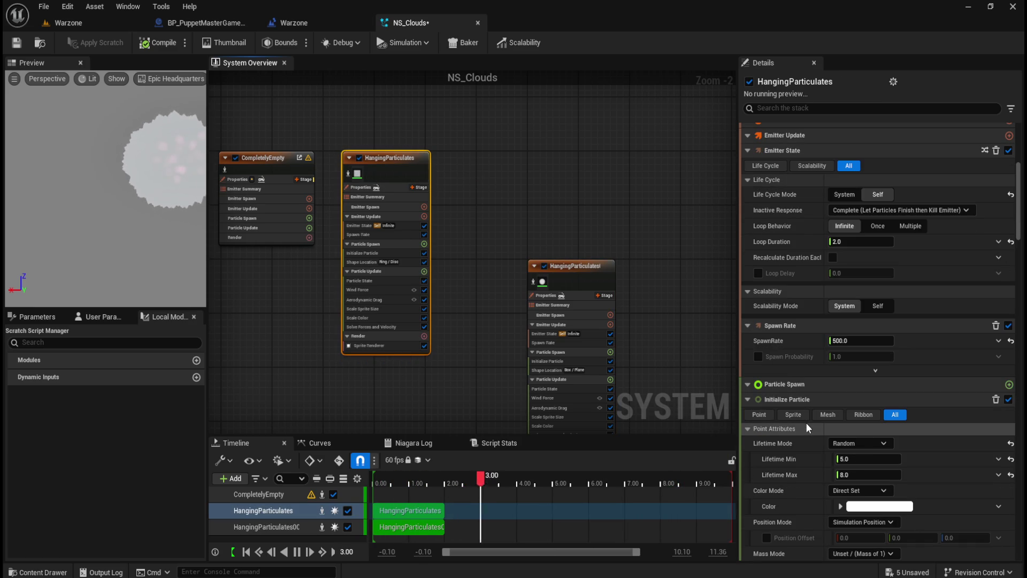
pyautogui.scroll(-3, 806, 422)
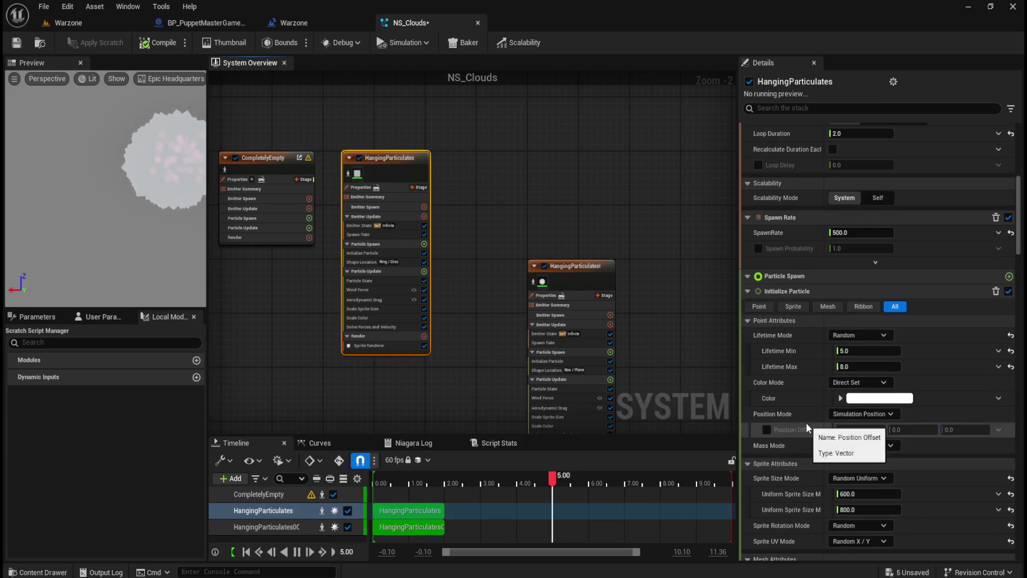
pyautogui.scroll(-3, 806, 422)
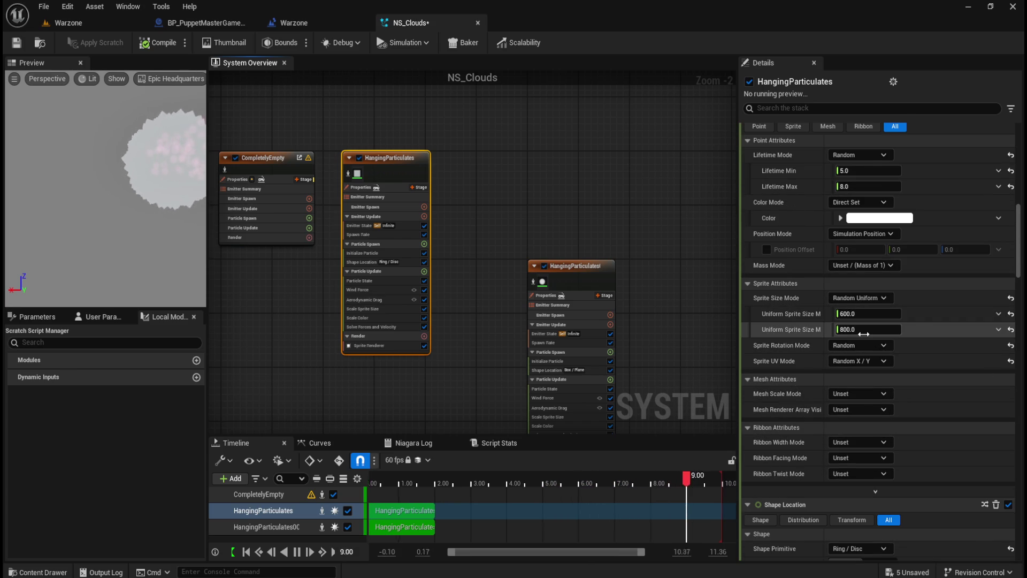
pyautogui.scroll(-3, 821, 352)
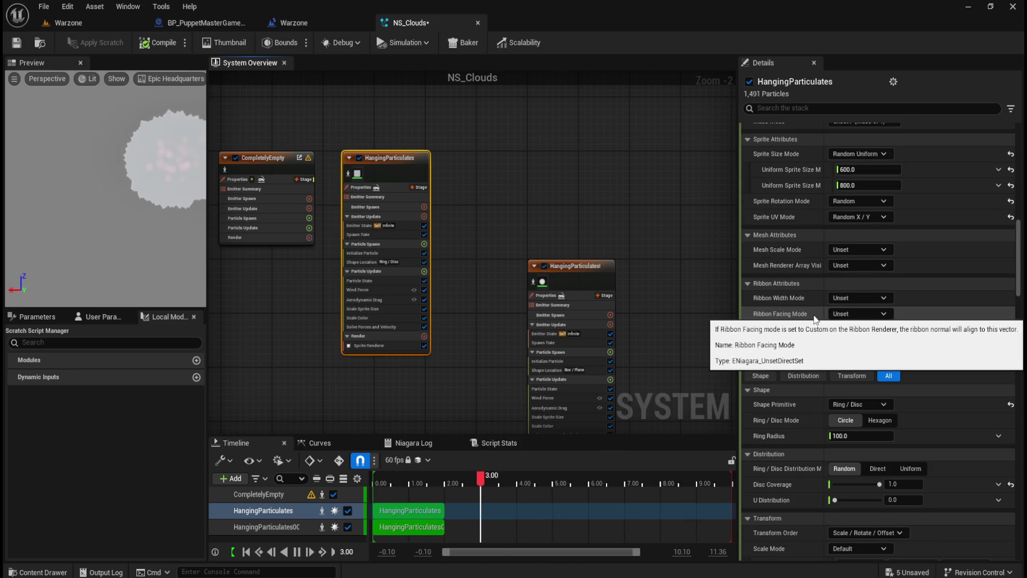
pyautogui.scroll(-2, 812, 317)
pyautogui.scroll(-4, 784, 400)
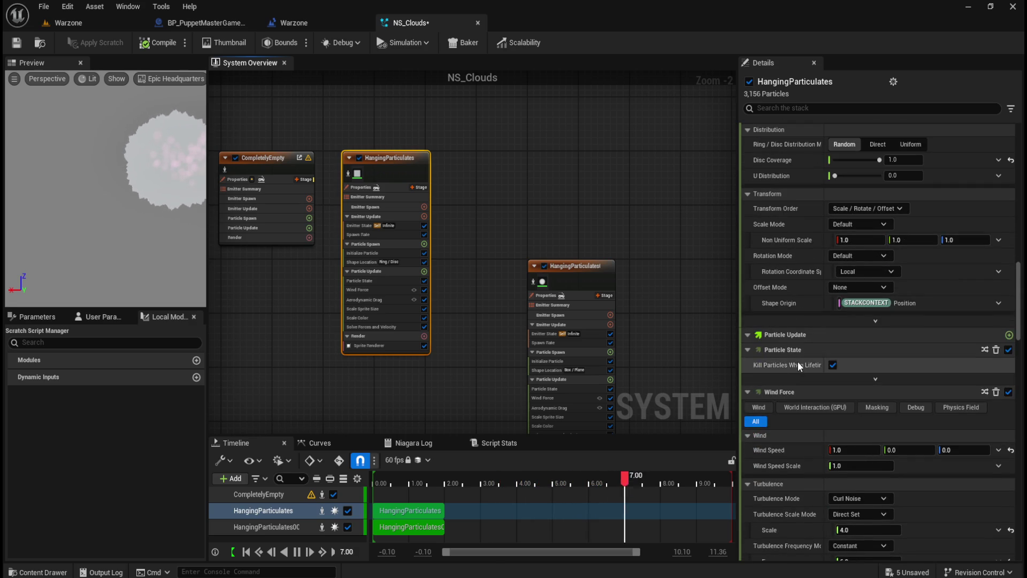
pyautogui.scroll(-3, 797, 362)
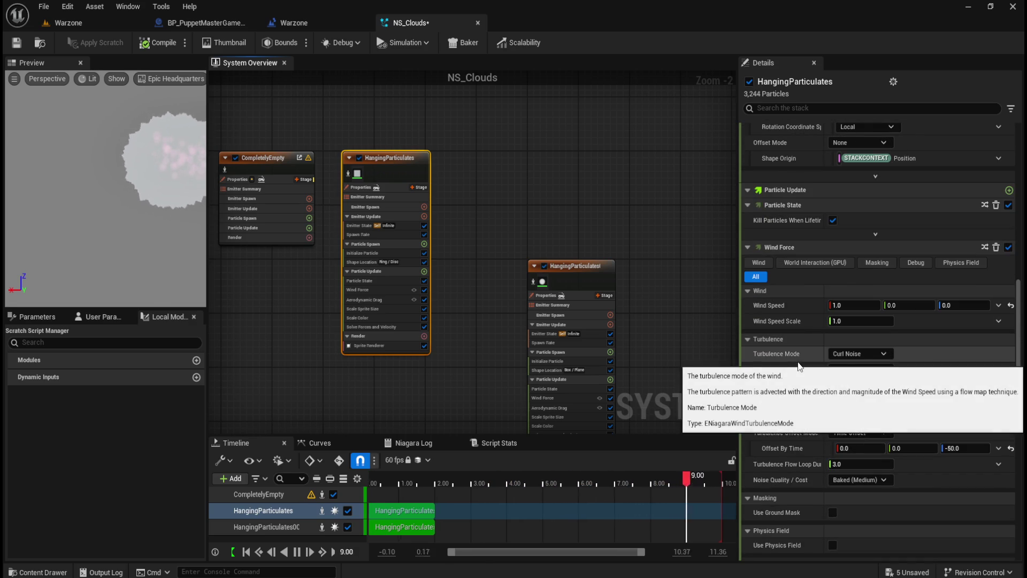
pyautogui.scroll(-4, 798, 361)
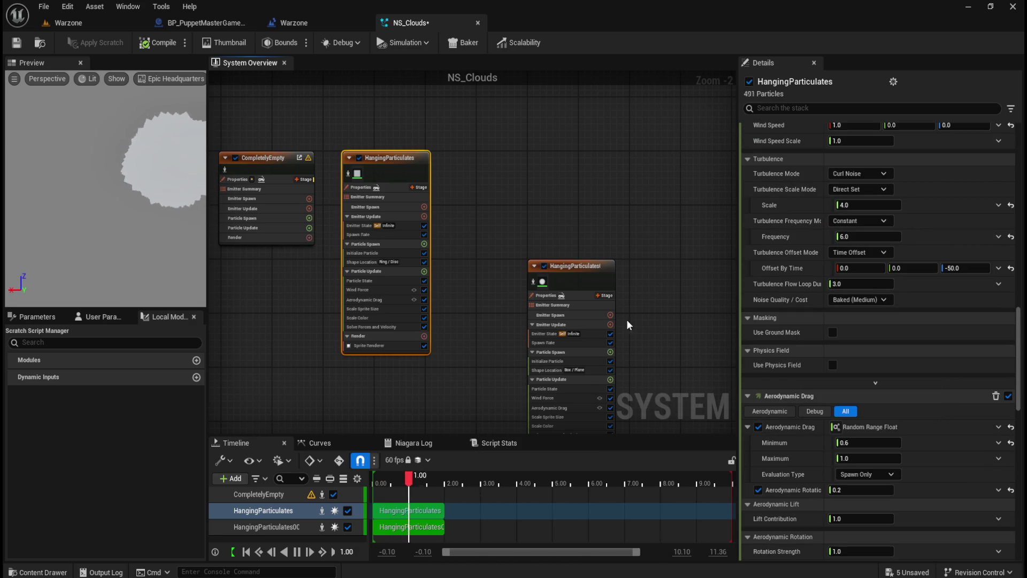
pyautogui.click(422, 153)
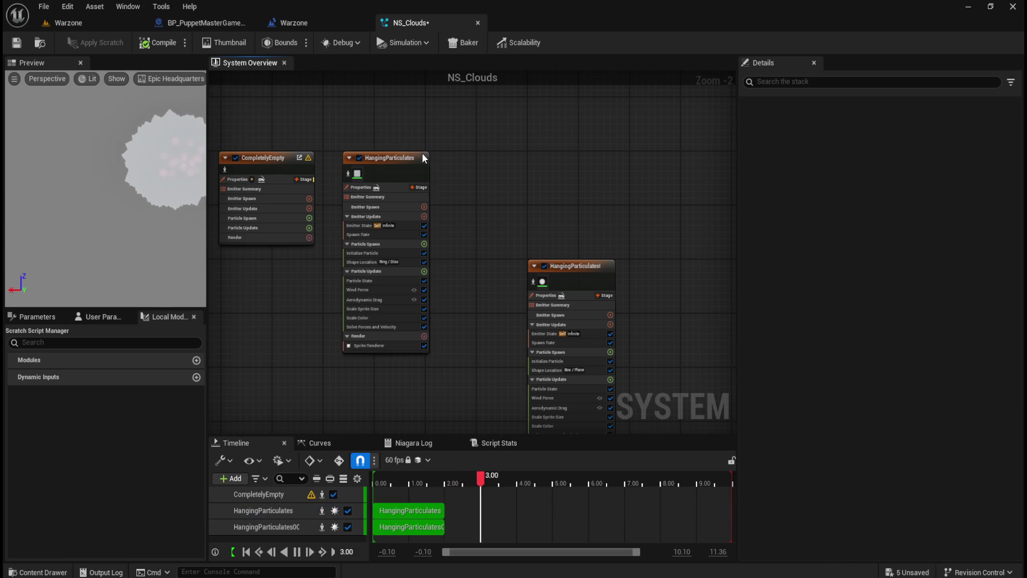
# Check HangingParticulates' Sprite Renderer material, searching 'defaultspri' but leaving it unchanged.
pyautogui.scroll(-3, 831, 428)
pyautogui.moveTo(1019, 202); pyautogui.dragTo(1006, 544)
pyautogui.click(926, 200)
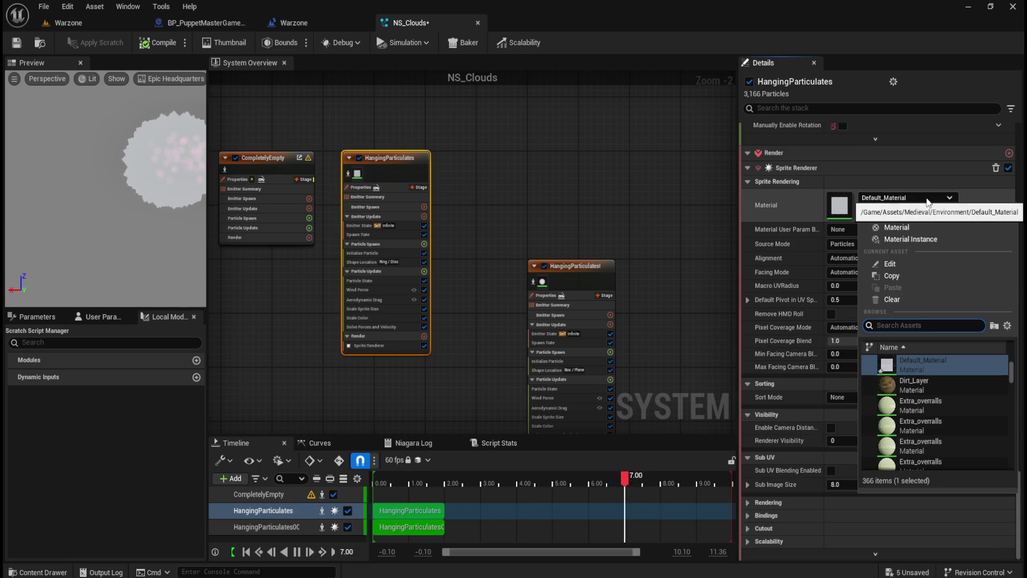
pyautogui.write('def')
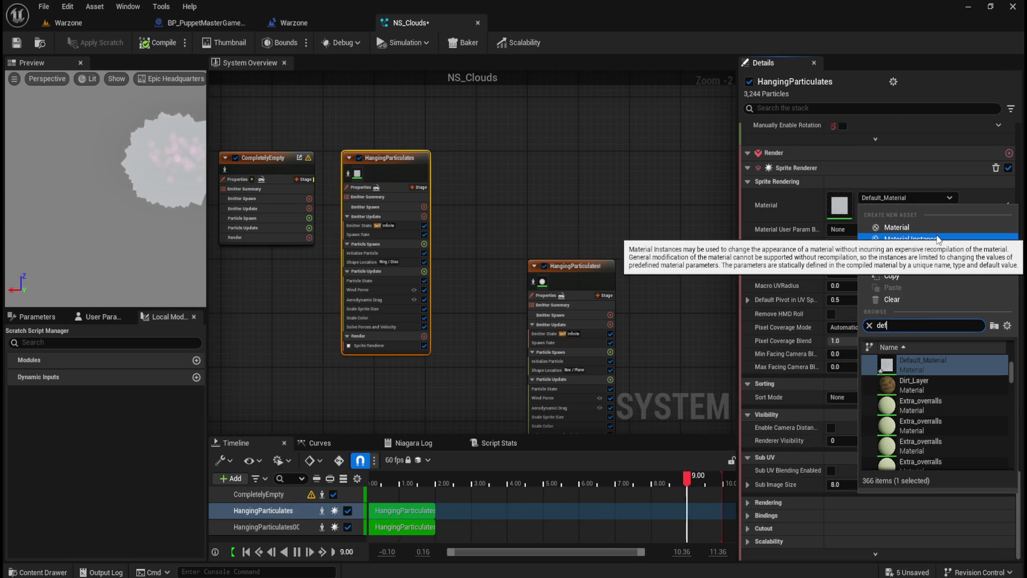
pyautogui.write('aultspri')
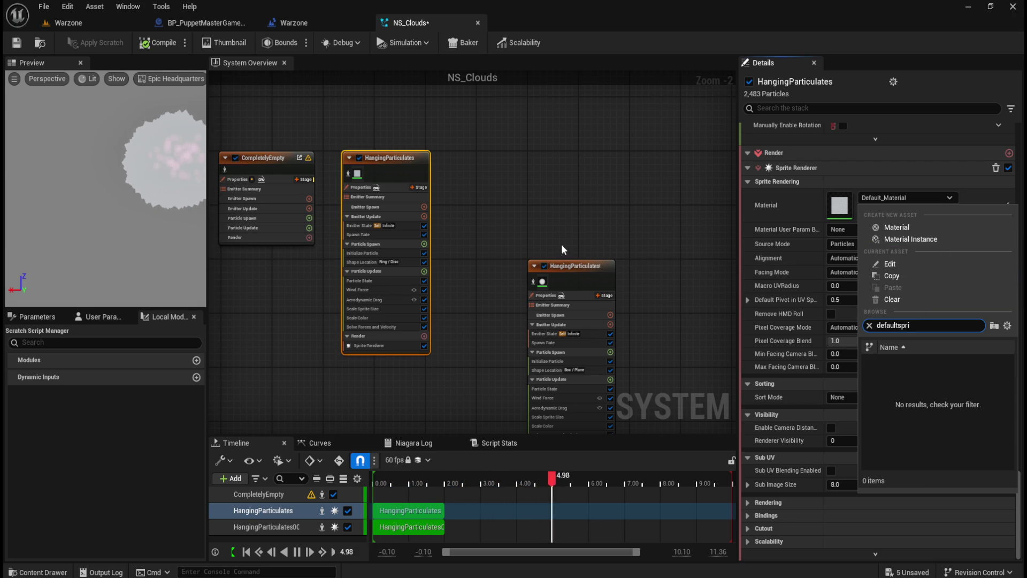
pyautogui.click(595, 242)
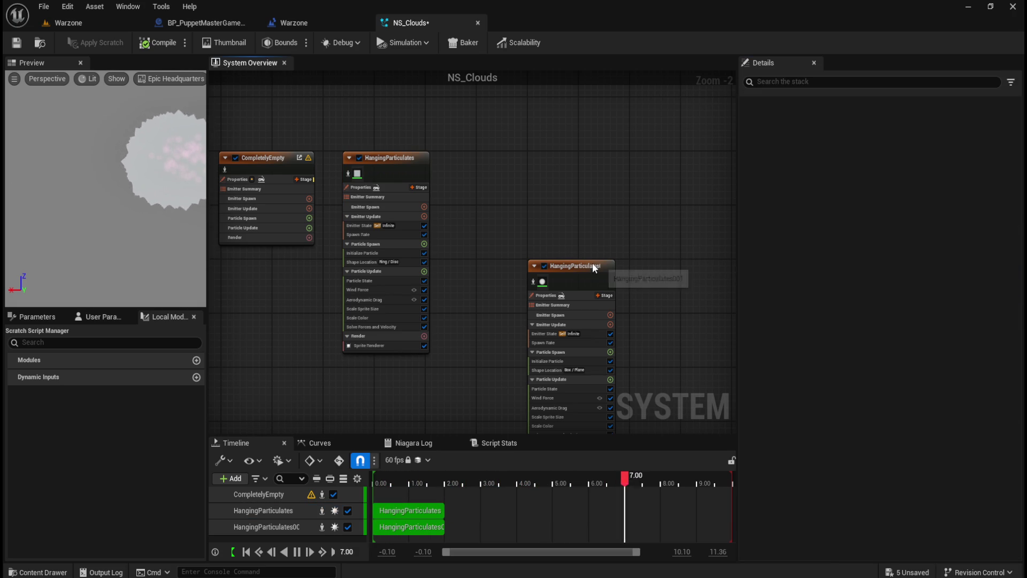
# Inspect HangingParticulates001's sprite material and compare both emitters' settings.
pyautogui.click(592, 263)
pyautogui.moveTo(1019, 214); pyautogui.dragTo(994, 557)
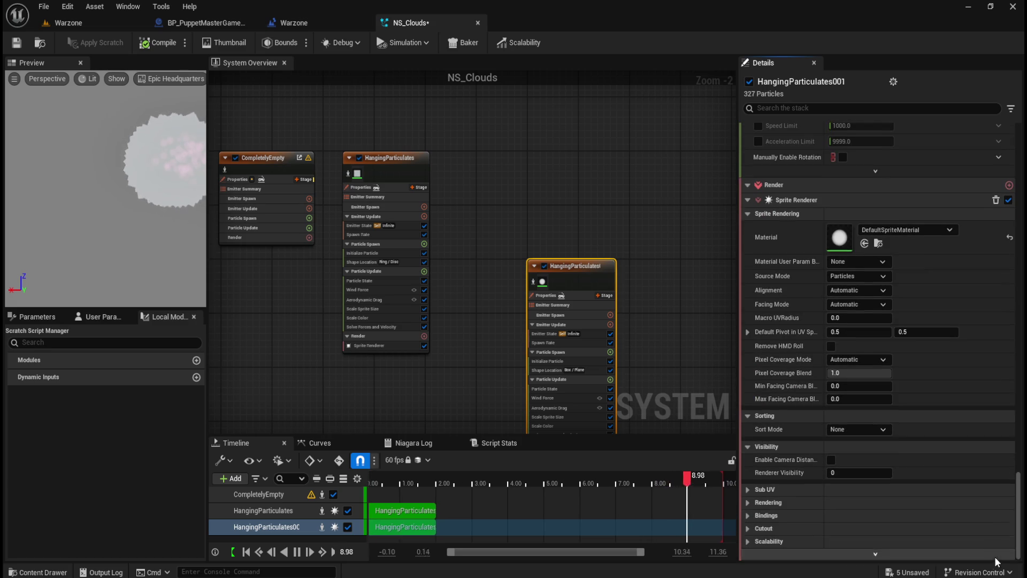
pyautogui.click(846, 242)
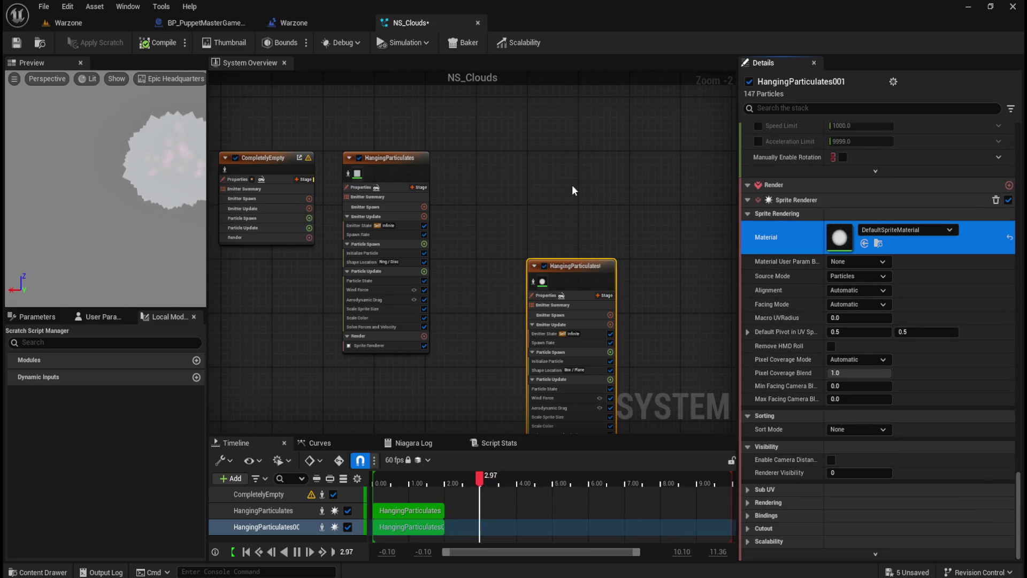
pyautogui.click(569, 211)
pyautogui.moveTo(556, 222); pyautogui.dragTo(553, 210)
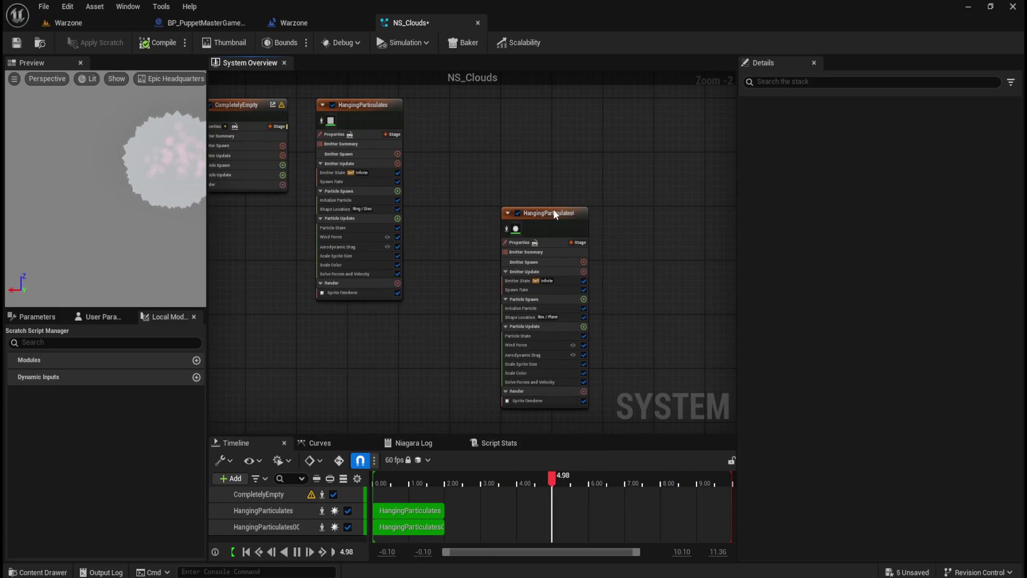
pyautogui.click(391, 104)
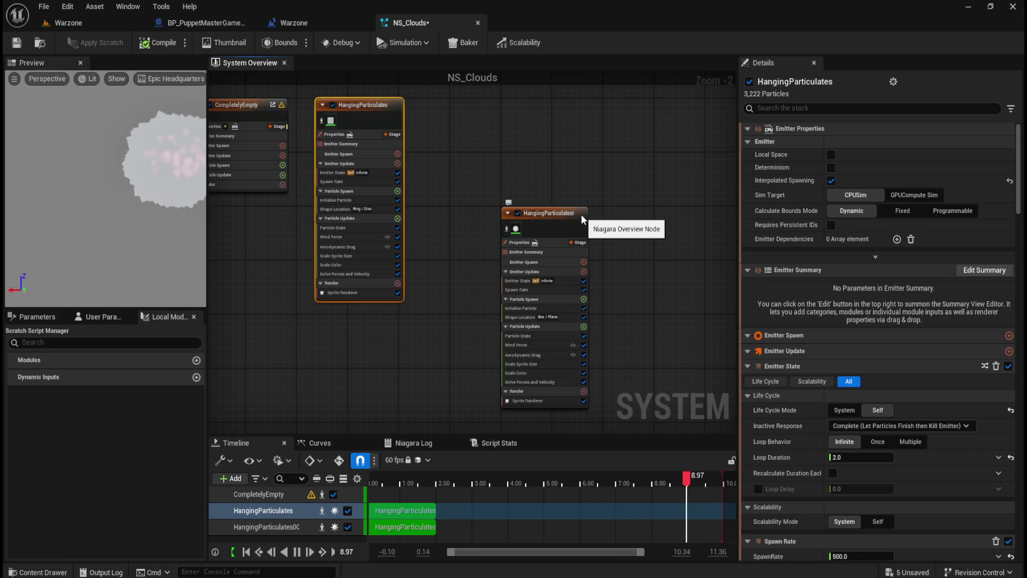
pyautogui.click(581, 214)
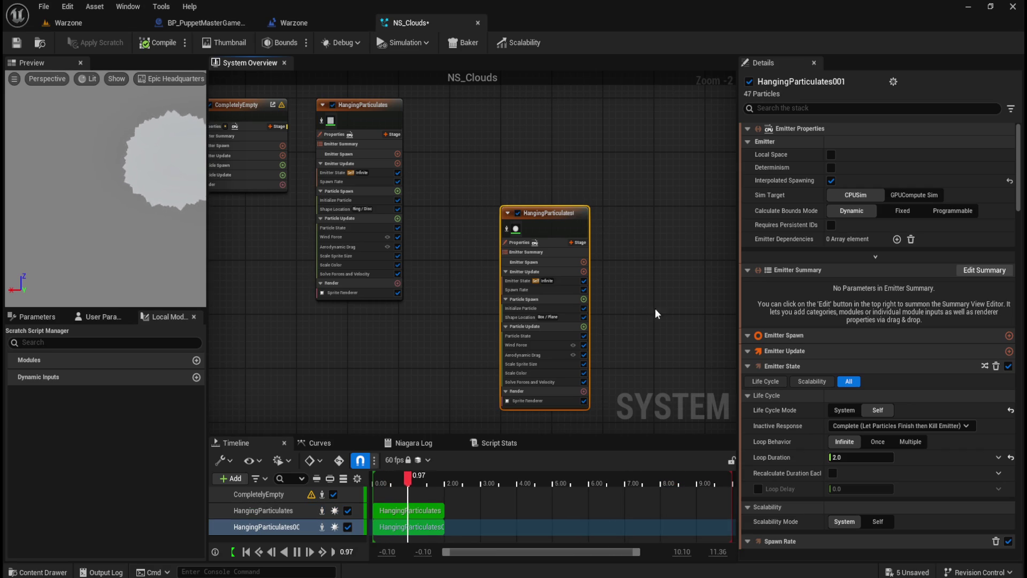
pyautogui.scroll(-3, 900, 499)
# Play-test the Warzone level to see pink clouds around the Puppet Master, then stop.
pyautogui.click(69, 22)
pyautogui.click(267, 43)
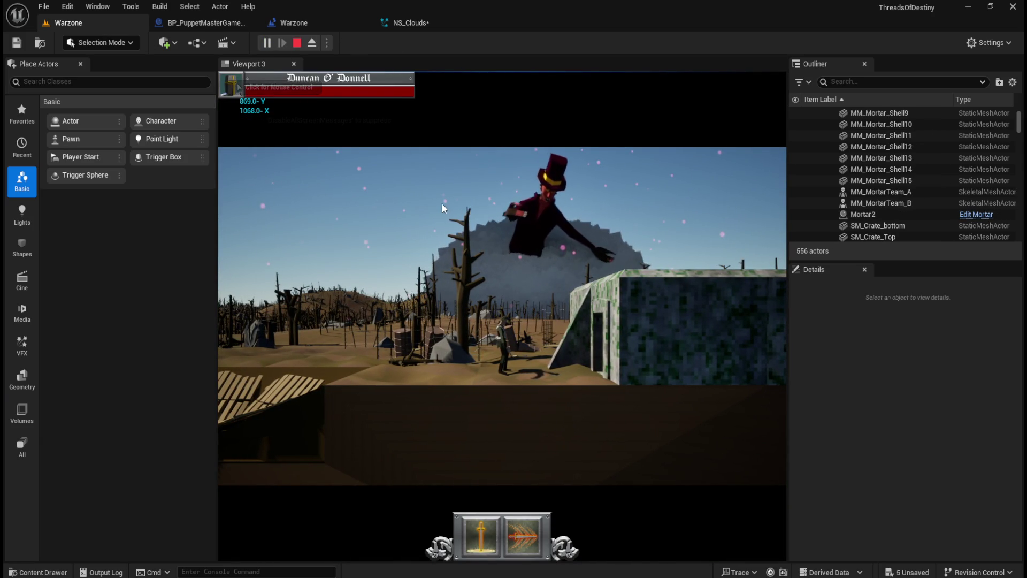
pyautogui.click(297, 44)
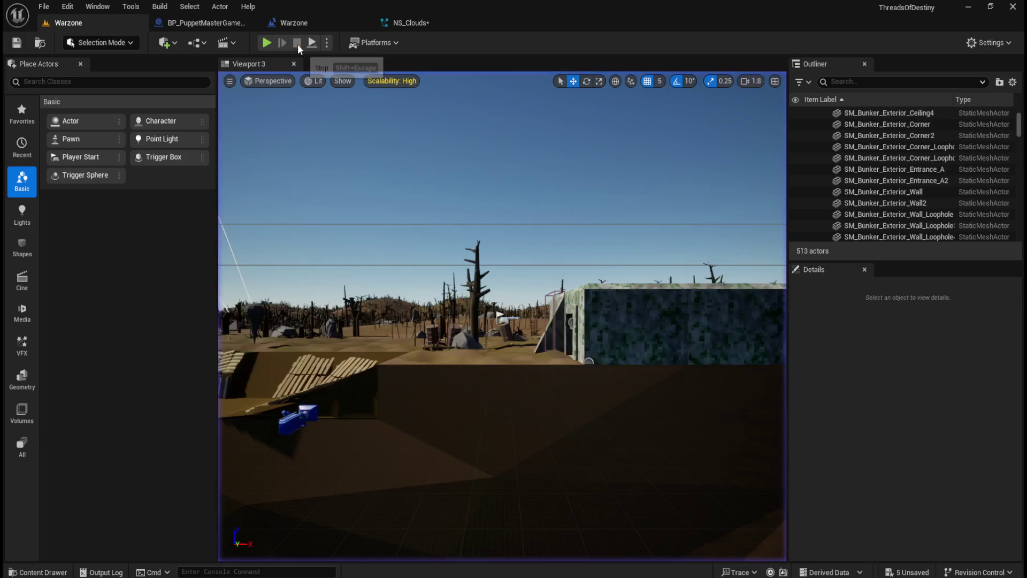
pyautogui.click(316, 22)
# Disable the HangingParticulates emitter in NS_Clouds and select HangingParticulates001.
pyautogui.click(416, 22)
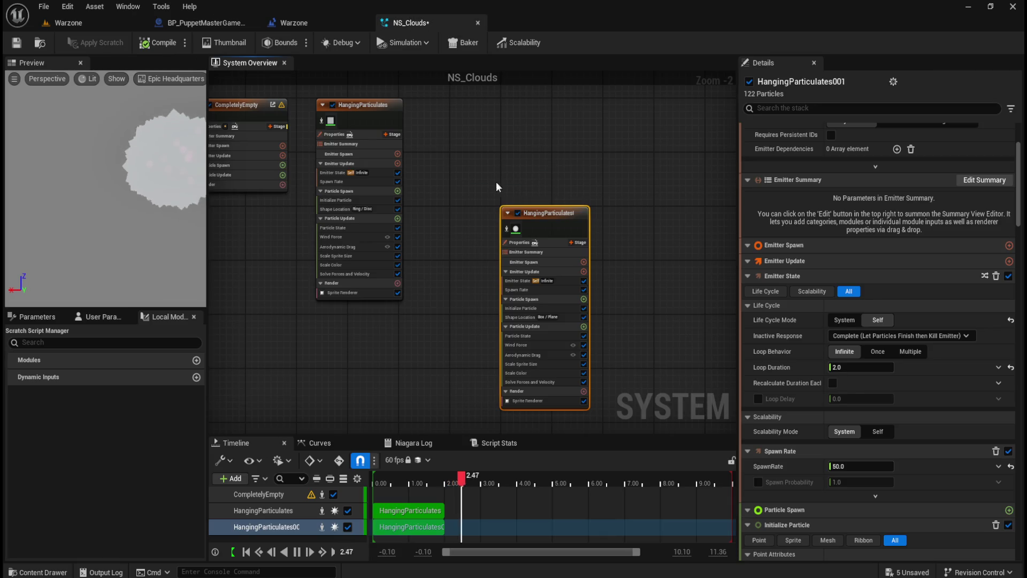
pyautogui.click(331, 104)
pyautogui.scroll(2, 596, 345)
pyautogui.click(537, 165)
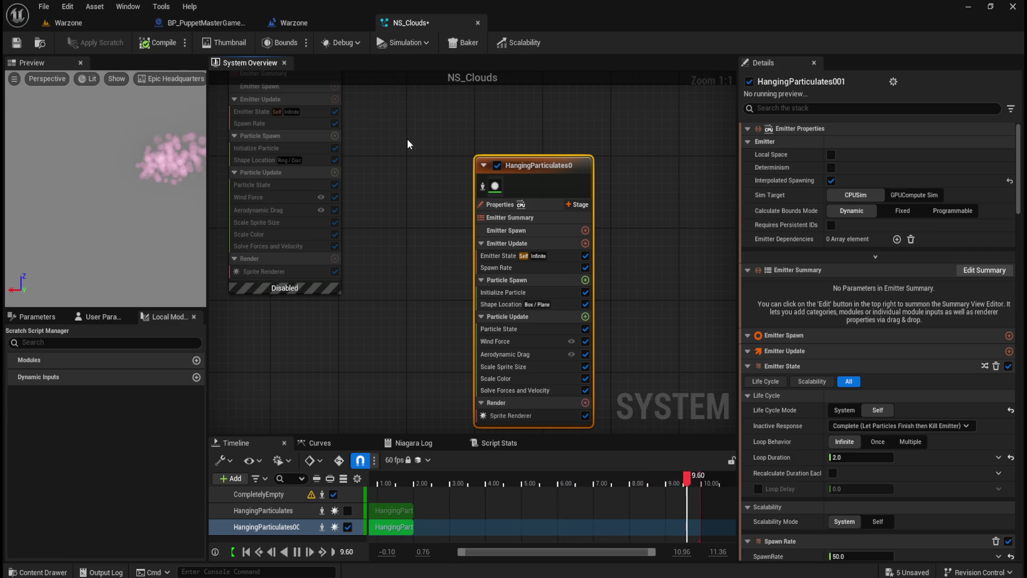
# Scroll HangingParticulates001's Details down to its Shape Location module.
pyautogui.moveTo(408, 144); pyautogui.dragTo(465, 246)
pyautogui.click(386, 127)
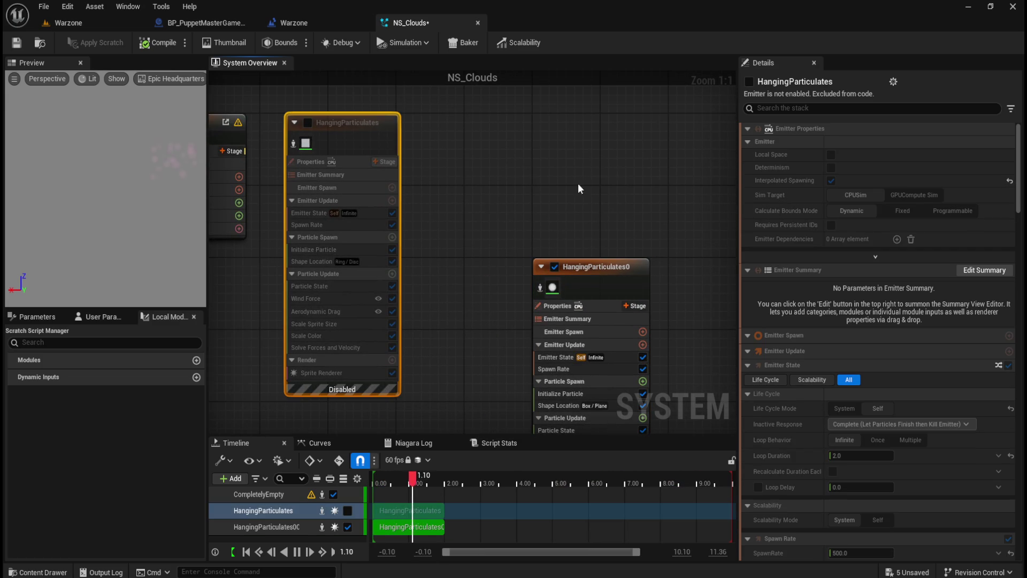
pyautogui.click(642, 267)
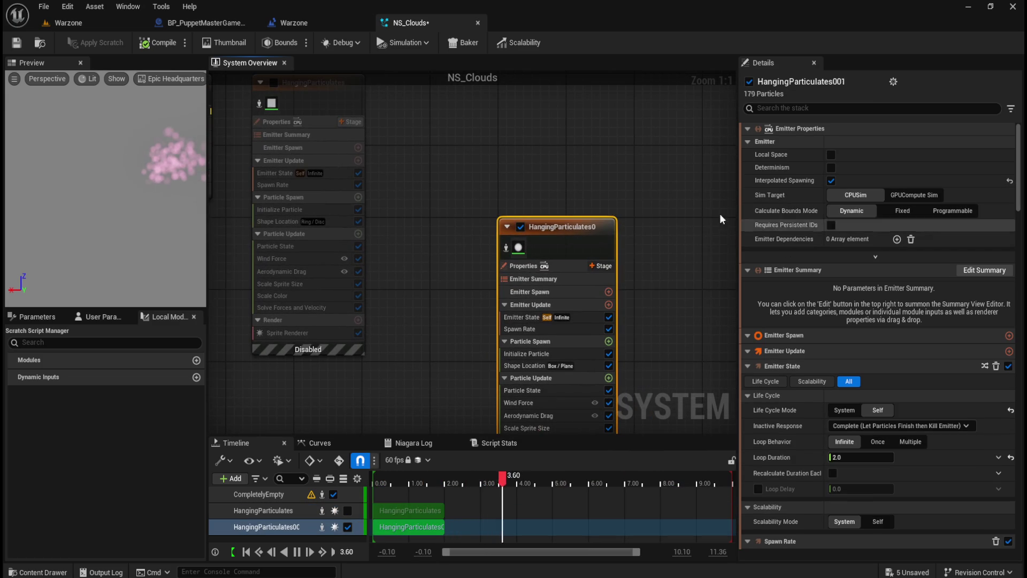
pyautogui.click(348, 97)
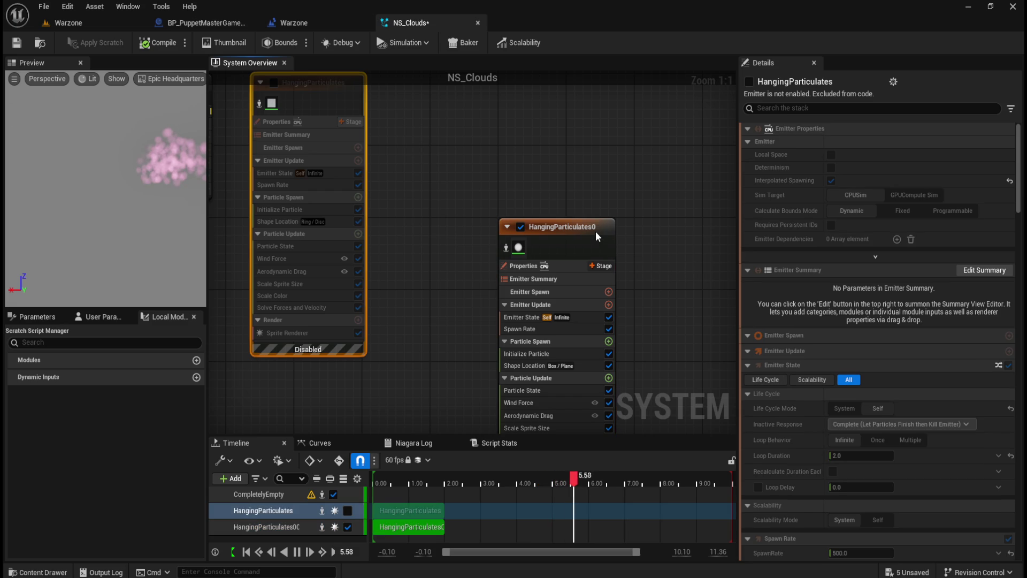
pyautogui.click(595, 231)
pyautogui.scroll(-3, 794, 352)
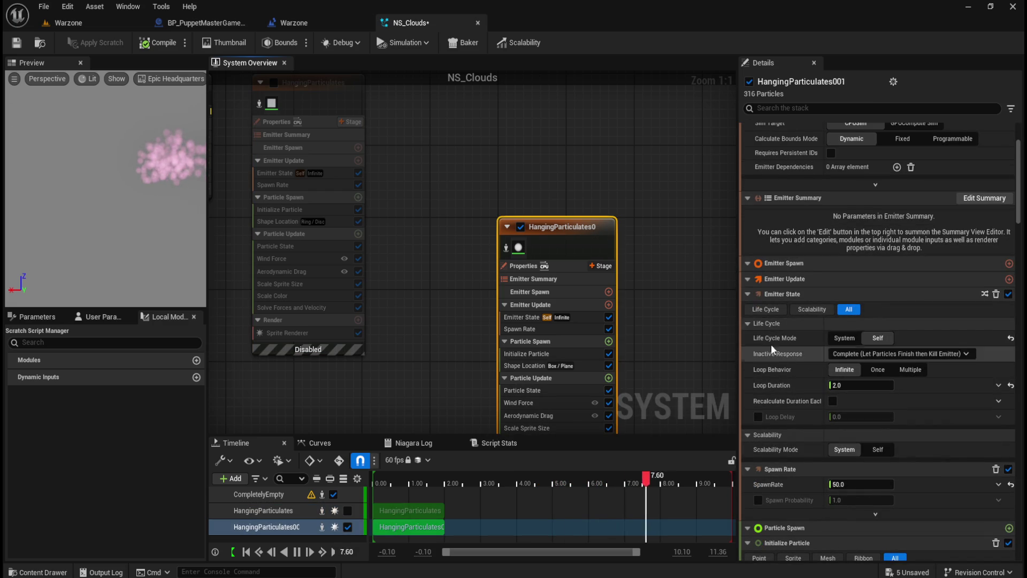
pyautogui.scroll(-2, 786, 350)
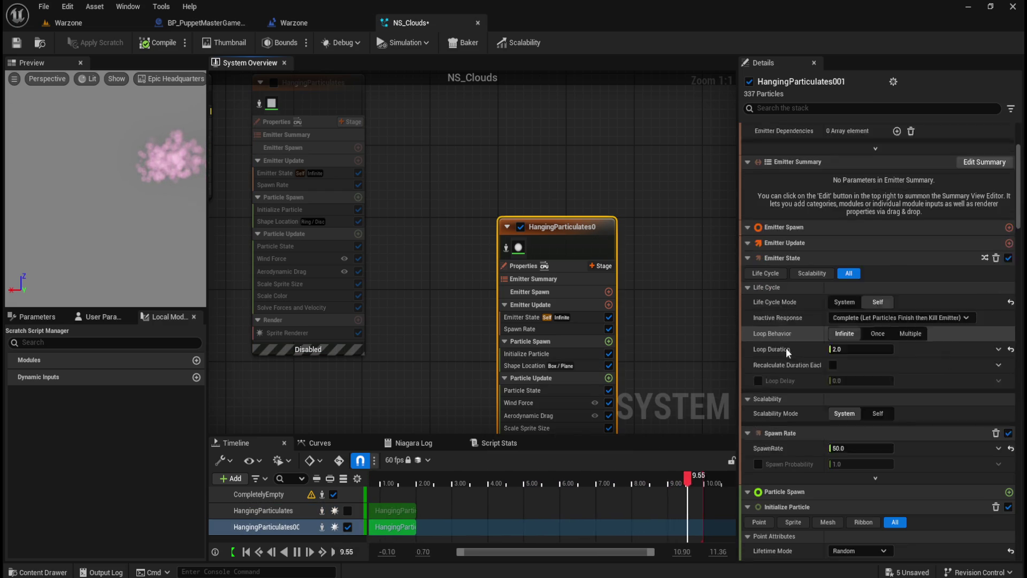
pyautogui.scroll(-5, 790, 321)
pyautogui.scroll(-8, 789, 278)
pyautogui.scroll(-7, 793, 288)
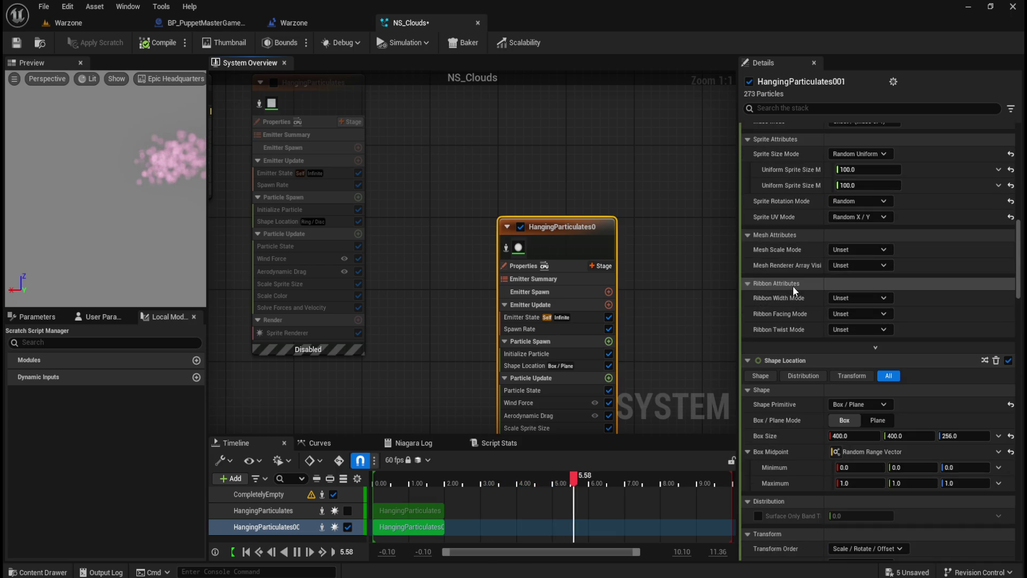
pyautogui.scroll(-2, 793, 285)
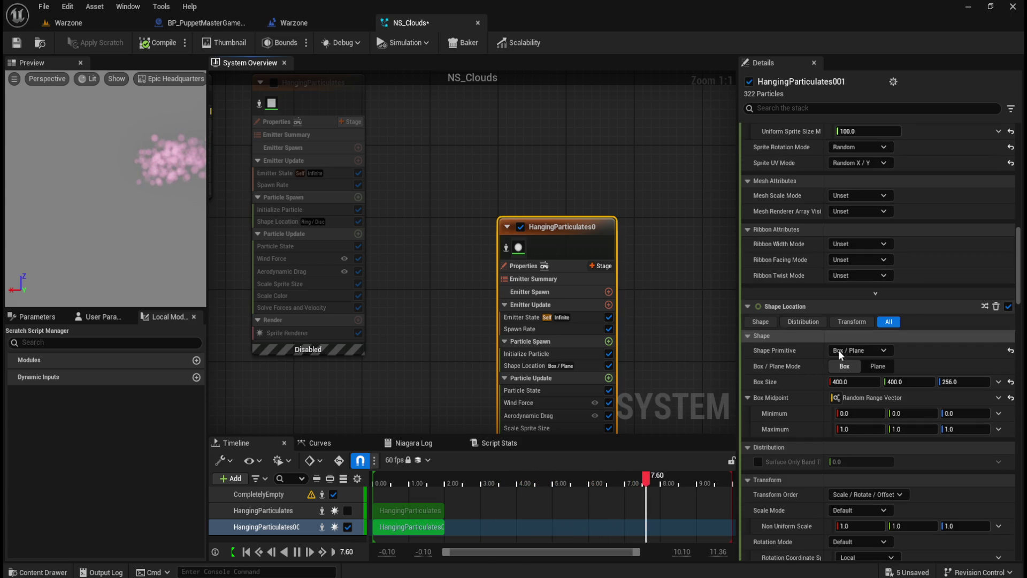
# Make HangingParticulates001 spawn from a Sphere of radius 100 and save NS_Clouds.
pyautogui.click(883, 367)
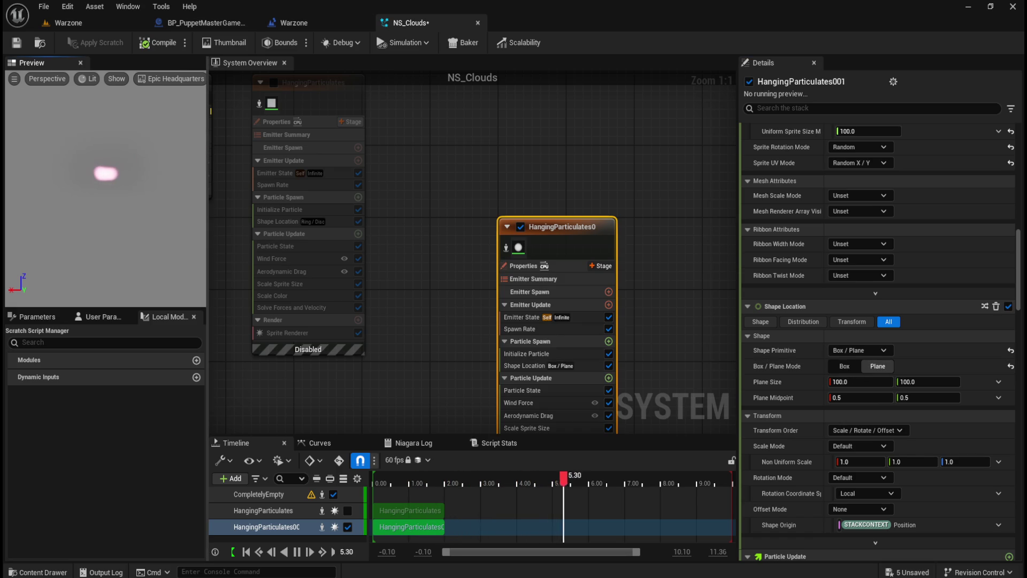
pyautogui.click(856, 365)
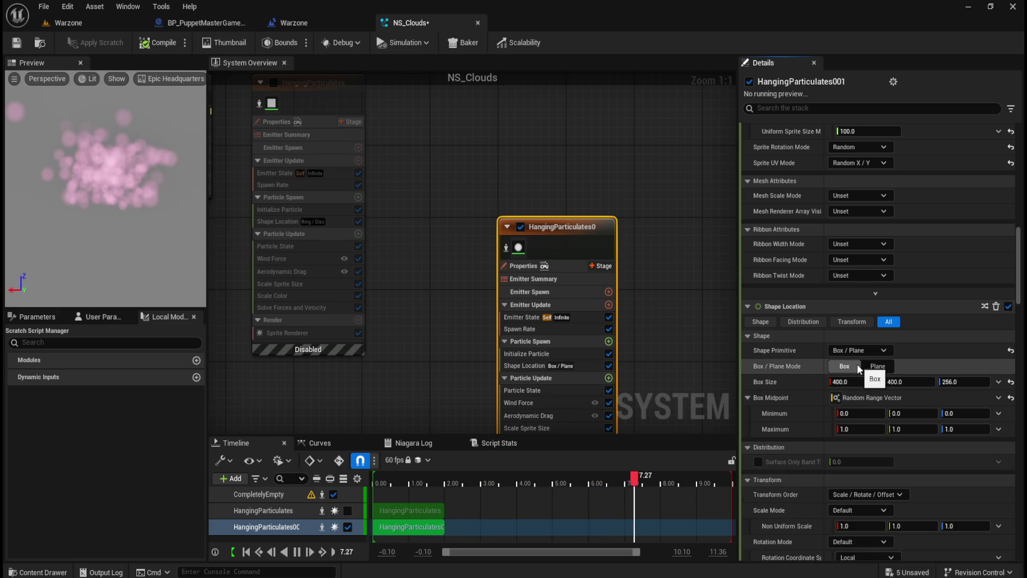
pyautogui.click(874, 351)
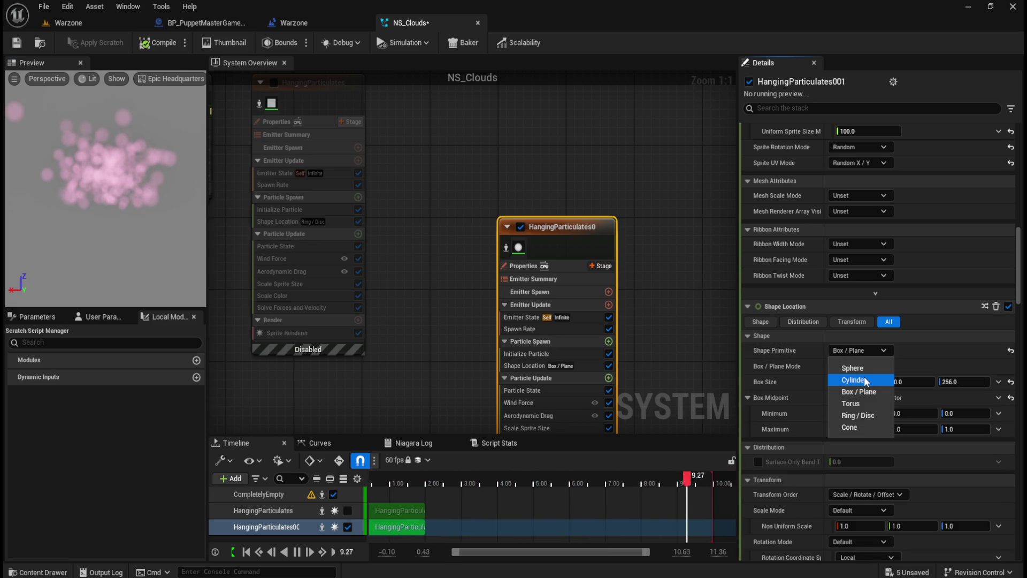
pyautogui.click(855, 368)
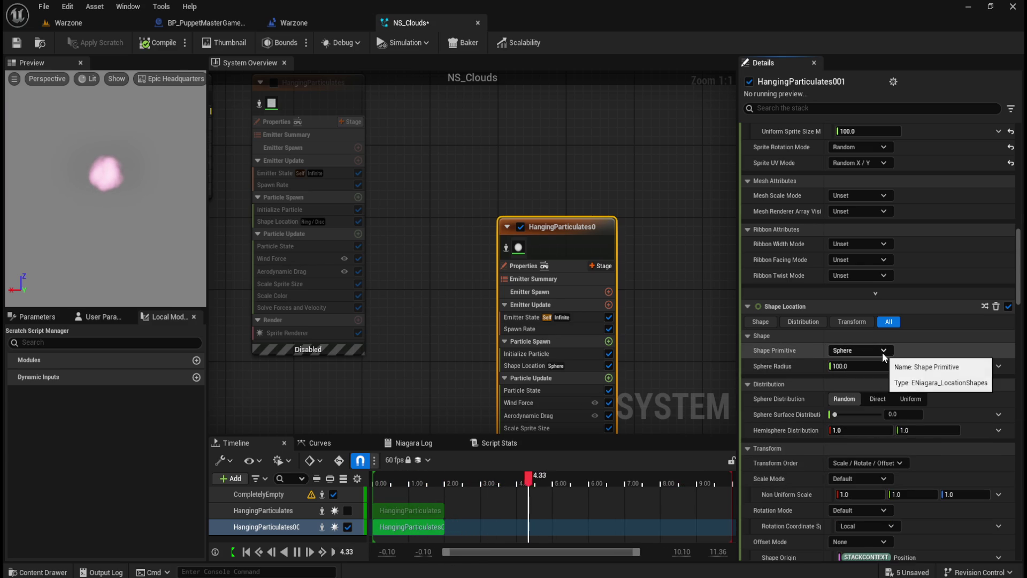
pyautogui.click(881, 352)
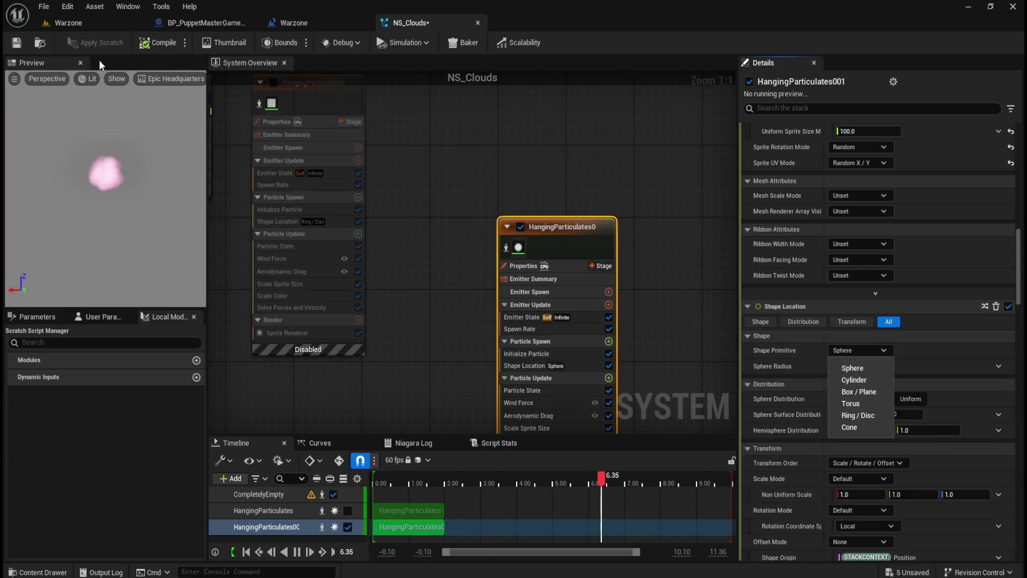
pyautogui.click(25, 43)
pyautogui.click(89, 24)
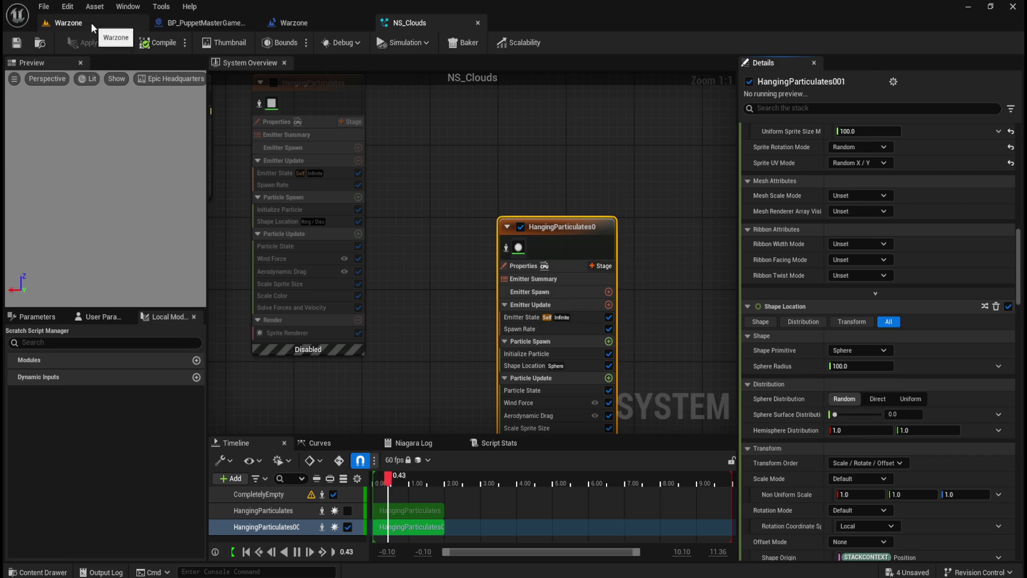
# Play-test the Warzone level to check the pink puff, then return to NS_Clouds.
pyautogui.click(266, 43)
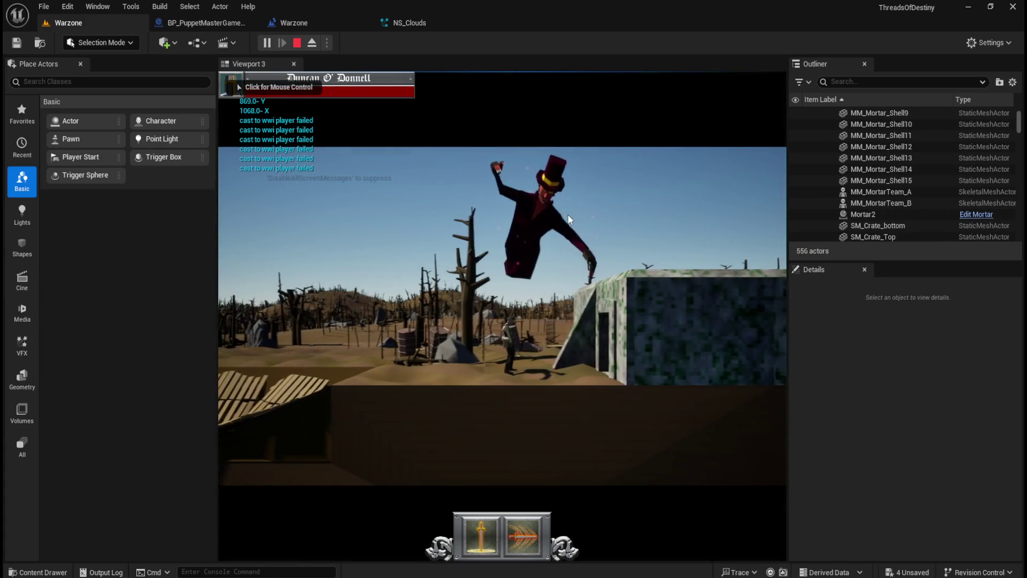
pyautogui.click(568, 228)
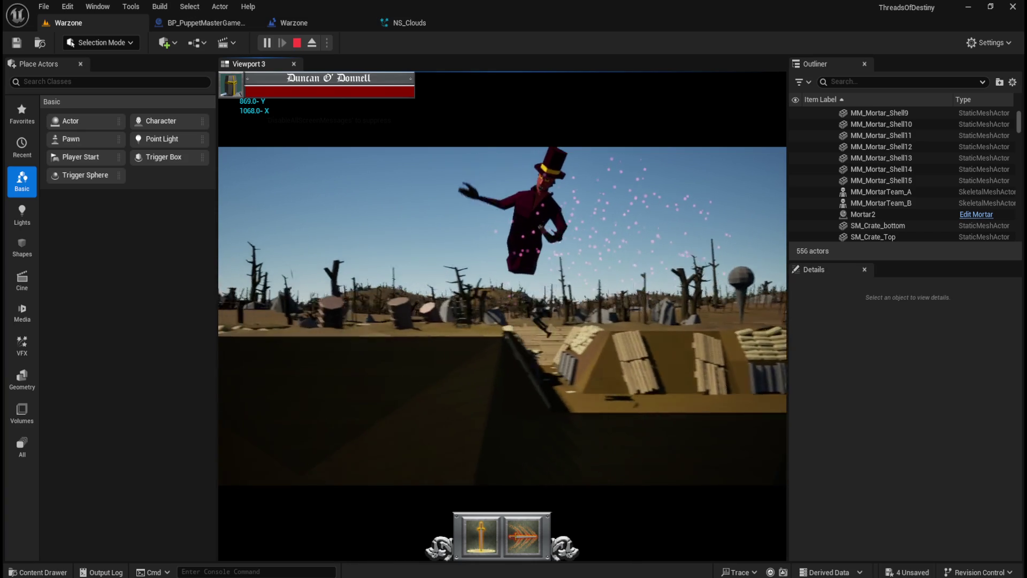
pyautogui.press('Escape')
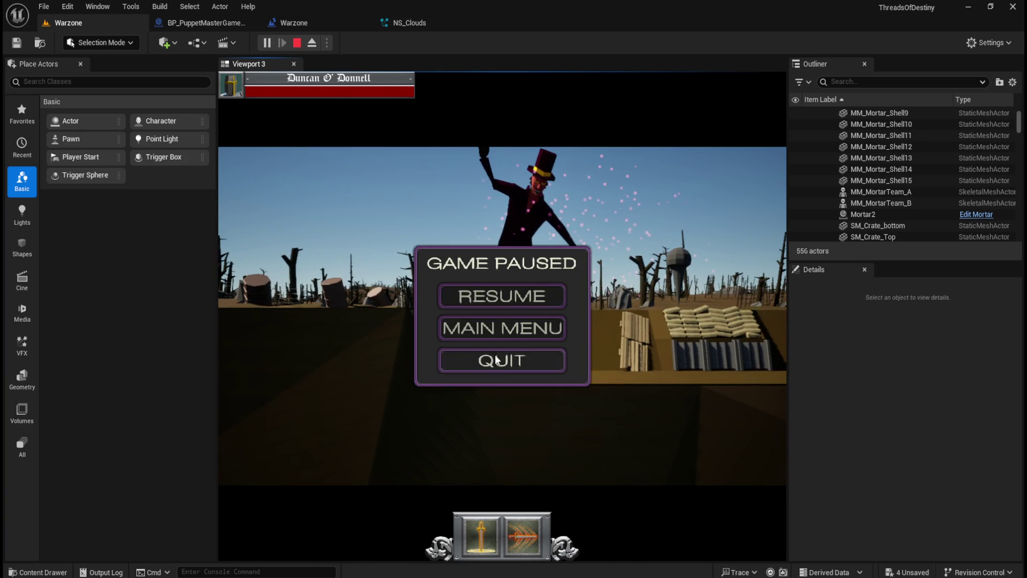
pyautogui.click(496, 360)
pyautogui.click(416, 26)
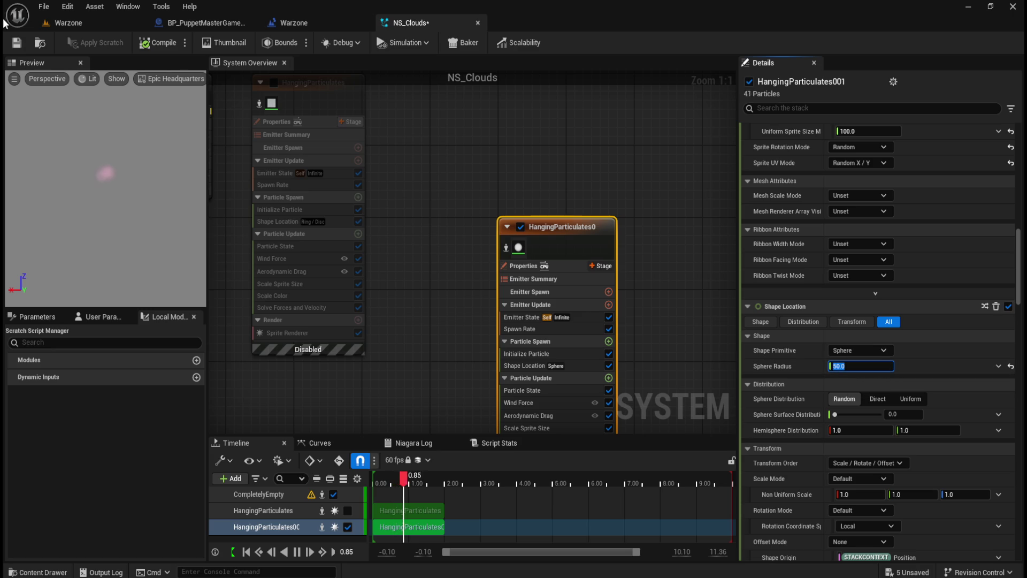
# Save NS_Clouds with the 50 sphere radius and return to the Warzone level.
pyautogui.click(17, 41)
pyautogui.hotkey('ctrl', 'Tab')
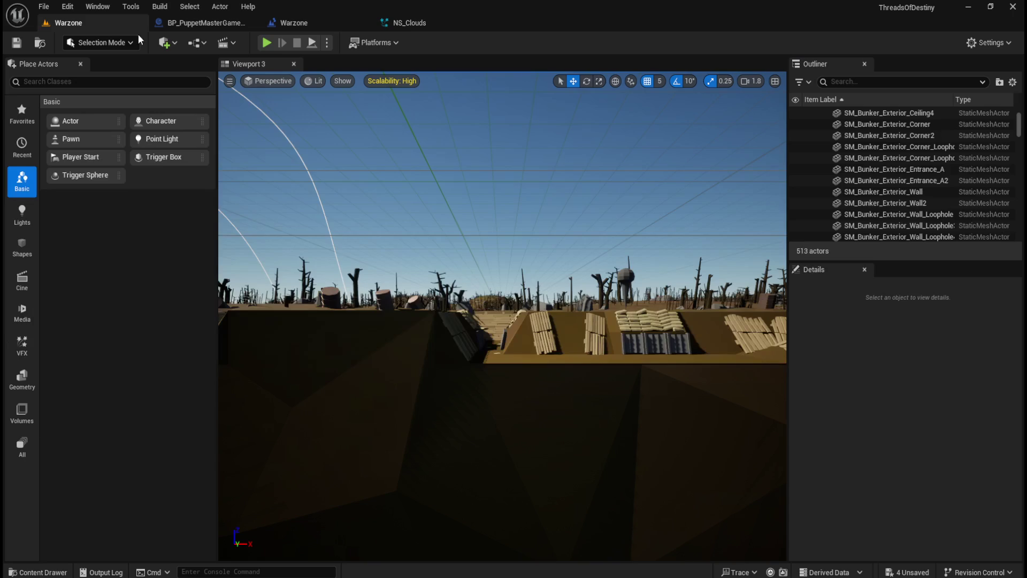
# Play-test Warzone to check the smaller puff, then reopen NS_Clouds with HangingParticulates0 selected.
pyautogui.click(266, 43)
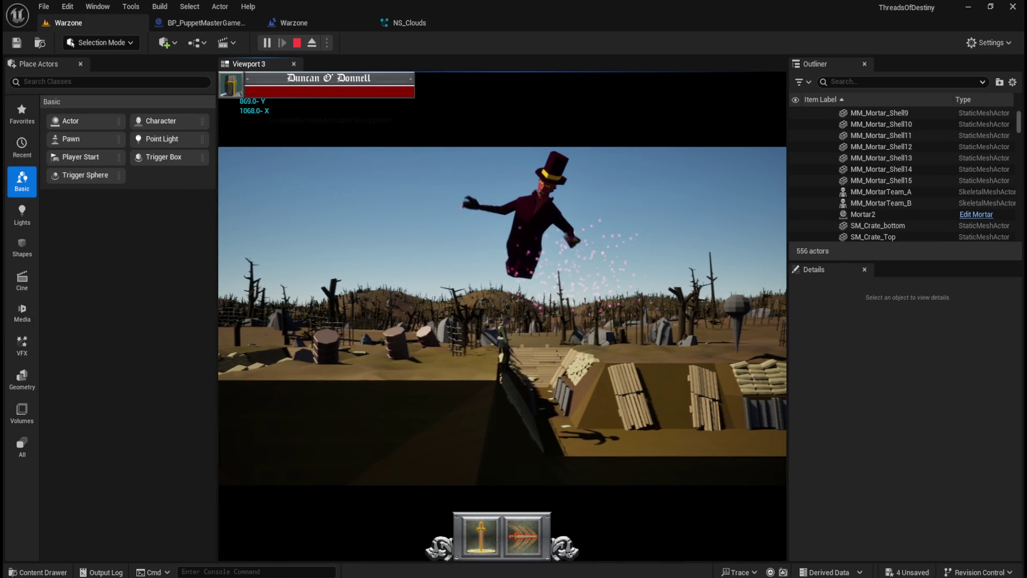
pyautogui.press('Escape')
pyautogui.click(537, 364)
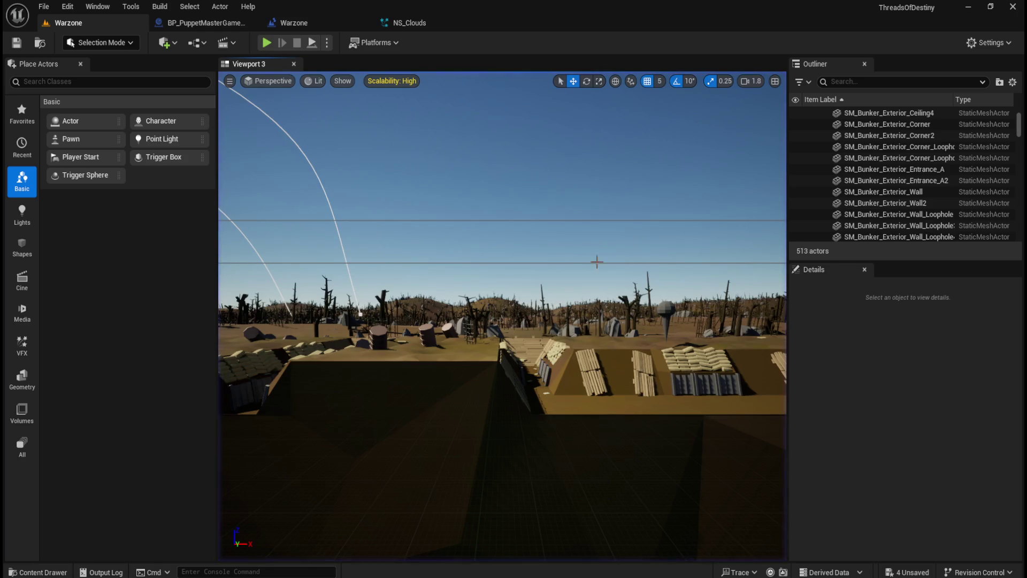
pyautogui.click(377, 21)
pyautogui.click(602, 222)
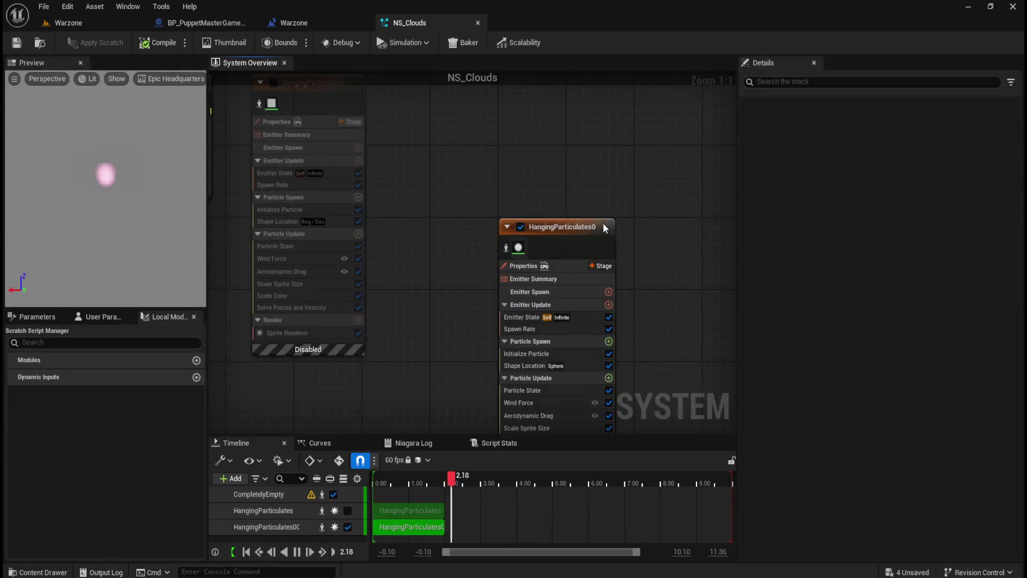
# Raise HangingParticulates0's spawn rate from 50 to 250 and review its sphere distribution.
pyautogui.scroll(-3, 842, 398)
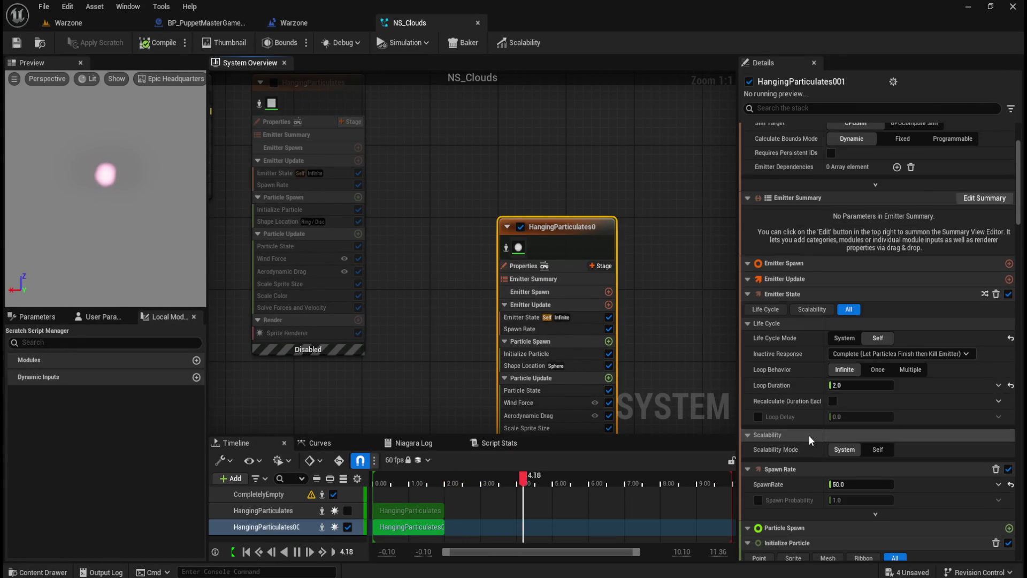
pyautogui.scroll(-3, 808, 434)
pyautogui.click(848, 412)
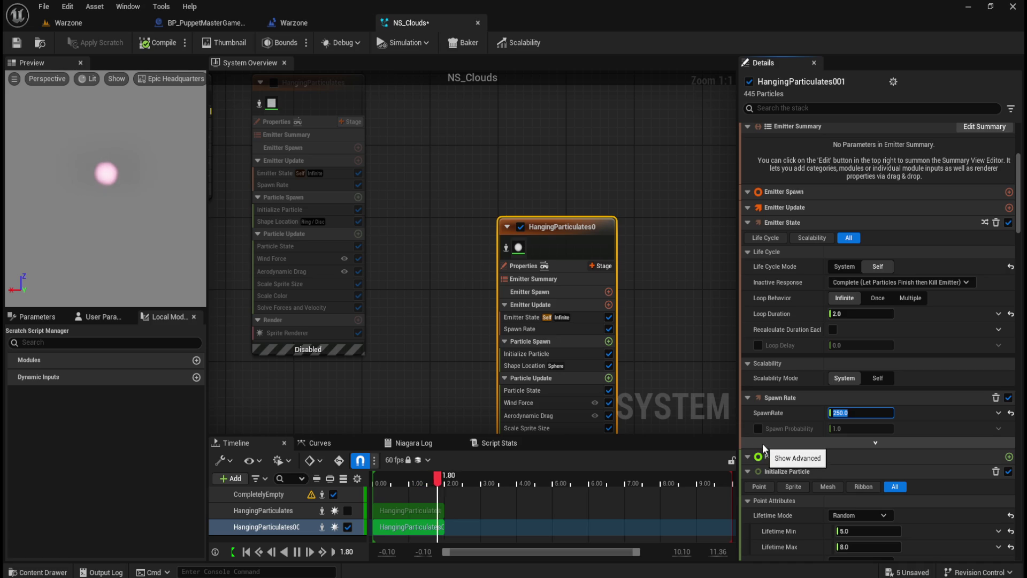
pyautogui.scroll(-8, 749, 453)
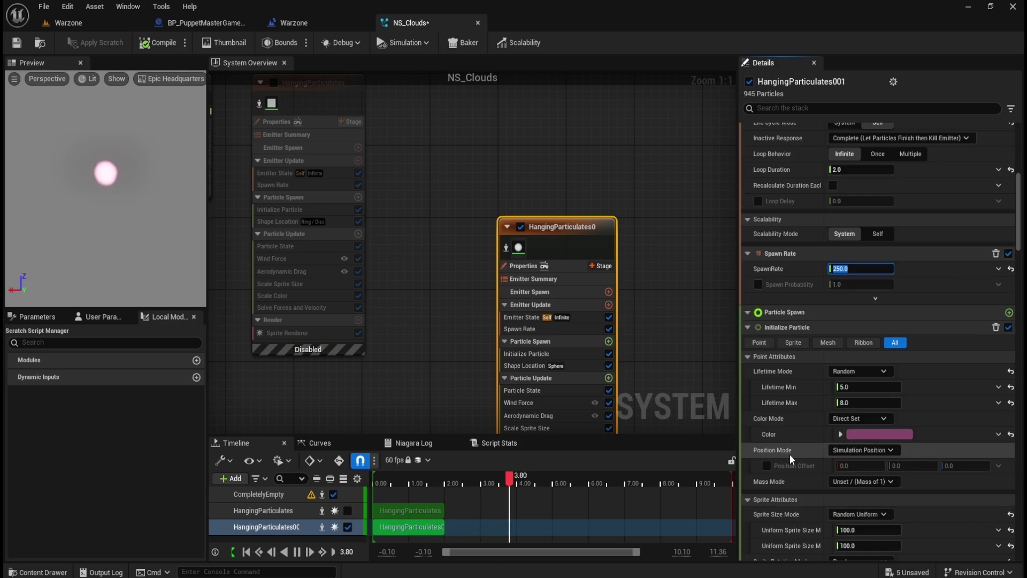
pyautogui.scroll(-12, 795, 400)
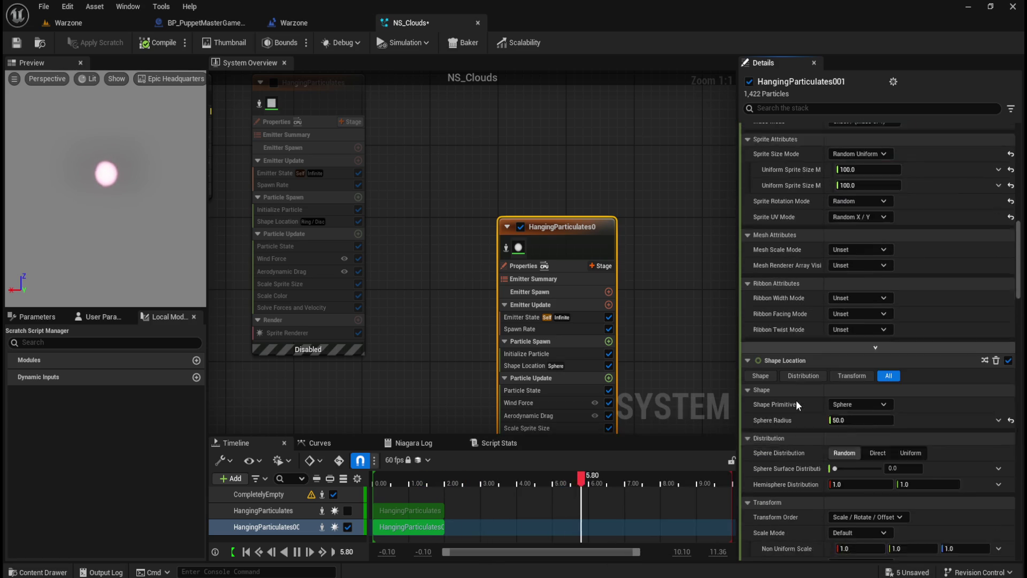
pyautogui.scroll(-5, 796, 401)
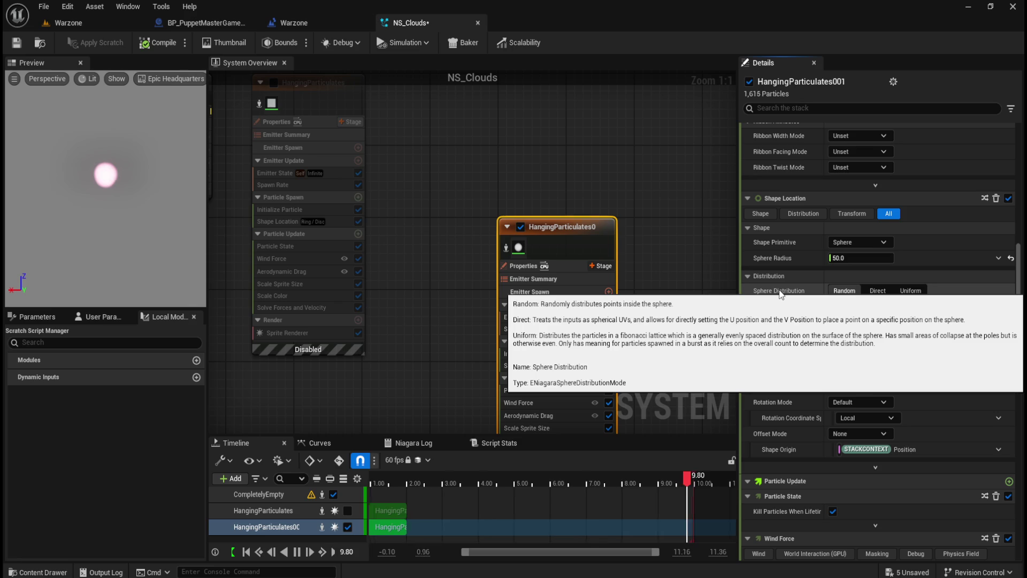
pyautogui.click(878, 291)
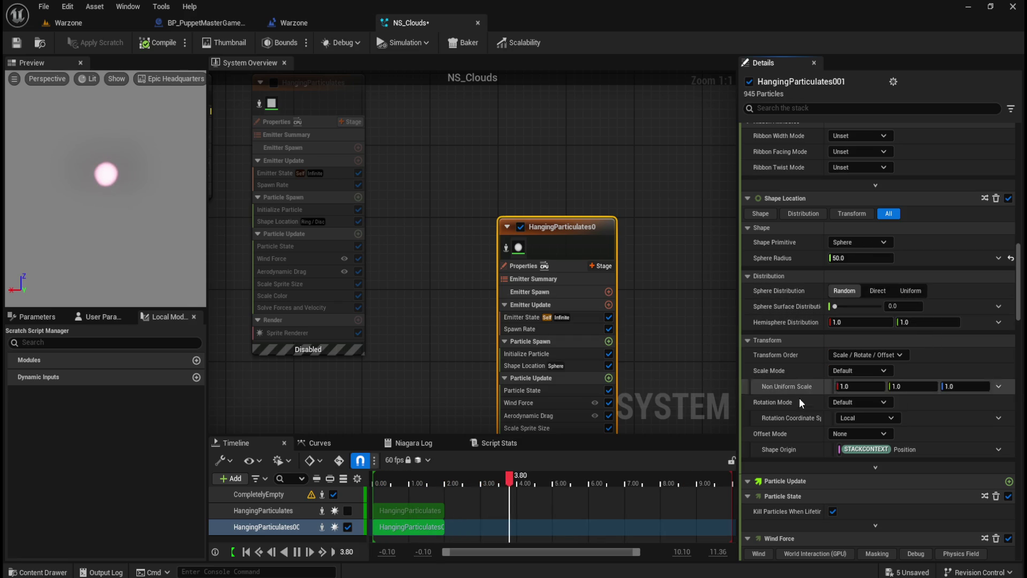
# Select the disabled HangingParticulates emitter and enable it.
pyautogui.click(347, 94)
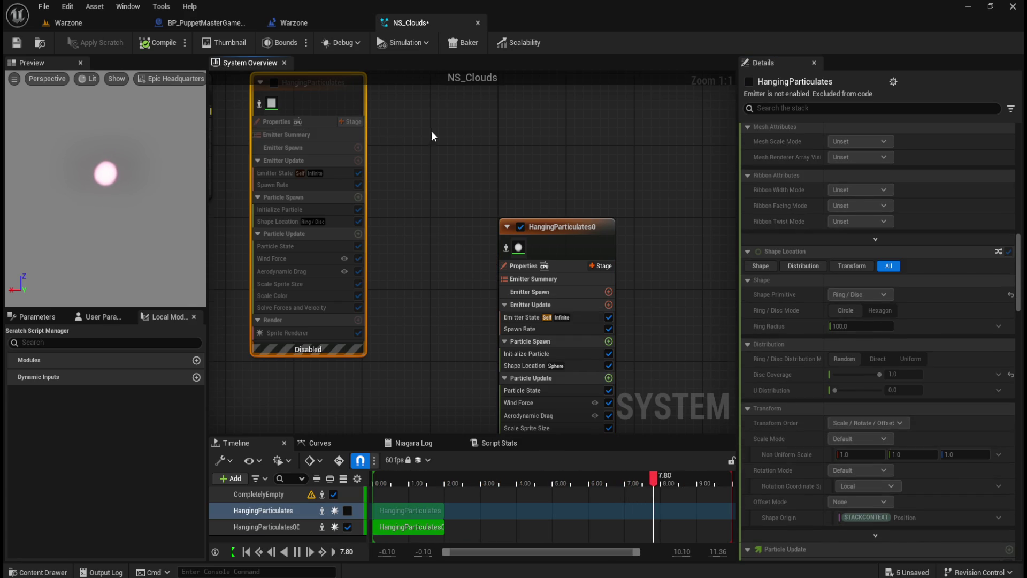
pyautogui.moveTo(274, 83); pyautogui.dragTo(317, 147)
pyautogui.click(316, 148)
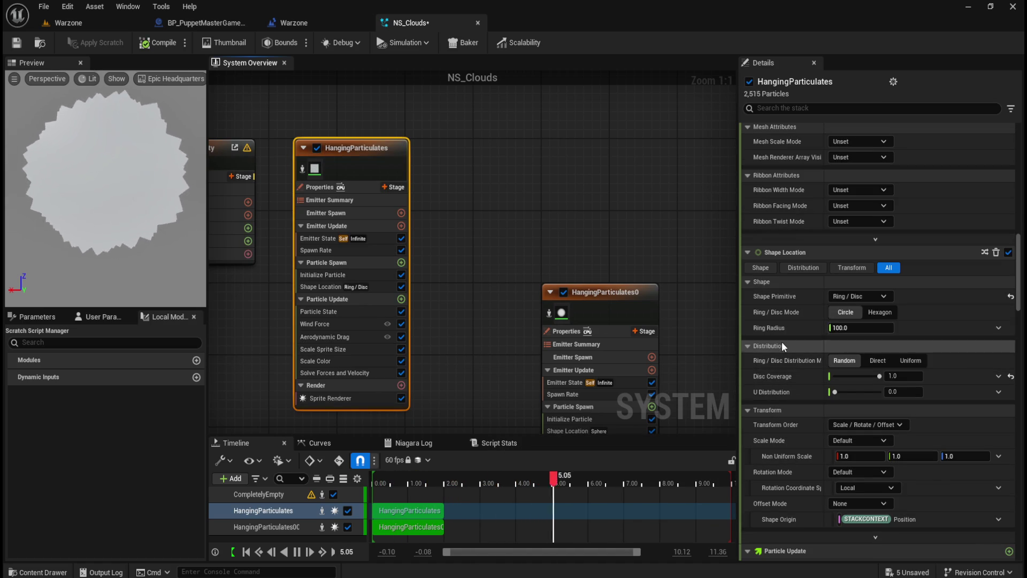
# Disable HangingParticulates again, reselect HangingParticulates0 and save NS_Clouds.
pyautogui.click(317, 147)
pyautogui.click(635, 294)
pyautogui.scroll(-5, 813, 437)
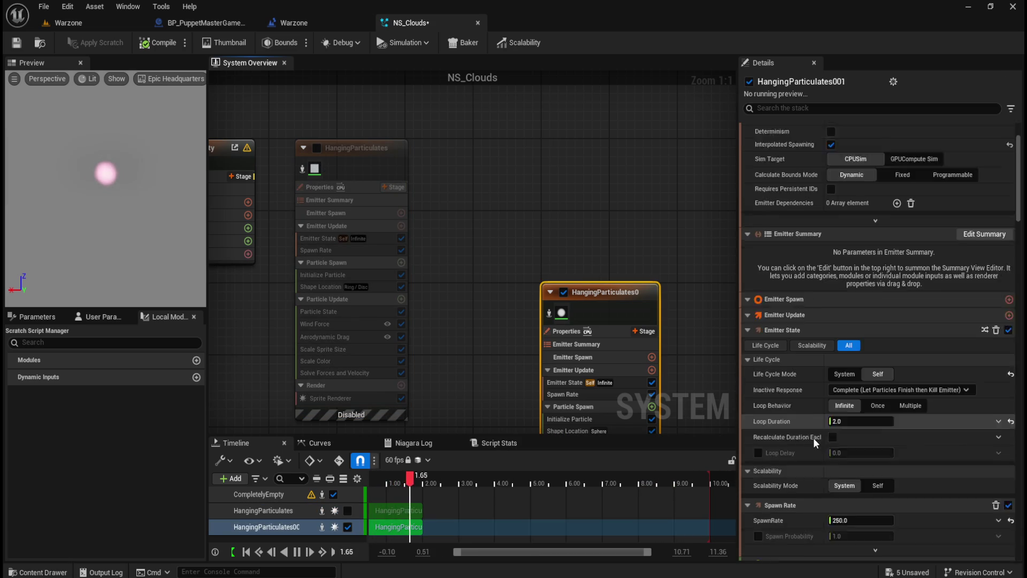
pyautogui.click(16, 42)
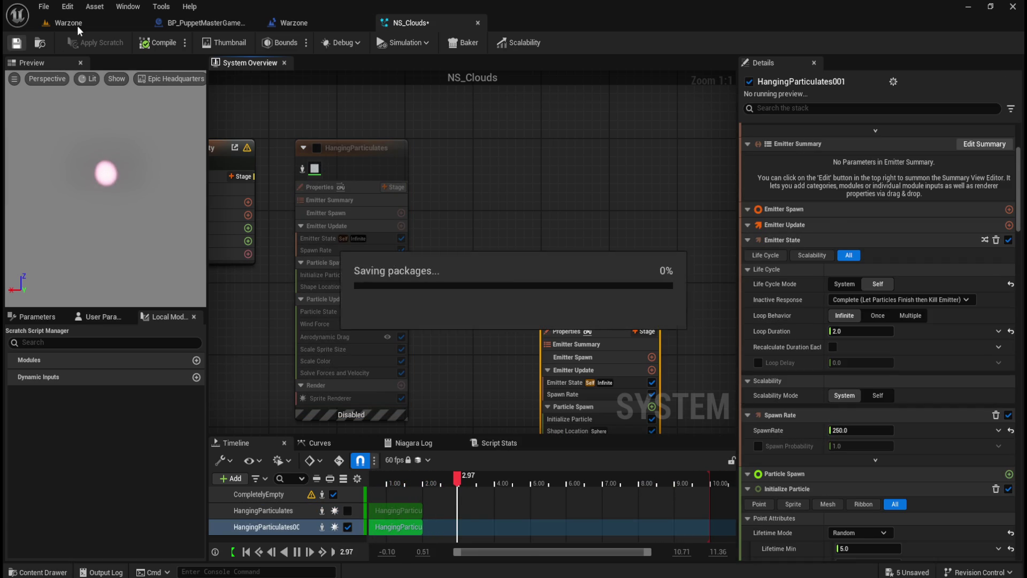
pyautogui.click(77, 24)
# Play-test Warzone to view the denser pink puff around the Puppet Master, then quit.
pyautogui.click(266, 43)
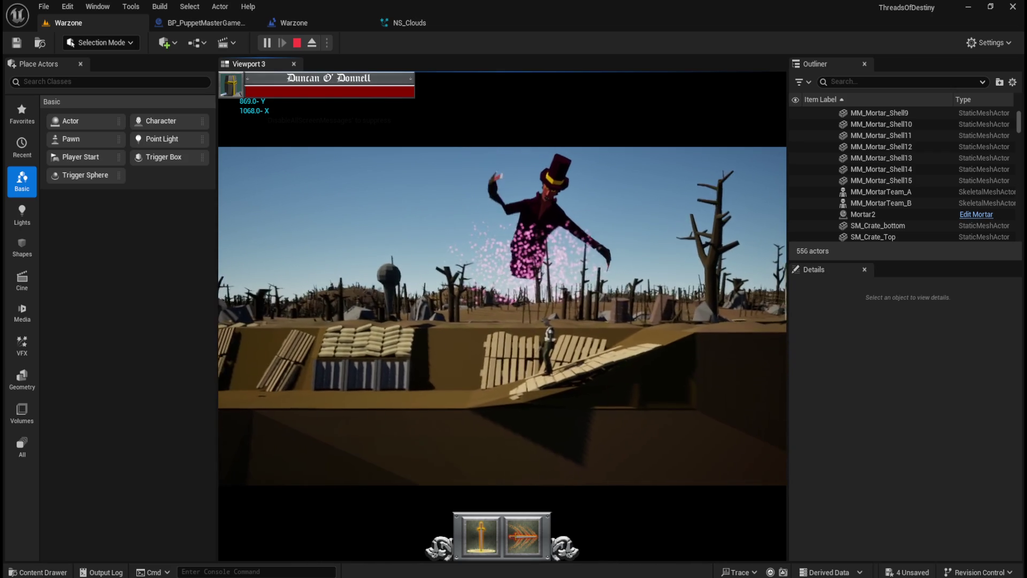
pyautogui.press('Escape')
pyautogui.click(512, 358)
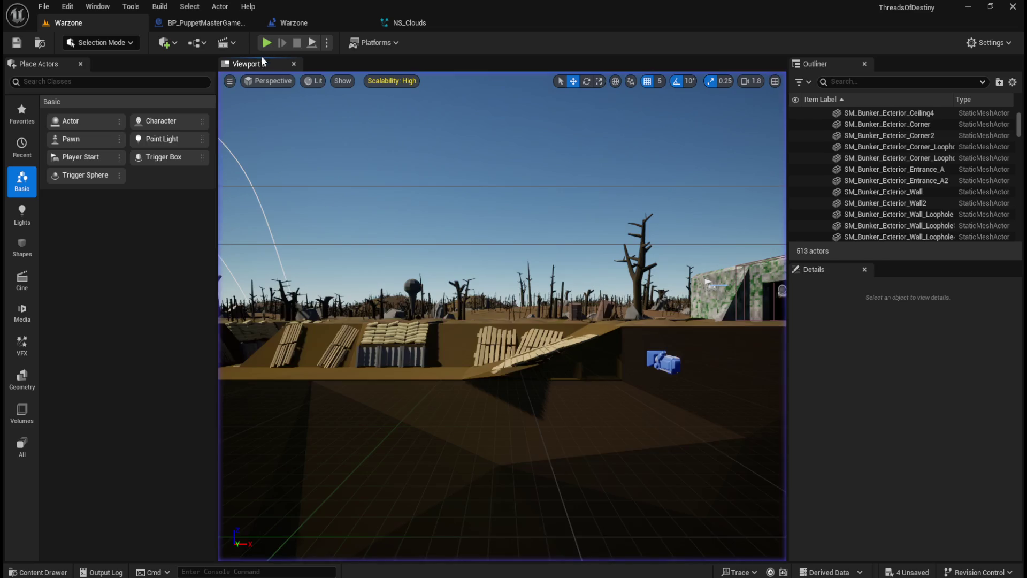
pyautogui.click(209, 24)
# Select StormAnchor in the Blueprint viewport and lower it beneath the character to Z 65.67.
pyautogui.click(248, 65)
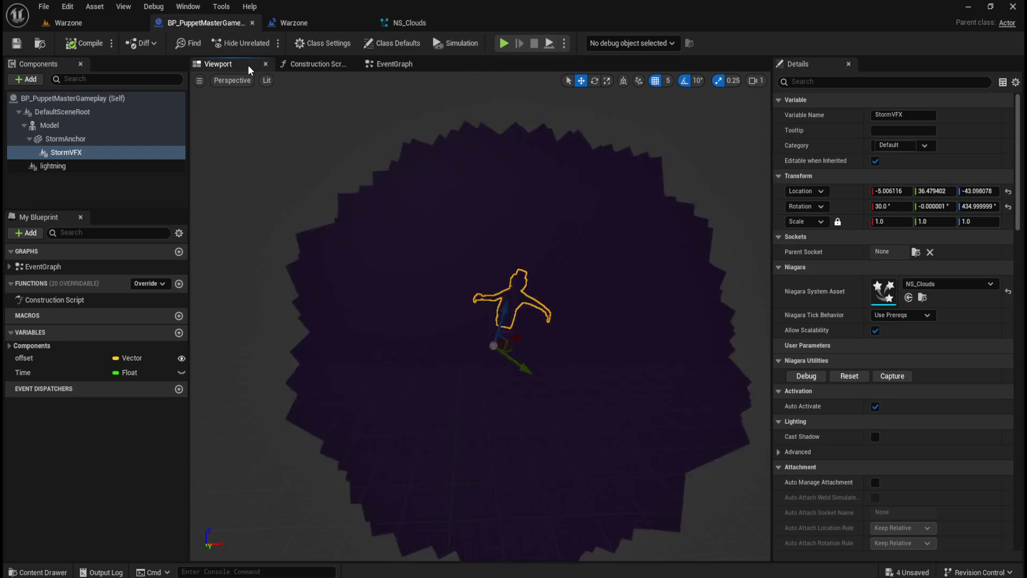
pyautogui.scroll(5, 568, 299)
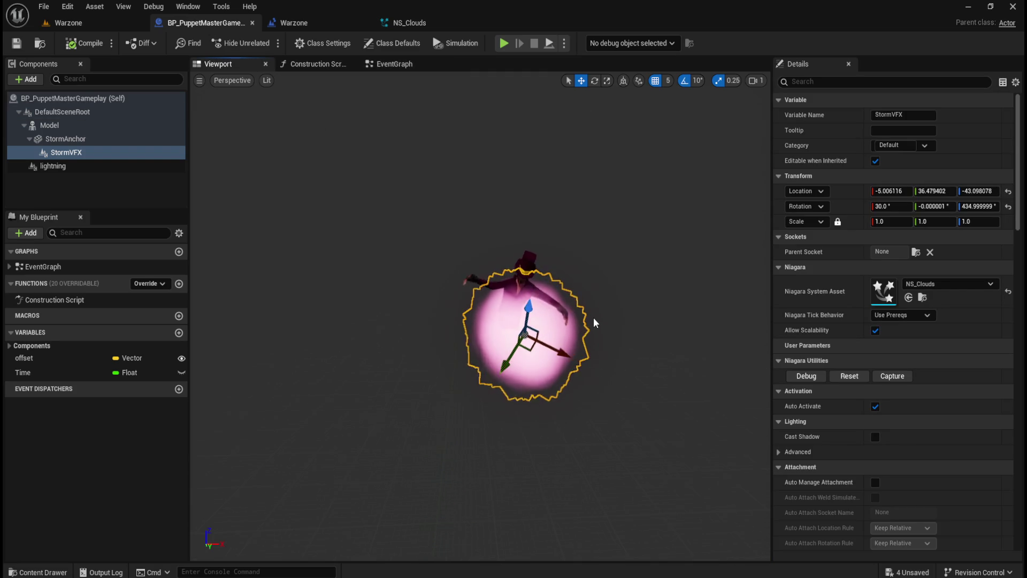
pyautogui.moveTo(596, 327)
pyautogui.mouseDown()
pyautogui.moveTo(447, 321)
pyautogui.moveTo(526, 291)
pyautogui.moveTo(618, 282)
pyautogui.mouseUp()
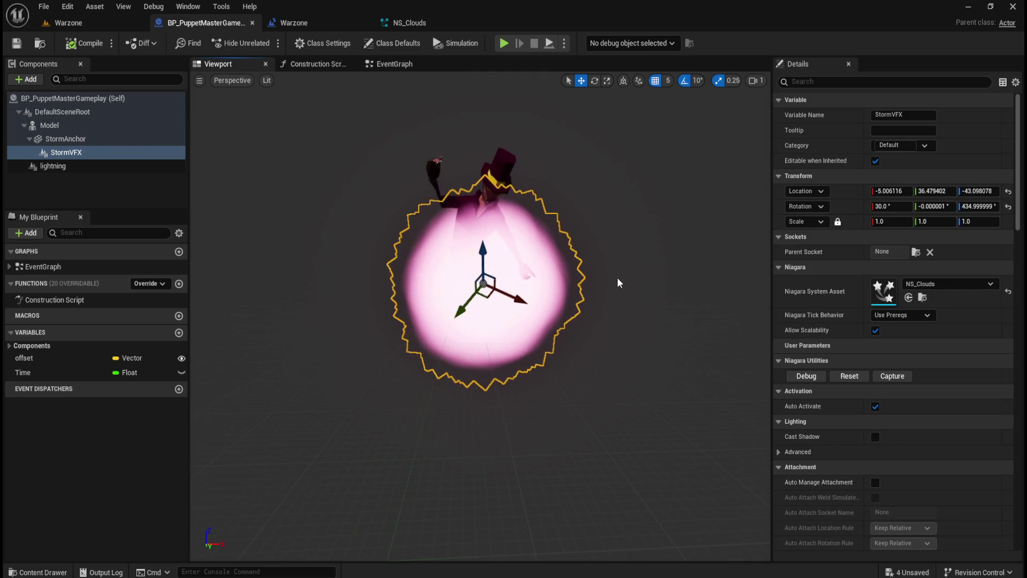
pyautogui.click(69, 165)
pyautogui.click(85, 140)
pyautogui.click(84, 151)
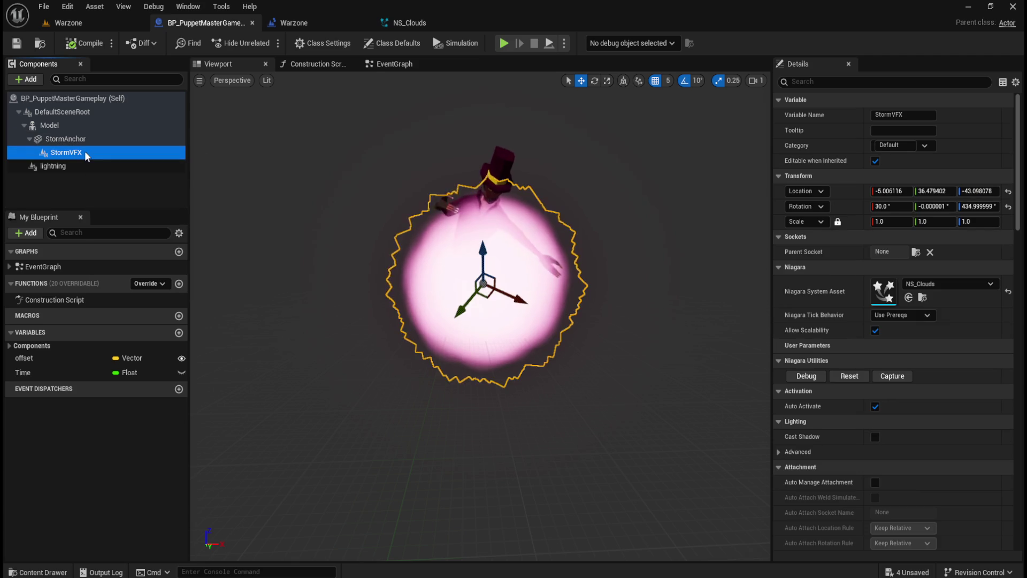
pyautogui.click(91, 141)
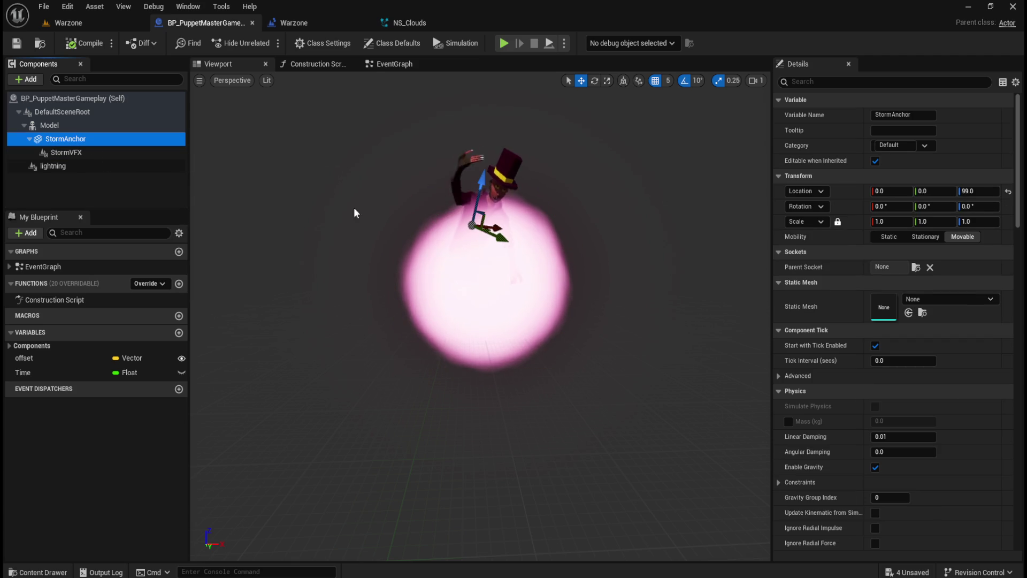
pyautogui.moveTo(483, 181); pyautogui.dragTo(474, 217)
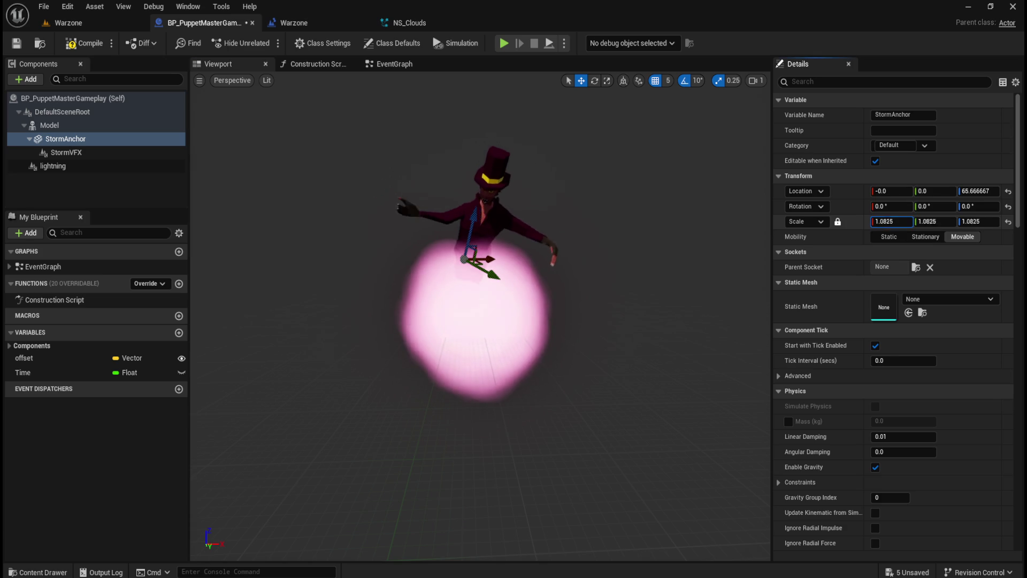
# Try uniform StormAnchor scales of 1 and then 2.
pyautogui.moveTo(891, 222)
pyautogui.mouseDown()
pyautogui.moveTo(911, 221)
pyautogui.moveTo(891, 221)
pyautogui.mouseUp()
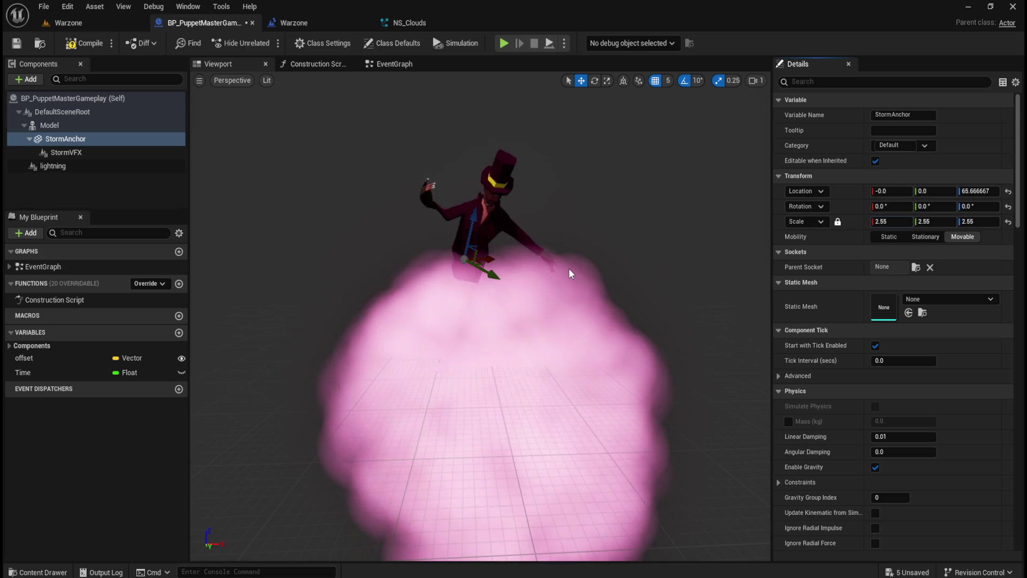
pyautogui.moveTo(558, 272)
pyautogui.mouseDown()
pyautogui.moveTo(558, 251)
pyautogui.moveTo(543, 251)
pyautogui.mouseUp()
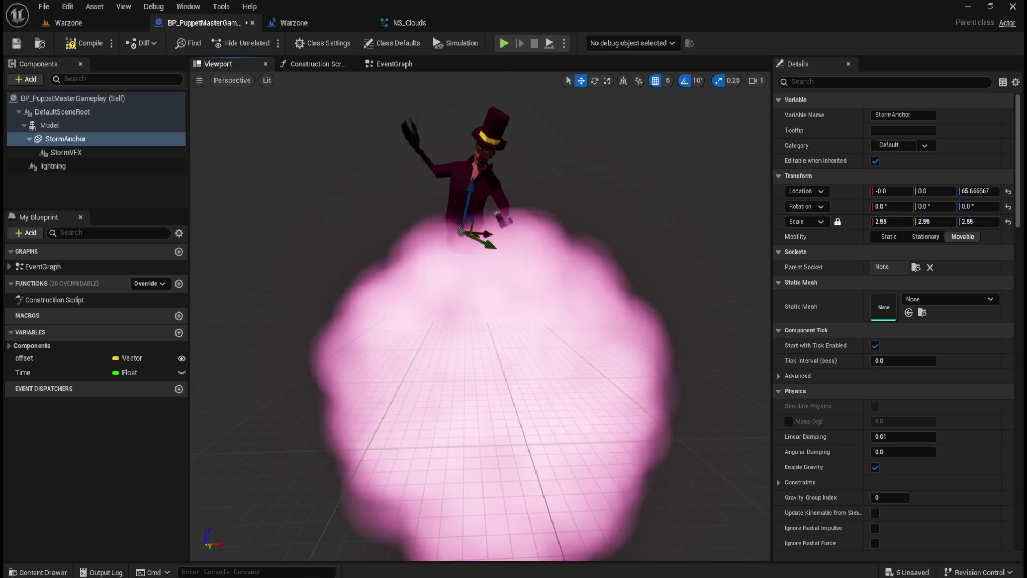
pyautogui.moveTo(892, 221); pyautogui.dragTo(892, 225)
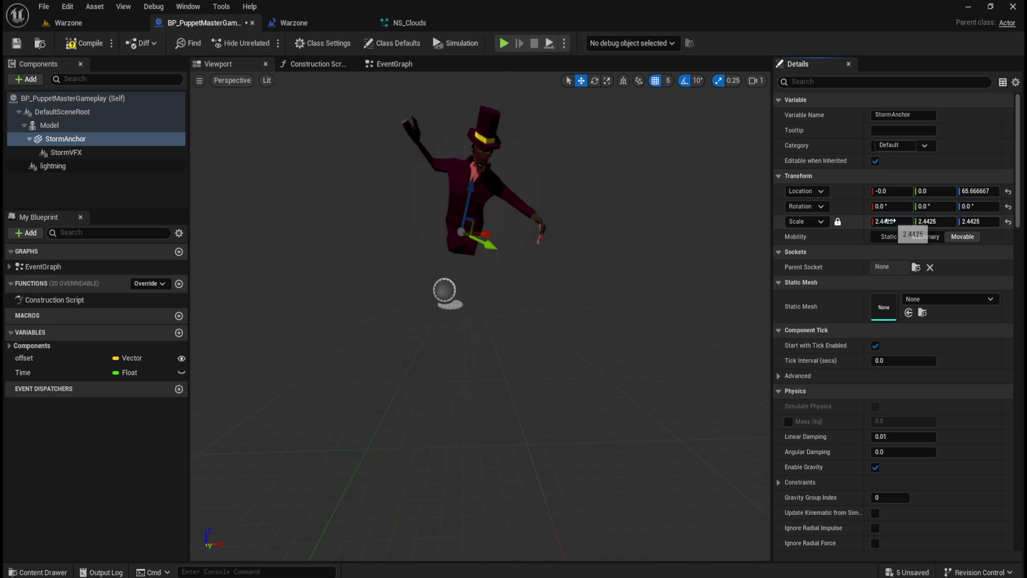
pyautogui.click(892, 221)
pyautogui.write('1')
pyautogui.press('Return')
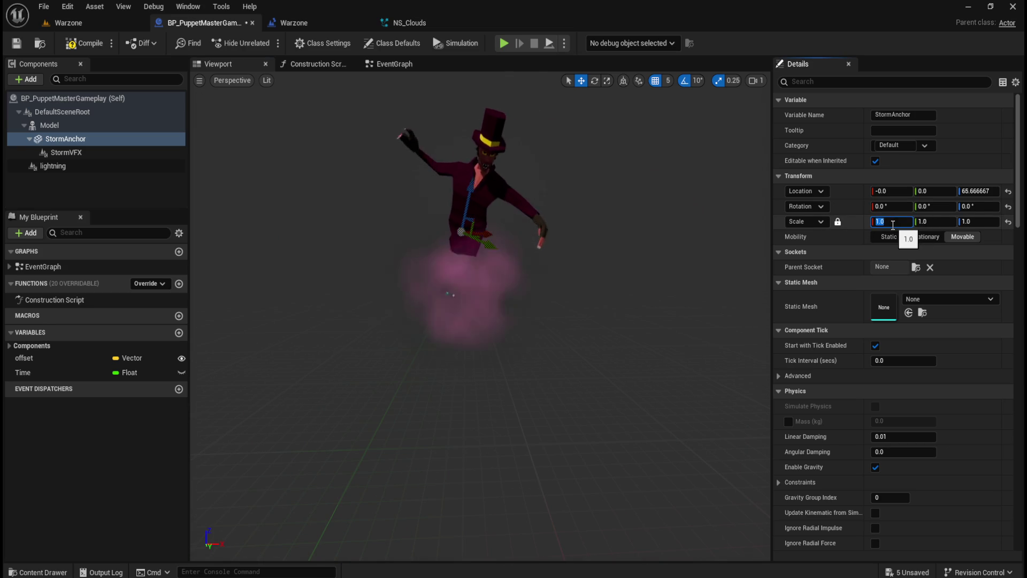
pyautogui.write('2')
pyautogui.press('Return')
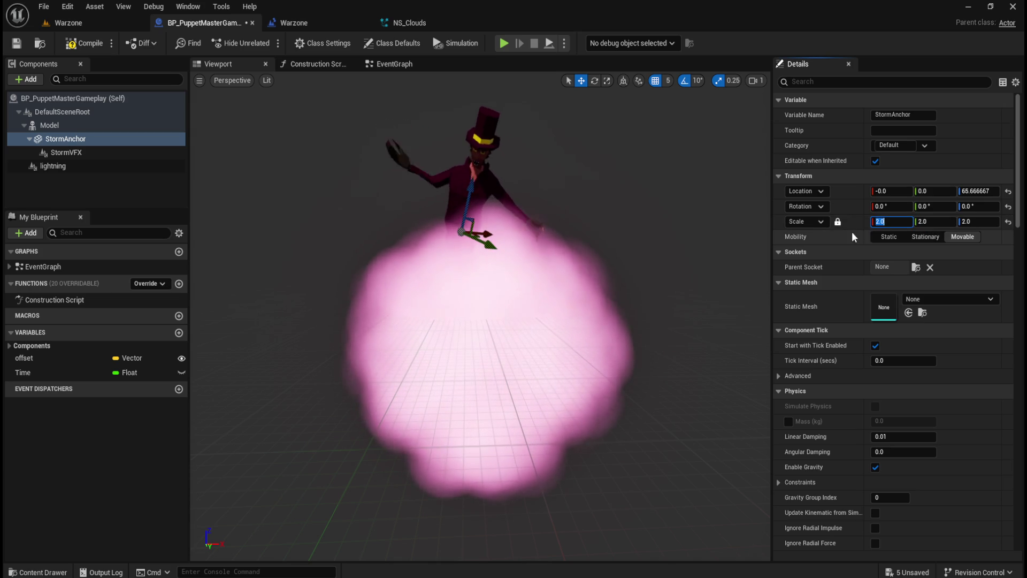
# Unlock StormAnchor's scale, stretch it to 3, 2, 1, and move it to X −71.
pyautogui.click(838, 222)
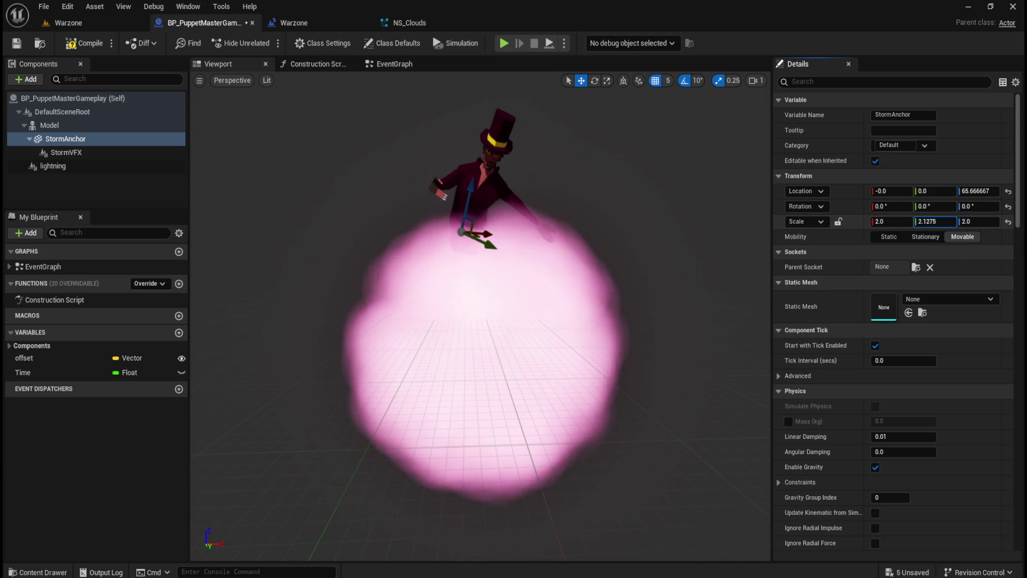
pyautogui.moveTo(934, 221)
pyautogui.mouseDown()
pyautogui.moveTo(899, 222)
pyautogui.moveTo(909, 221)
pyautogui.mouseUp()
pyautogui.write('3')
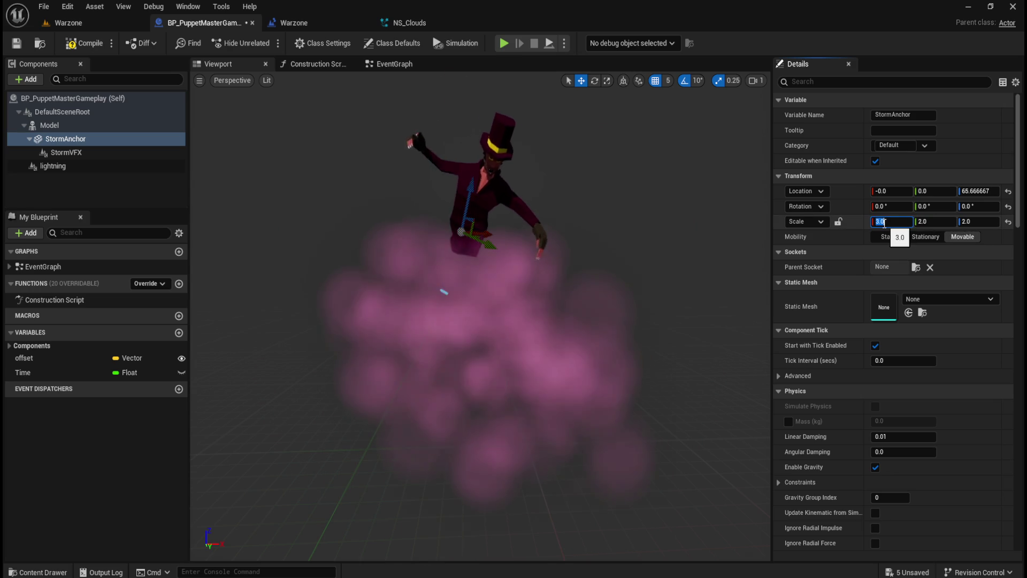
pyautogui.click(971, 222)
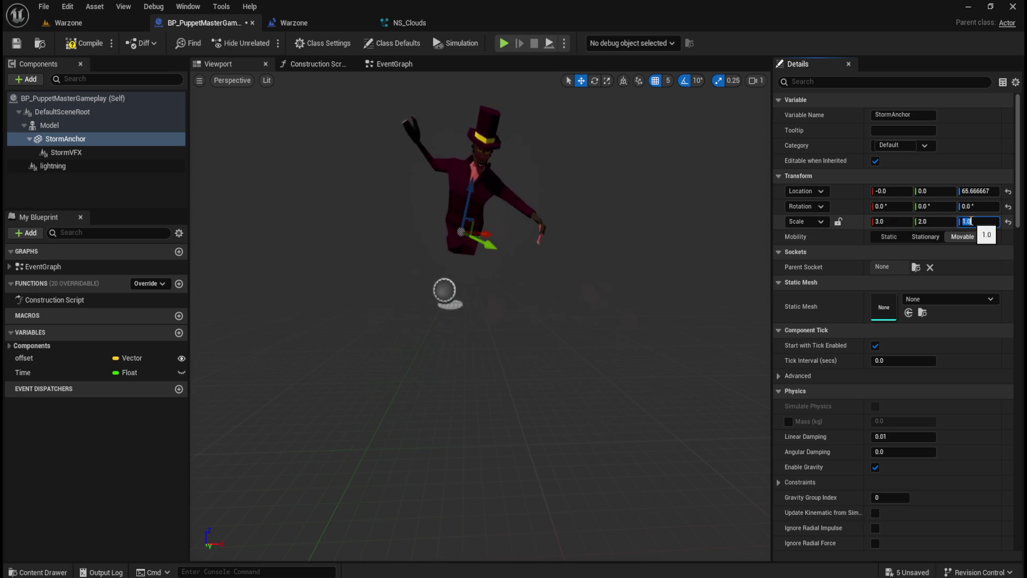
pyautogui.write('1')
pyautogui.press('Return')
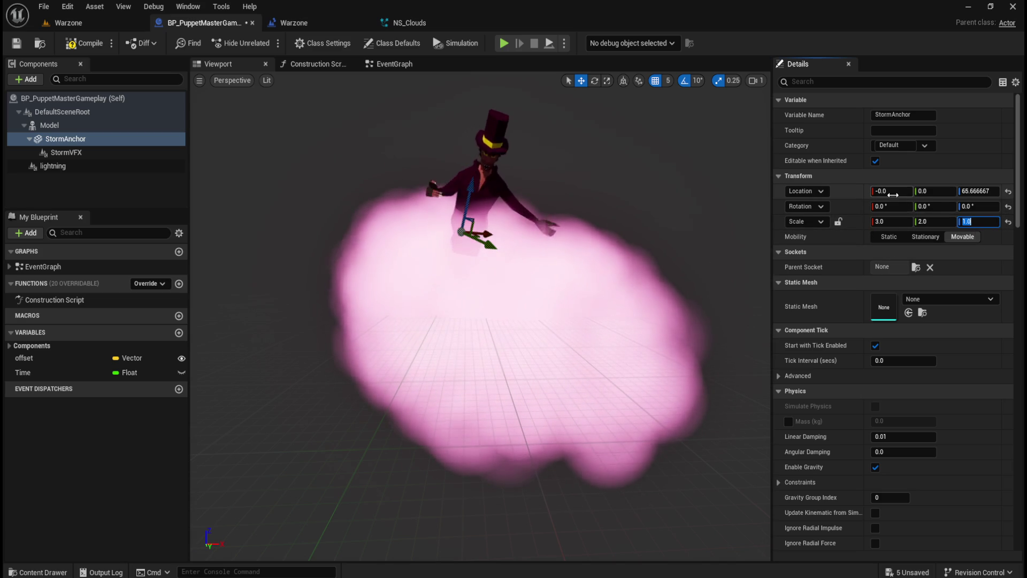
pyautogui.moveTo(892, 191)
pyautogui.mouseDown()
pyautogui.moveTo(960, 191)
pyautogui.moveTo(933, 191)
pyautogui.mouseUp()
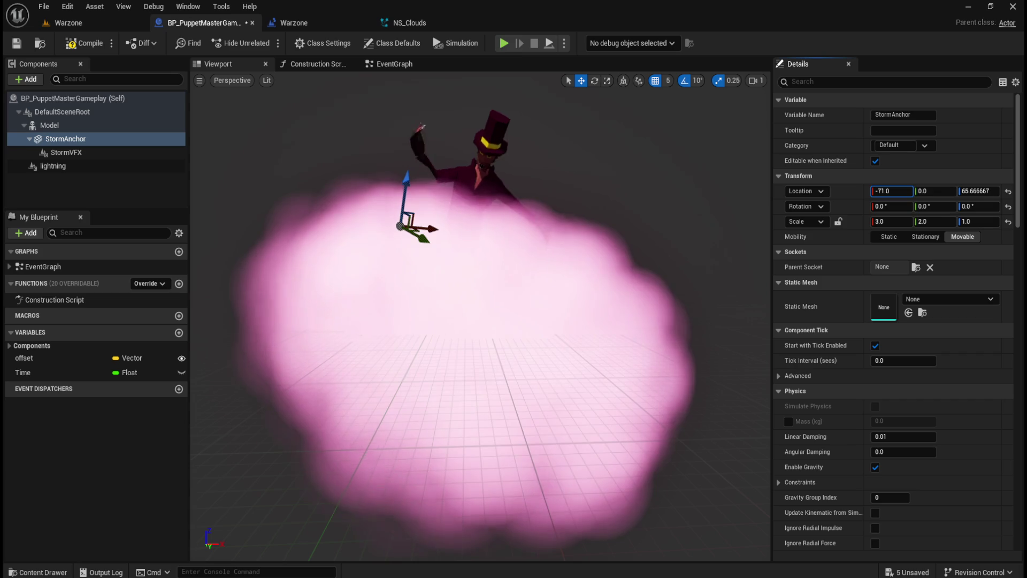
pyautogui.click(988, 223)
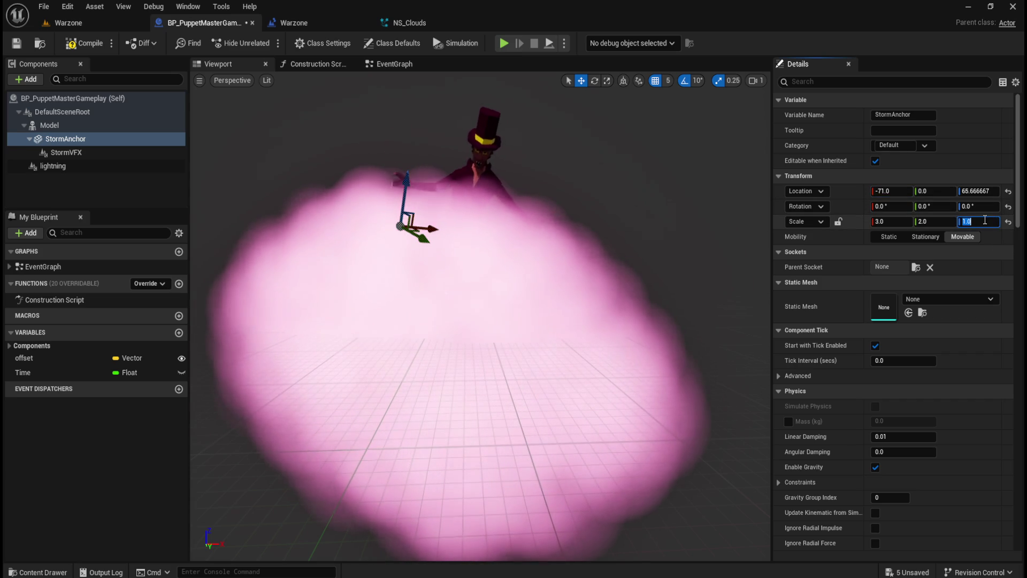
pyautogui.write('.5')
# Try StormAnchor Z scales 0.5, 0.1 and 10 with undos, settling on scale 2, 2, 10.
pyautogui.press('Return')
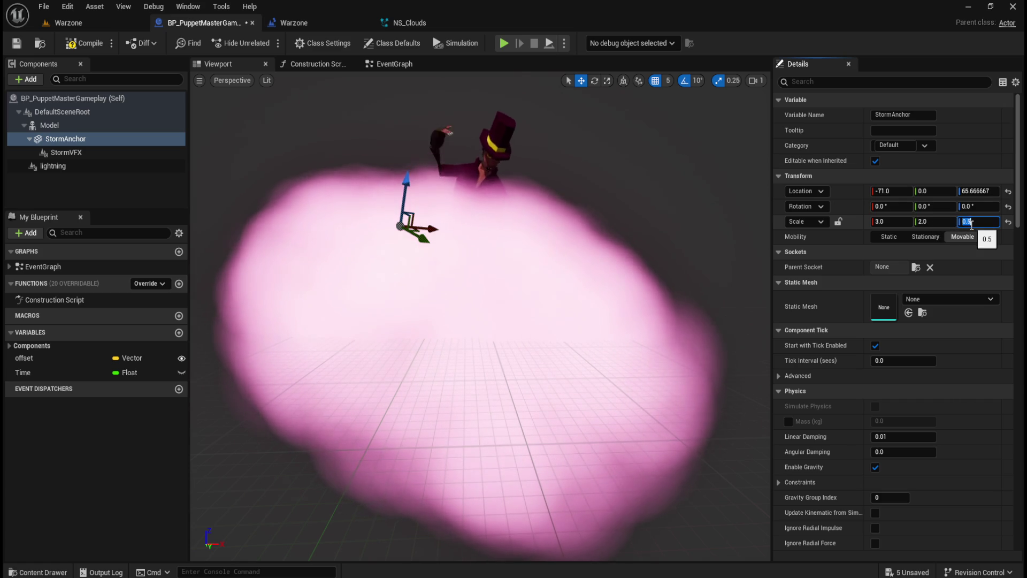
pyautogui.press('Return')
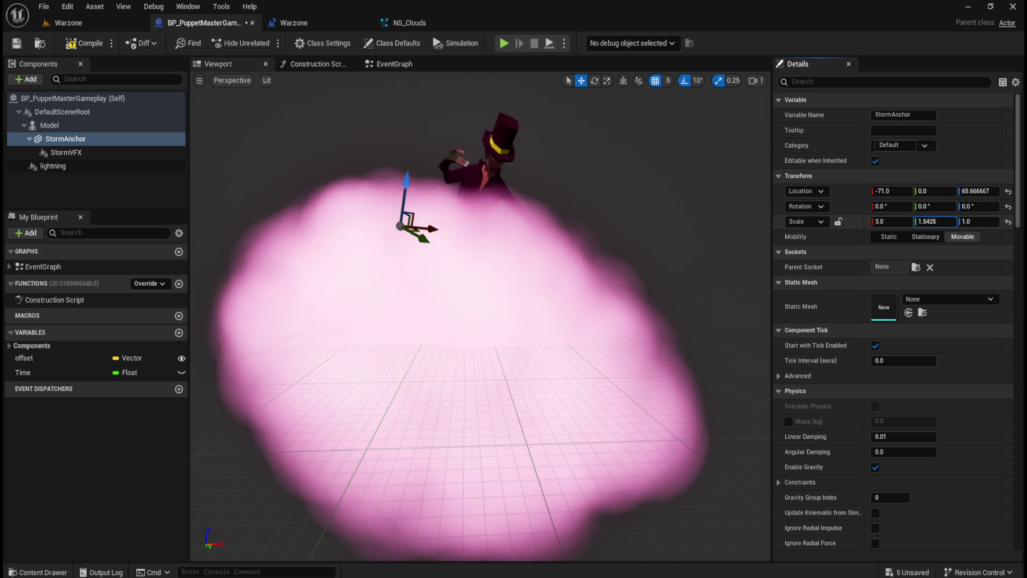
pyautogui.moveTo(935, 221)
pyautogui.mouseDown()
pyautogui.moveTo(909, 221)
pyautogui.moveTo(951, 220)
pyautogui.moveTo(929, 223)
pyautogui.mouseUp()
pyautogui.hotkey('ctrl', 'z')
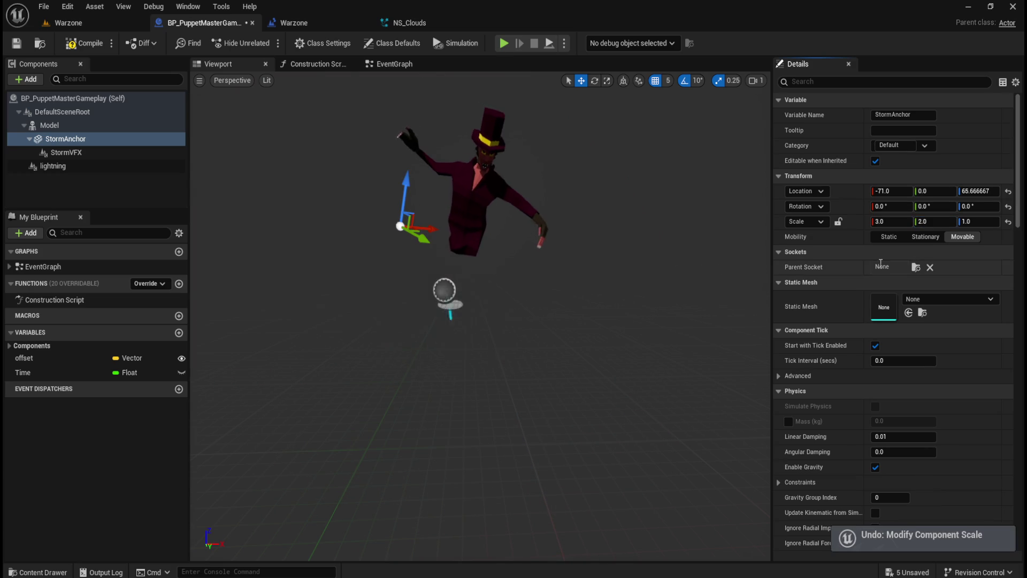
pyautogui.click(892, 222)
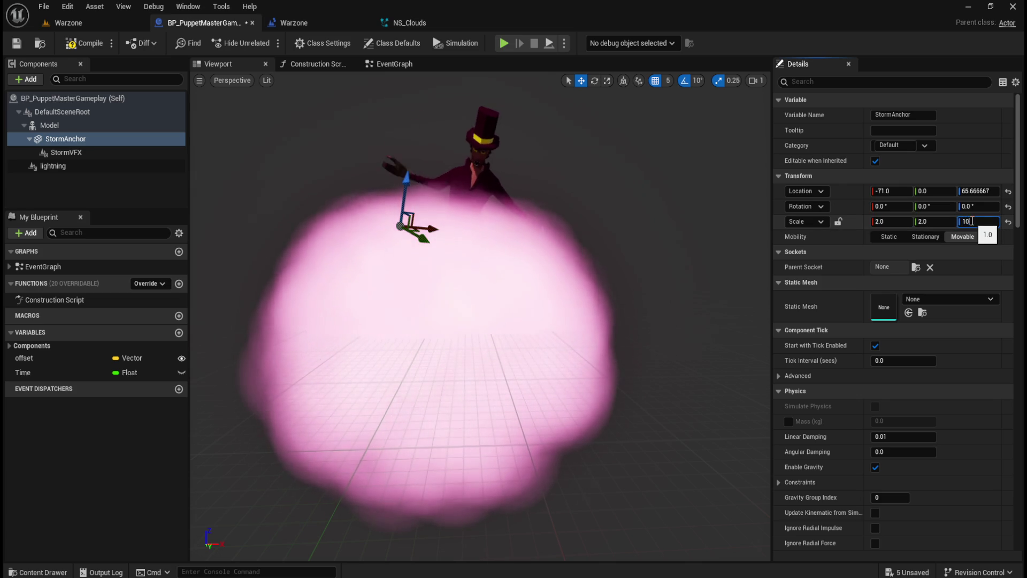
pyautogui.press('Return')
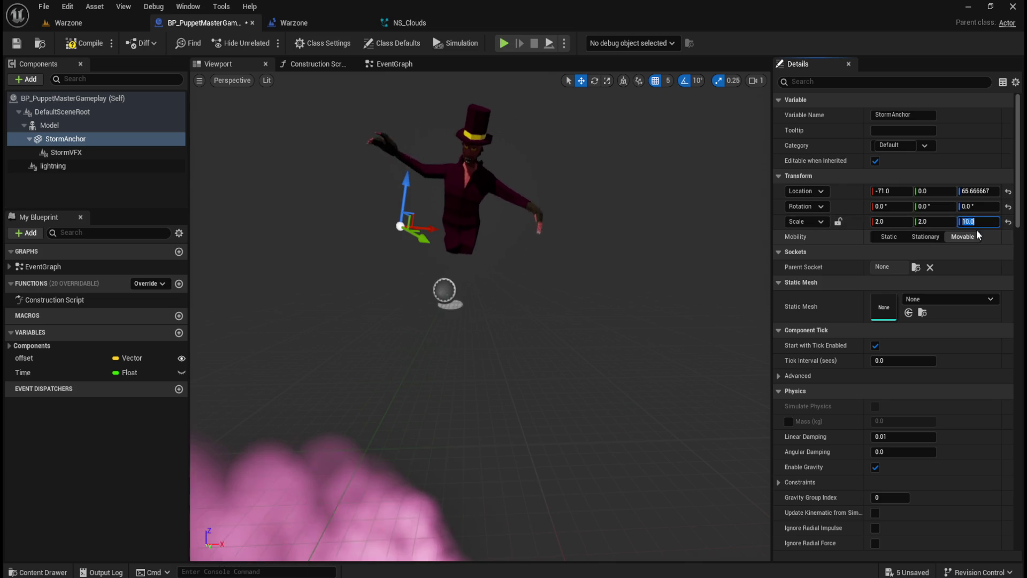
pyautogui.write('10')
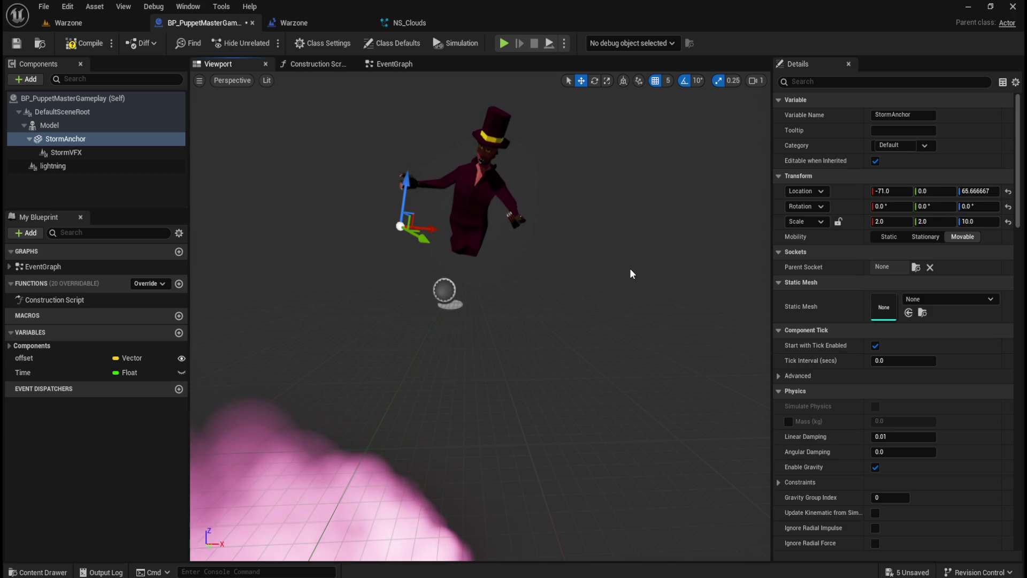
pyautogui.hotkey('ctrl', 'z')
# Undo a StormVFX X-scale tweak and nudge StormAnchor along X to −44.3.
pyautogui.click(101, 155)
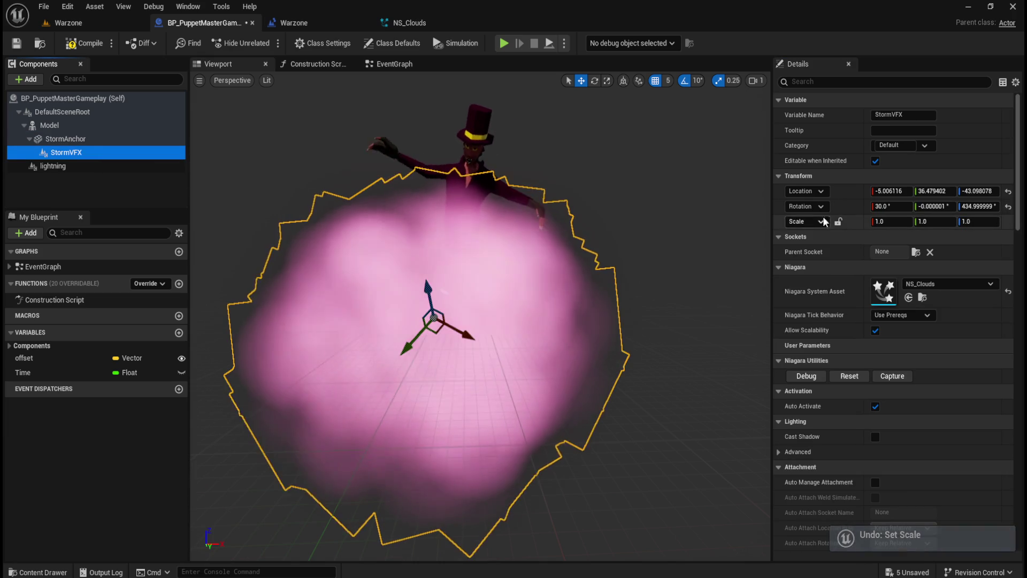
pyautogui.moveTo(891, 222); pyautogui.dragTo(877, 221)
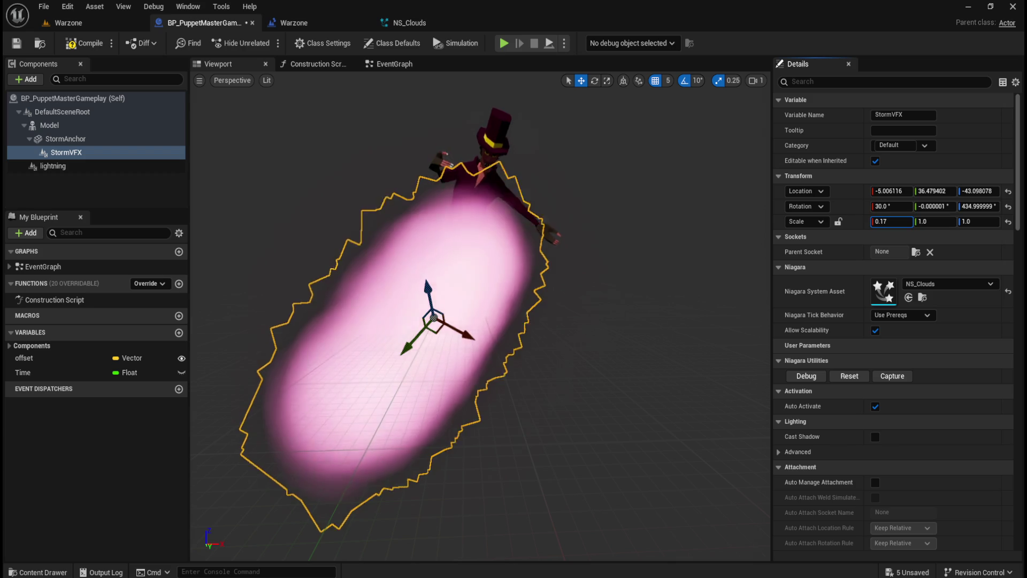
pyautogui.hotkey('ctrl', 'z')
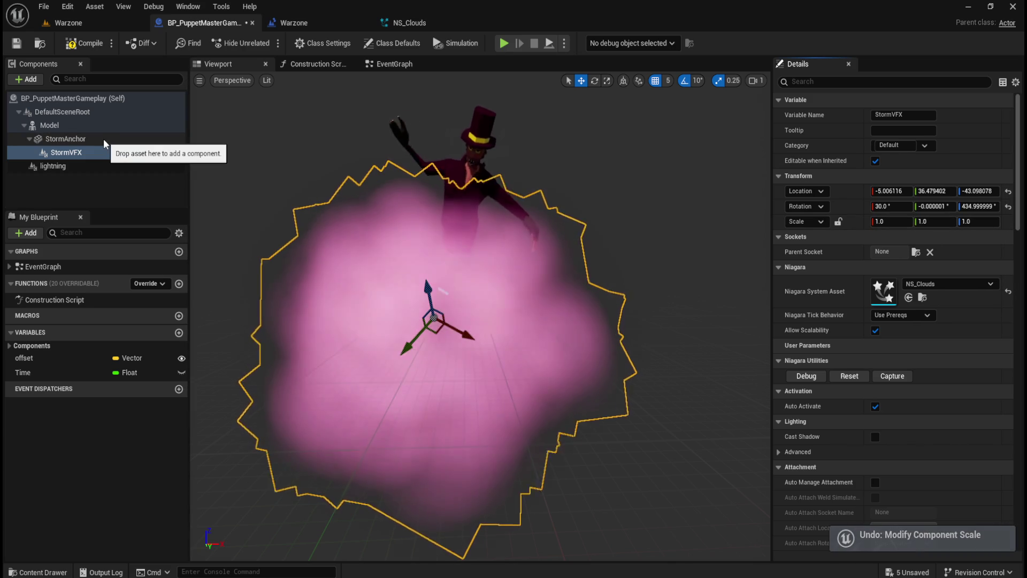
pyautogui.click(103, 139)
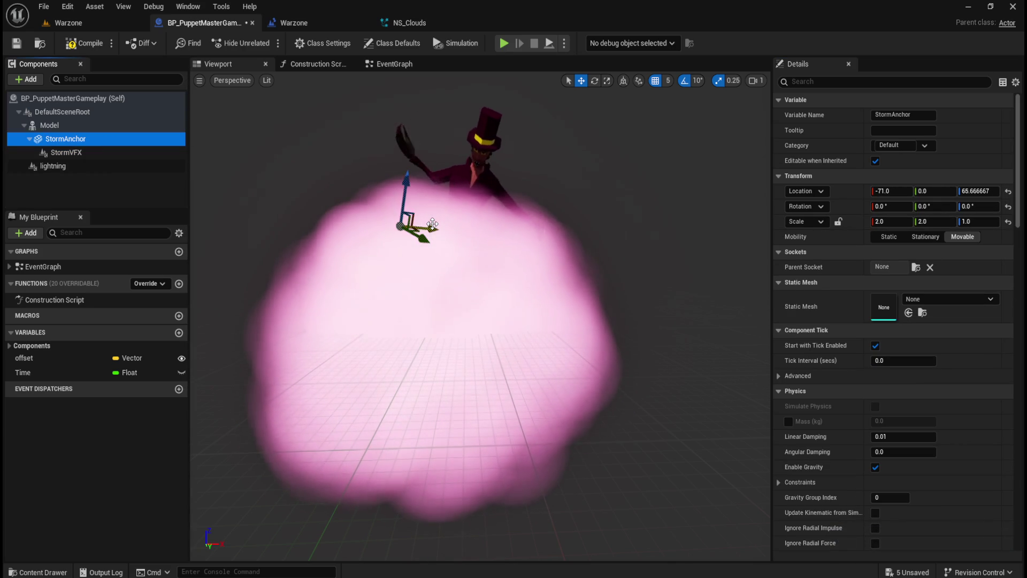
pyautogui.moveTo(432, 225); pyautogui.dragTo(456, 222)
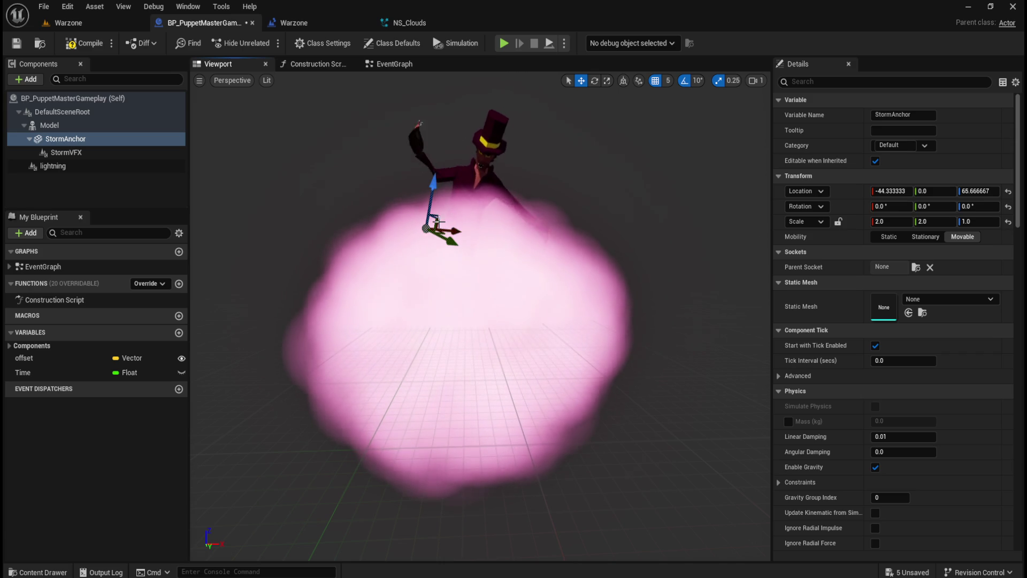
# Flatten StormVFX's Z scale from 0.8 down to 0.15 and compile the Blueprint.
pyautogui.click(86, 150)
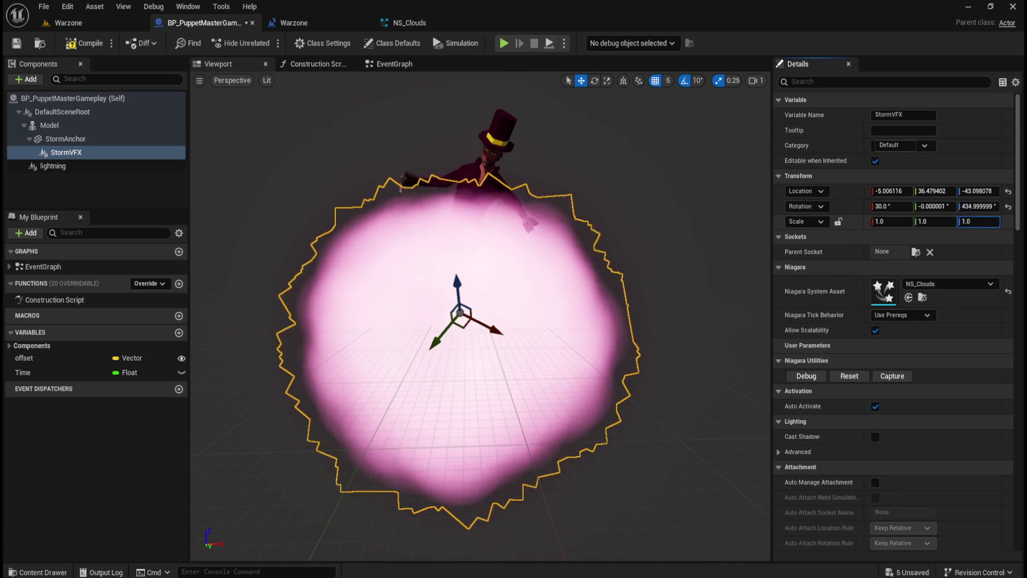
pyautogui.write('0.8')
pyautogui.press('Return')
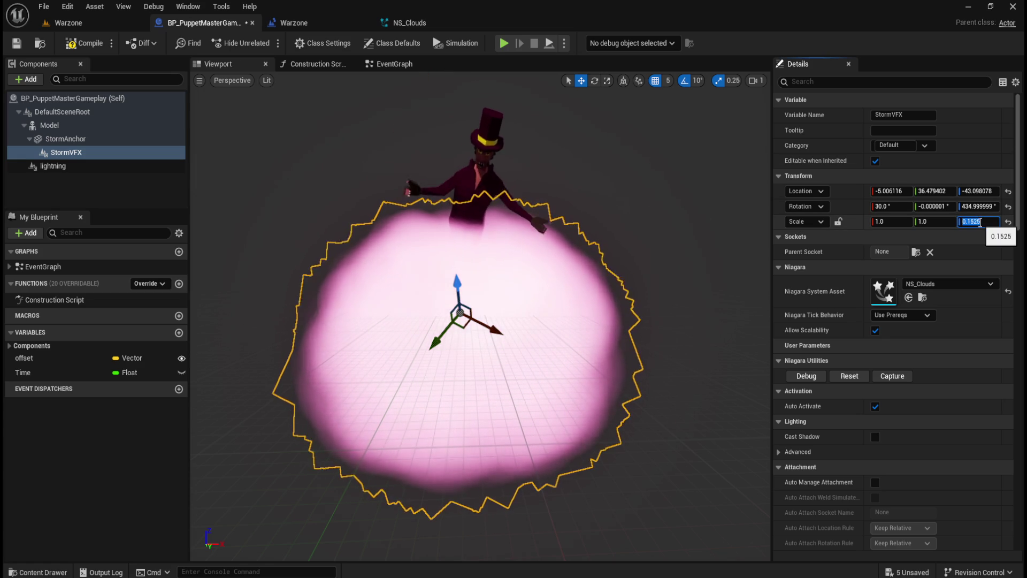
pyautogui.write('0.15')
pyautogui.press('Return')
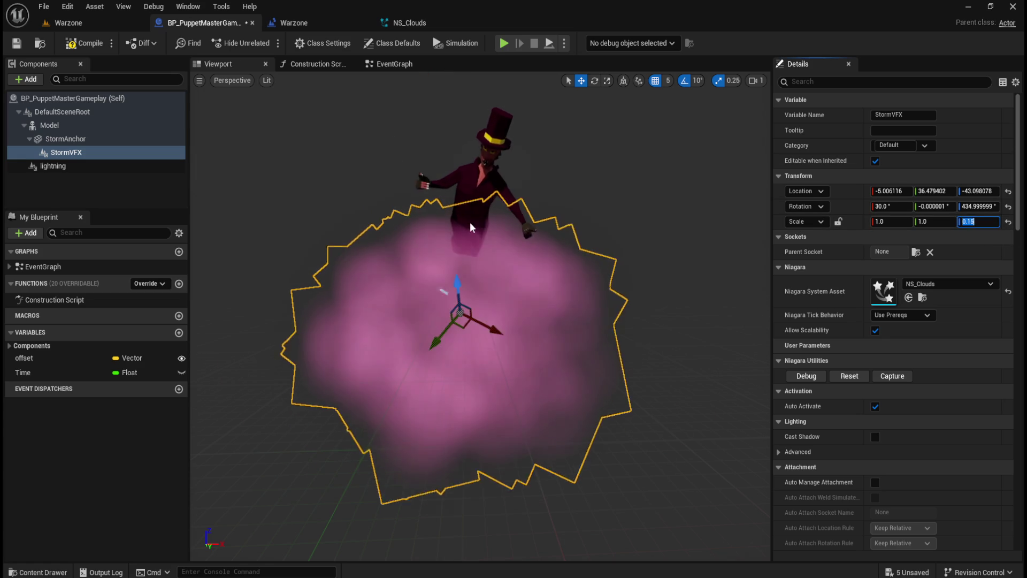
pyautogui.click(96, 185)
# Play-test Warzone walking into the trench, then quit back to BP_PuppetMasterGameplay.
pyautogui.click(72, 42)
pyautogui.click(89, 22)
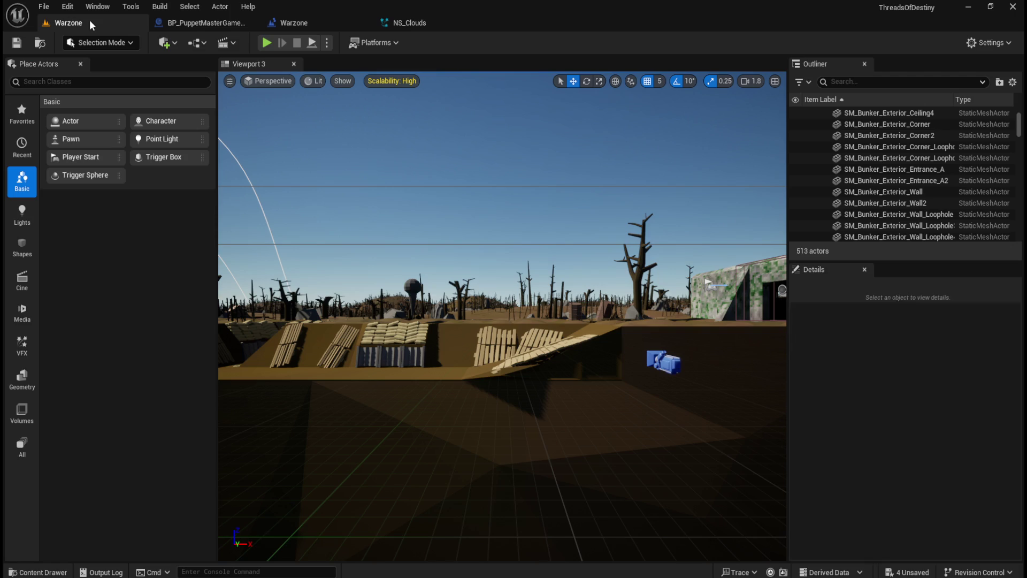
pyautogui.click(265, 42)
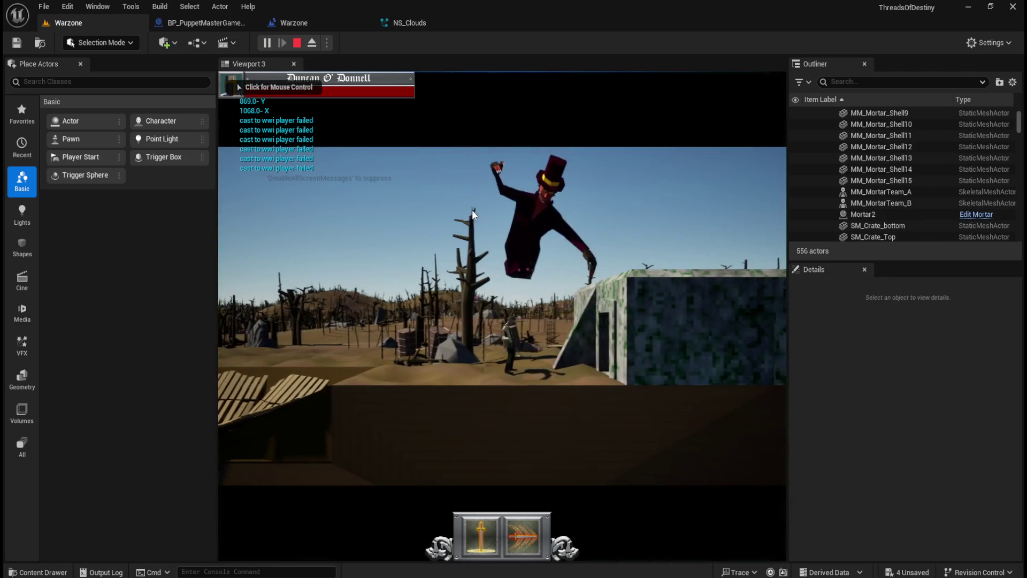
pyautogui.press('w')
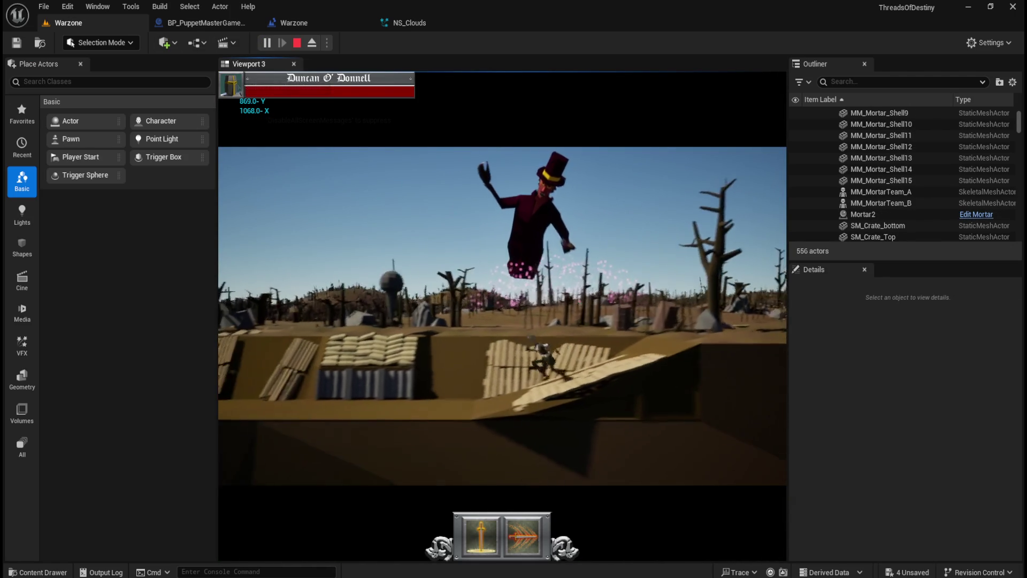
pyautogui.press('w')
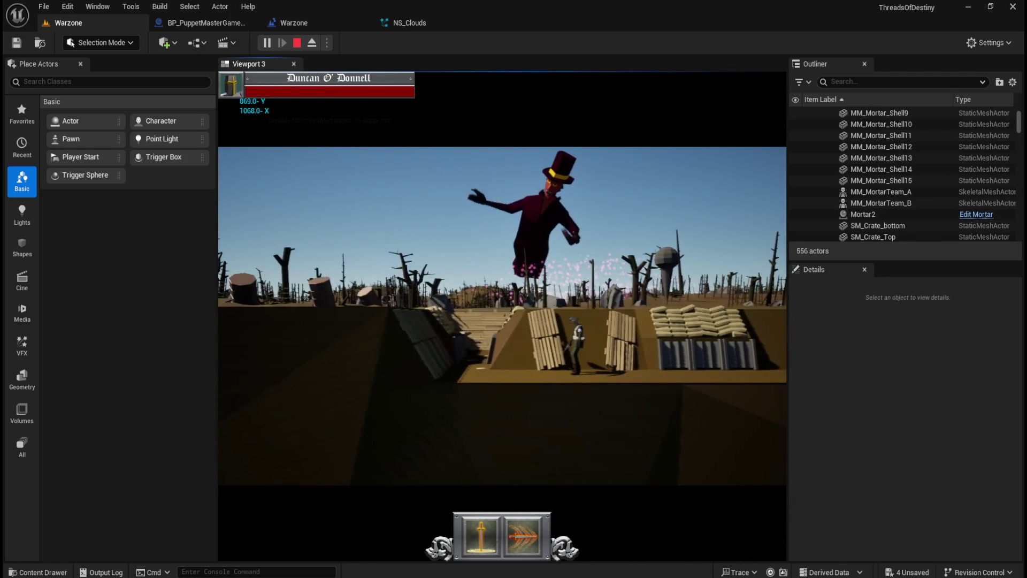
pyautogui.press('Escape')
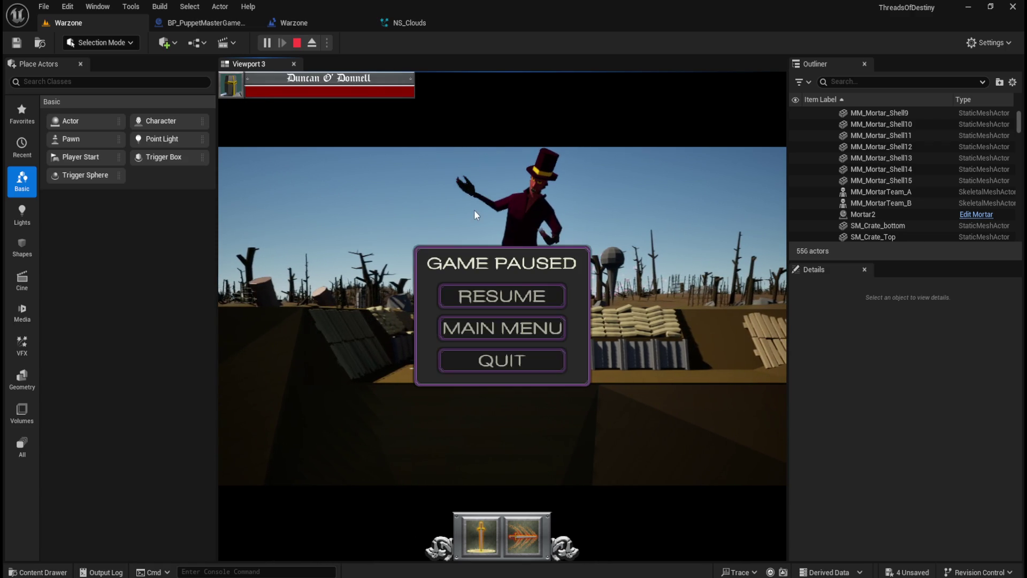
pyautogui.click(492, 339)
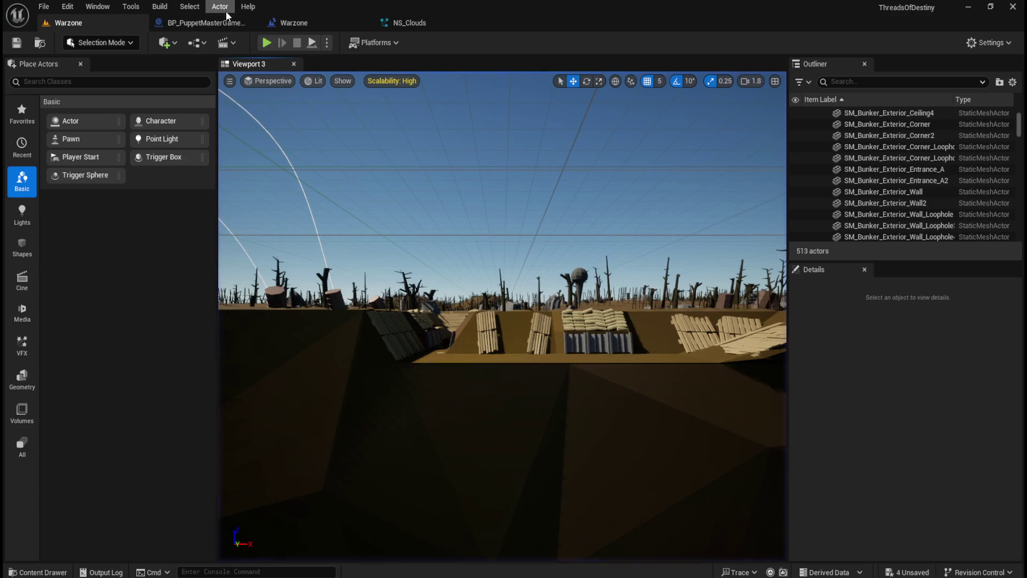
pyautogui.click(183, 16)
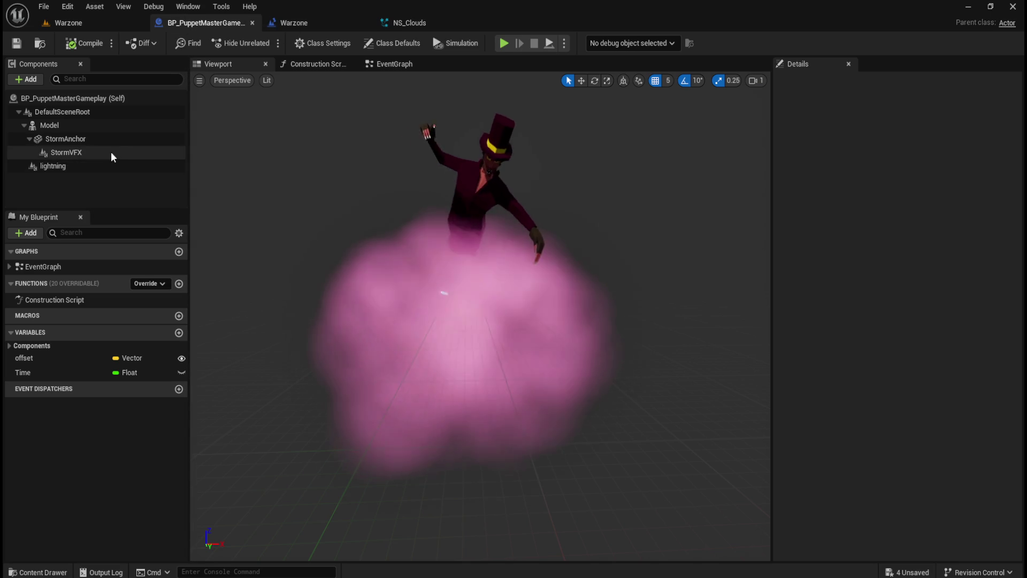
# Open NS_Clouds from the StormVFX component and select the HangingParticulates0 emitter.
pyautogui.click(101, 151)
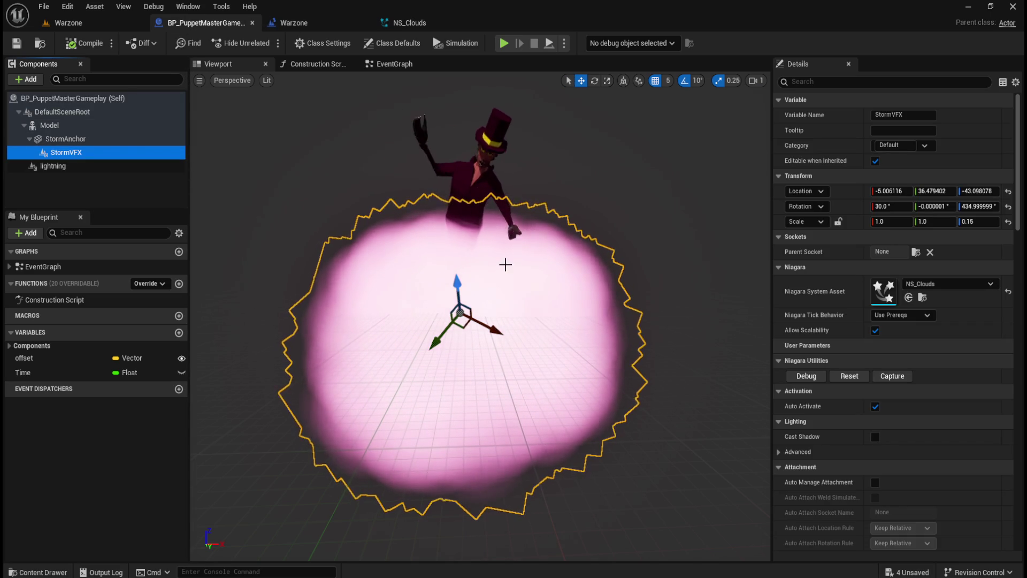
pyautogui.click(413, 24)
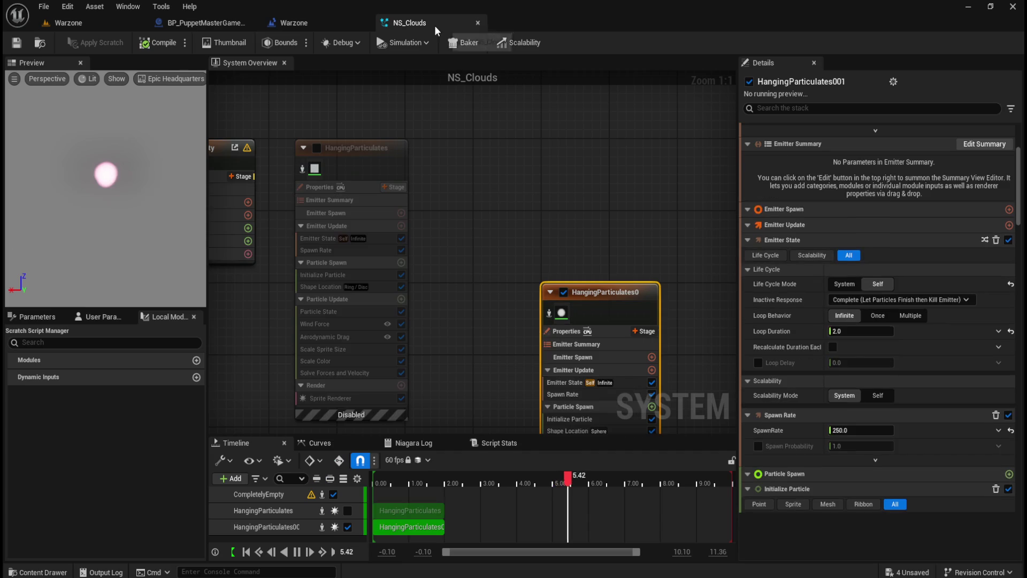
pyautogui.click(527, 133)
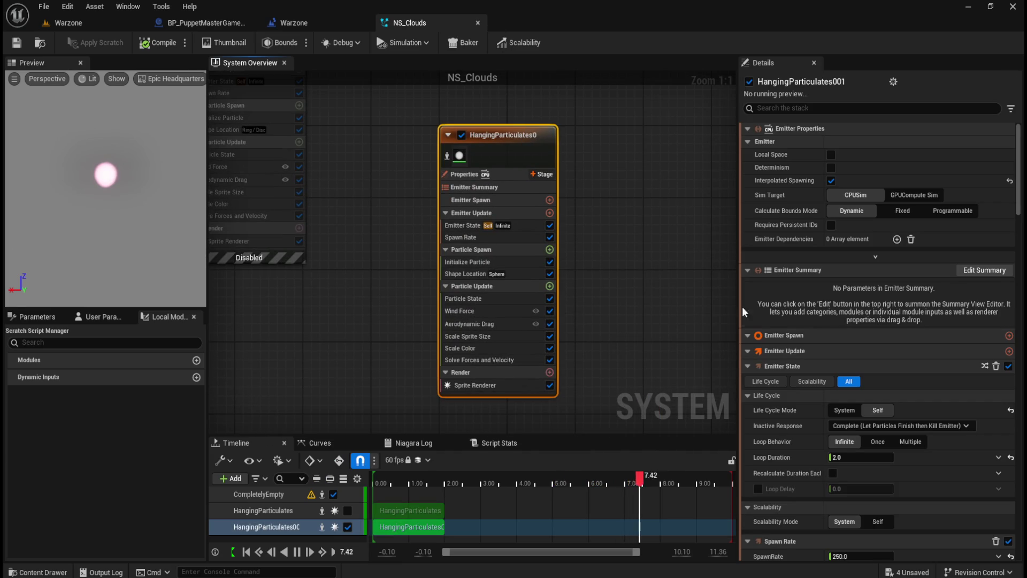
# Find Local Space by searching 'local' in the emitter stack, enable it, and save NS_Clouds.
pyautogui.scroll(-4, 776, 406)
pyautogui.scroll(-5, 775, 381)
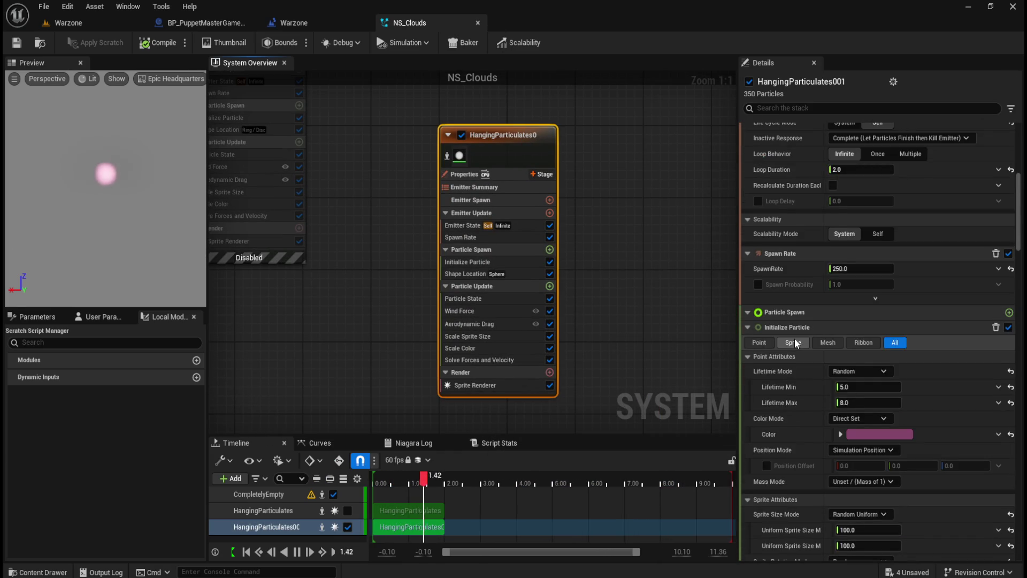
pyautogui.scroll(-3, 794, 338)
pyautogui.scroll(-2, 791, 339)
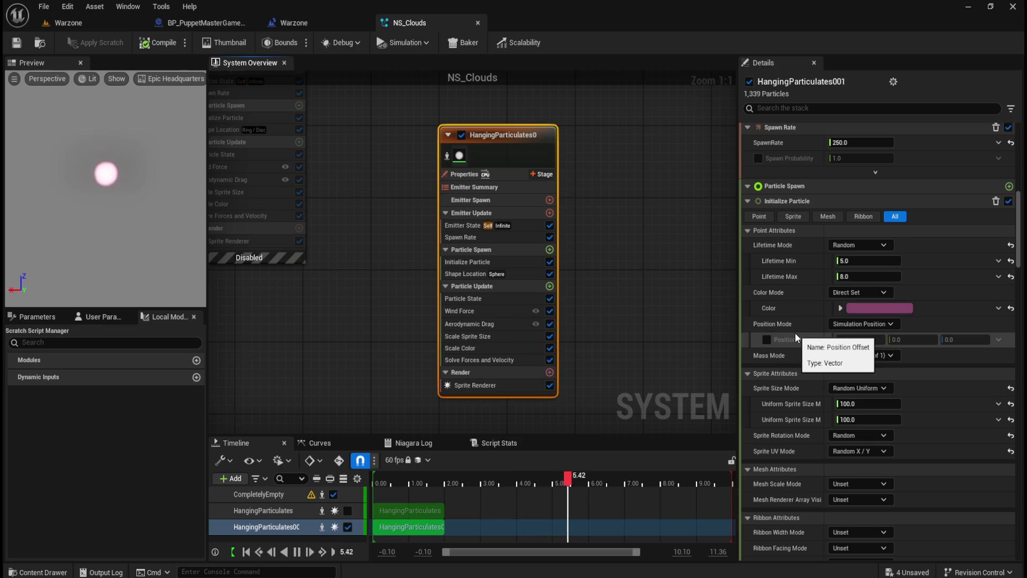
pyautogui.scroll(-6, 794, 333)
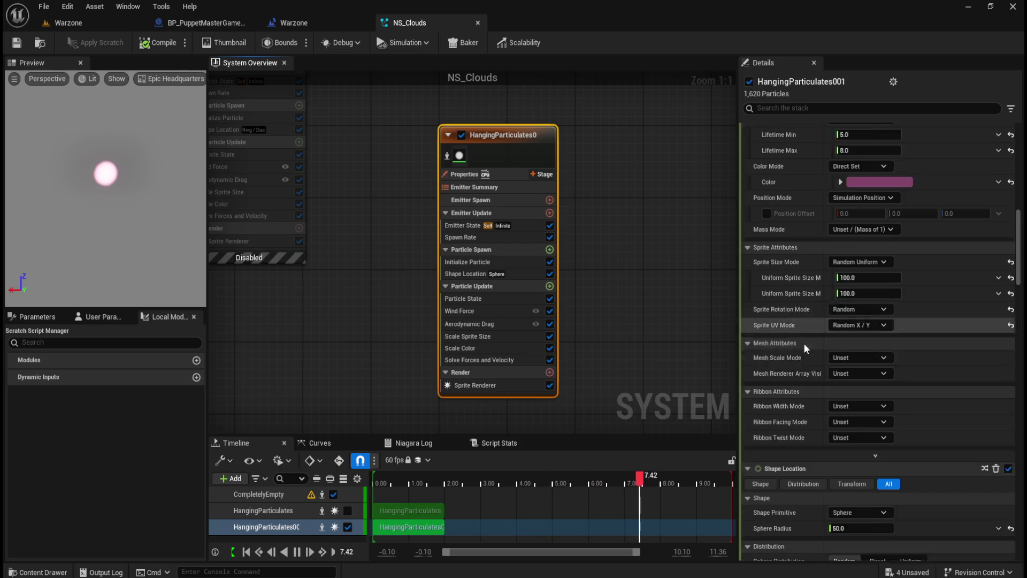
pyautogui.scroll(-5, 801, 323)
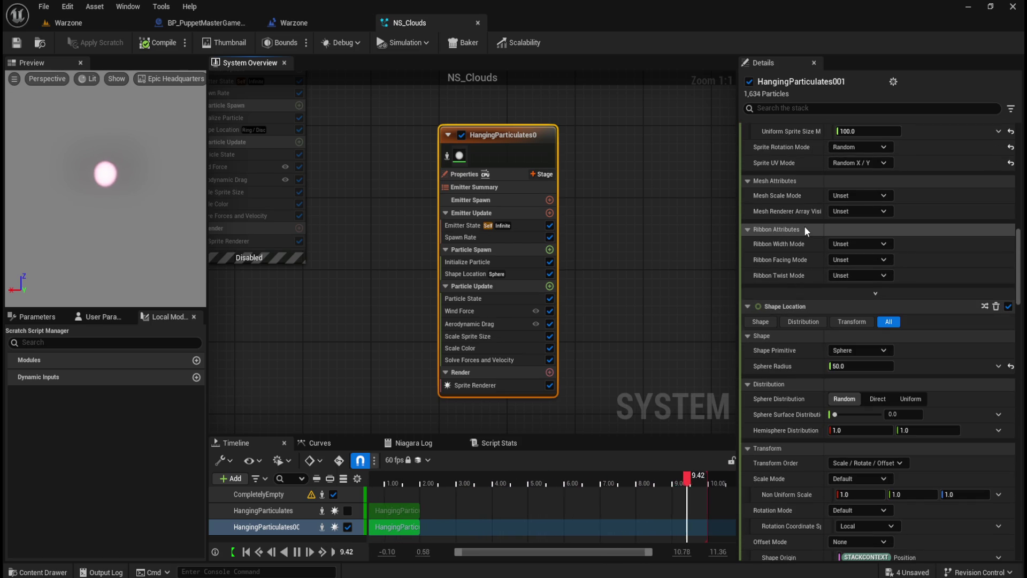
pyautogui.scroll(-4, 797, 267)
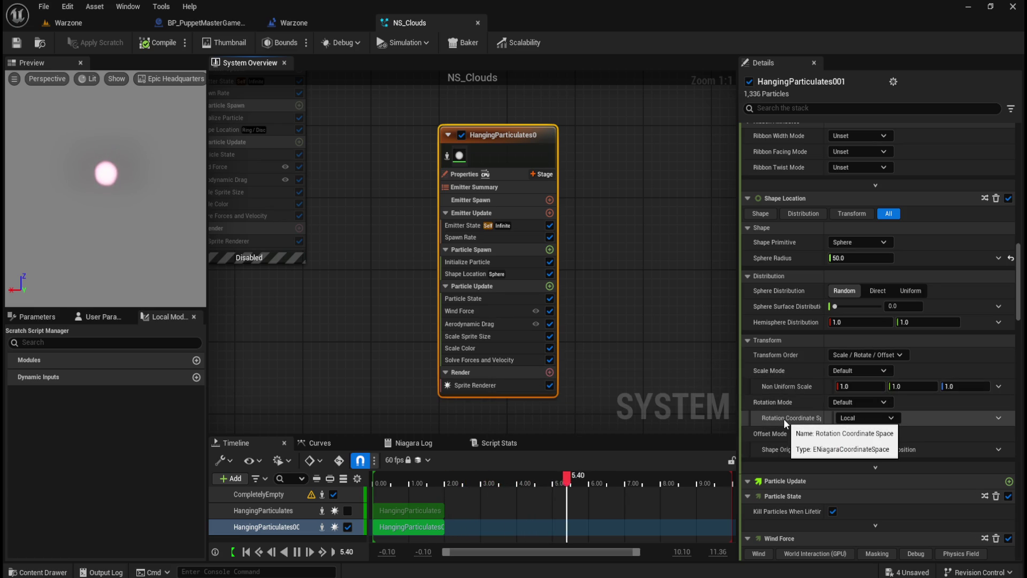
pyautogui.scroll(-5, 784, 412)
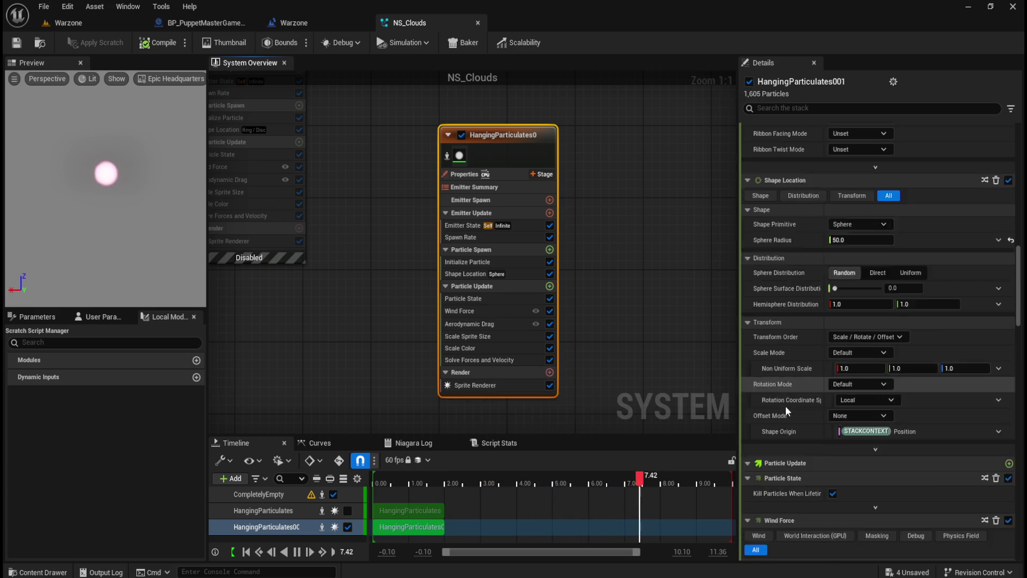
pyautogui.scroll(-2, 789, 364)
pyautogui.scroll(5, 788, 356)
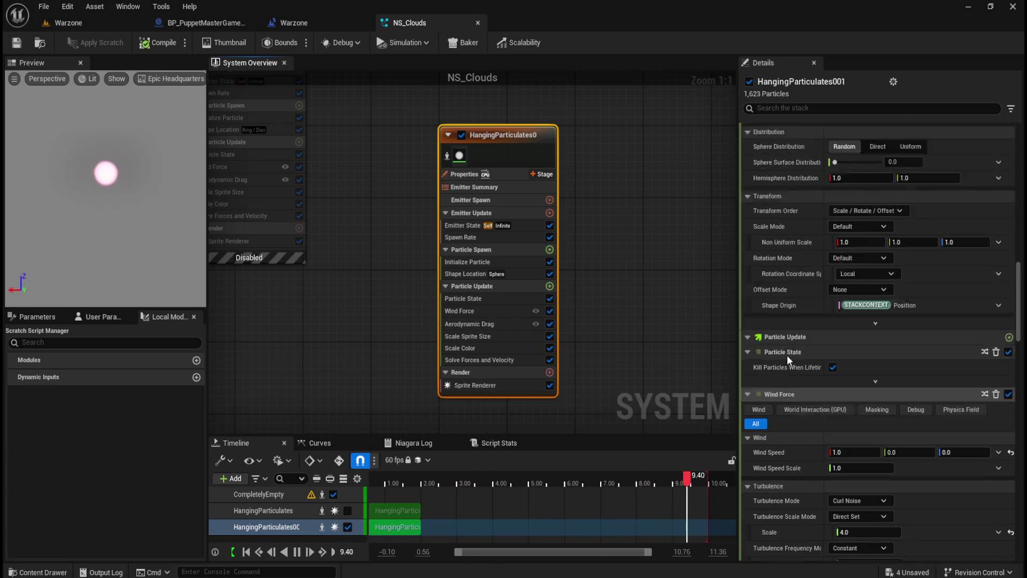
pyautogui.scroll(10, 795, 351)
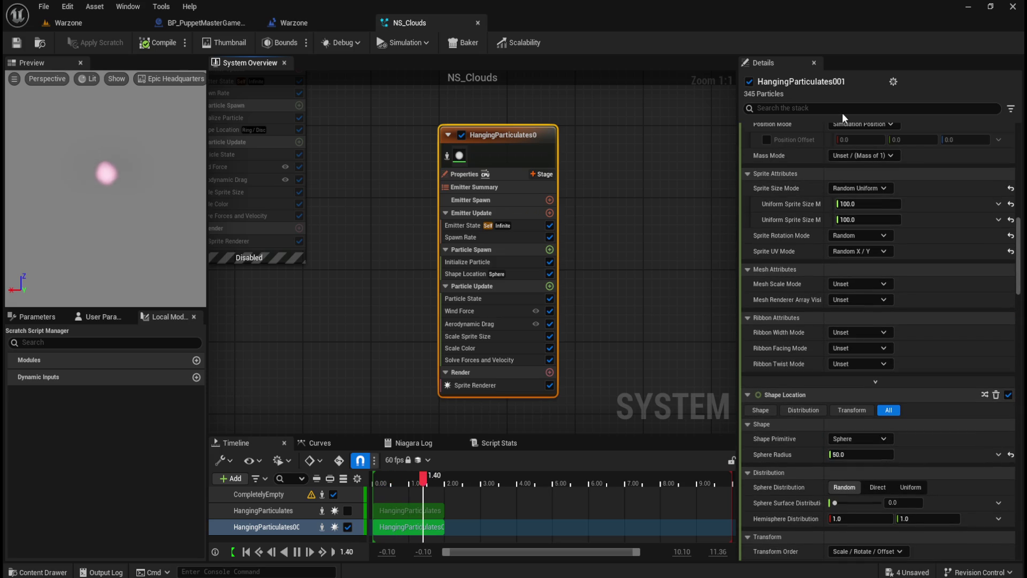
pyautogui.click(844, 112)
pyautogui.write('local')
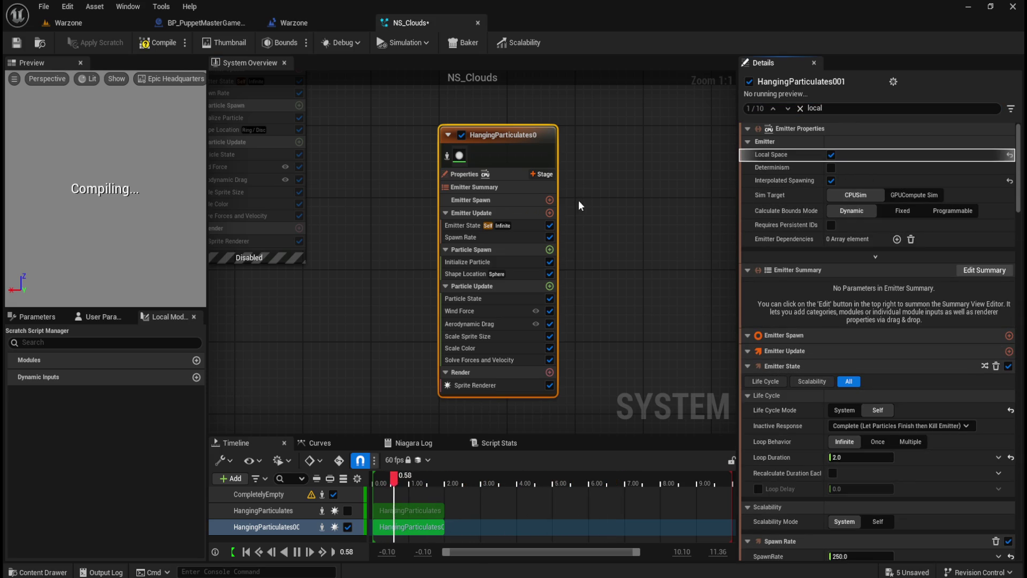
pyautogui.click(18, 46)
pyautogui.click(85, 24)
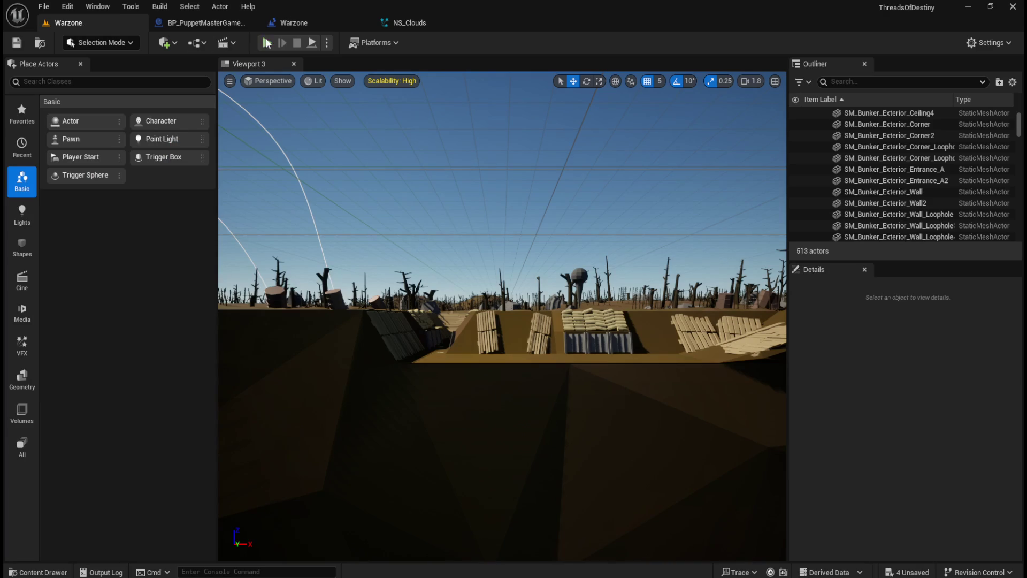
pyautogui.click(265, 42)
pyautogui.click(547, 242)
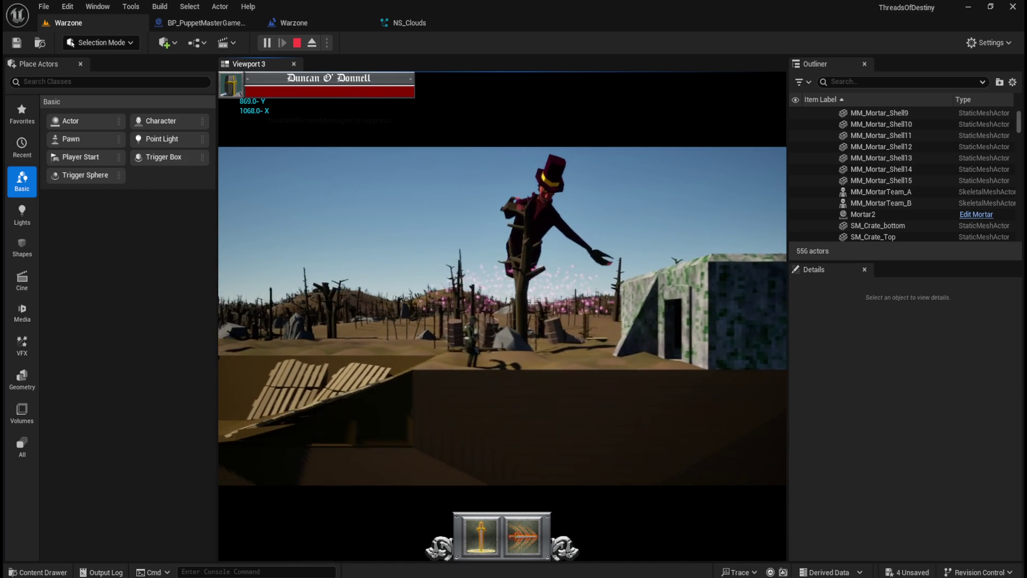
pyautogui.press('Escape')
pyautogui.click(517, 362)
pyautogui.click(416, 24)
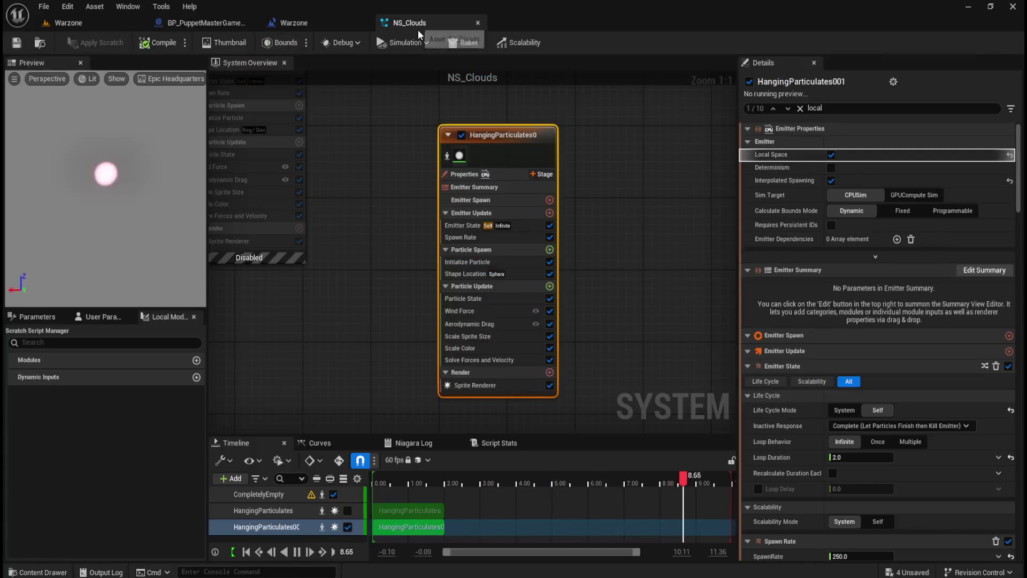
# Save NS_Clouds with the 500 uniform sprite size and return to the Warzone level.
pyautogui.scroll(-10, 773, 440)
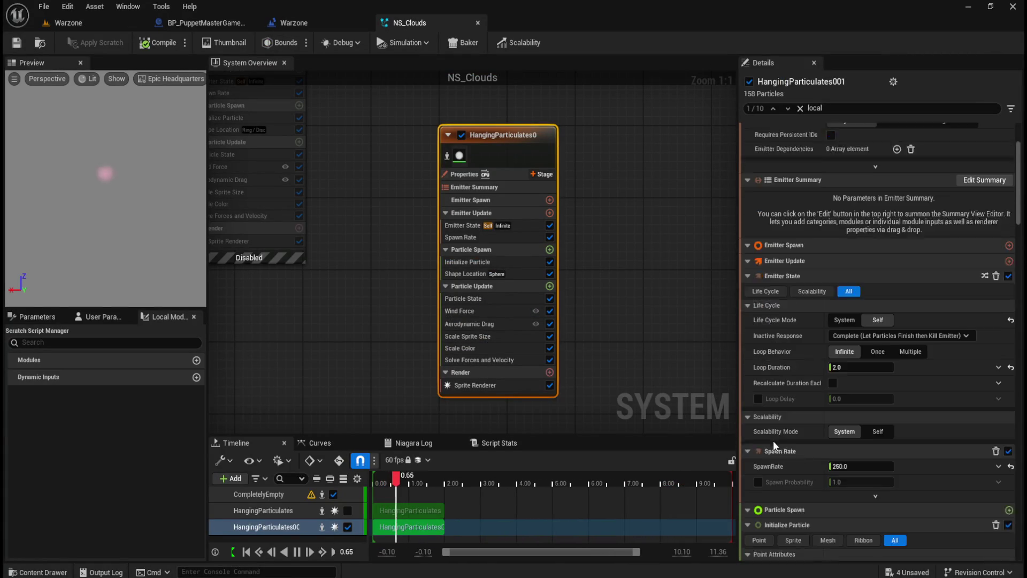
pyautogui.scroll(-4, 790, 422)
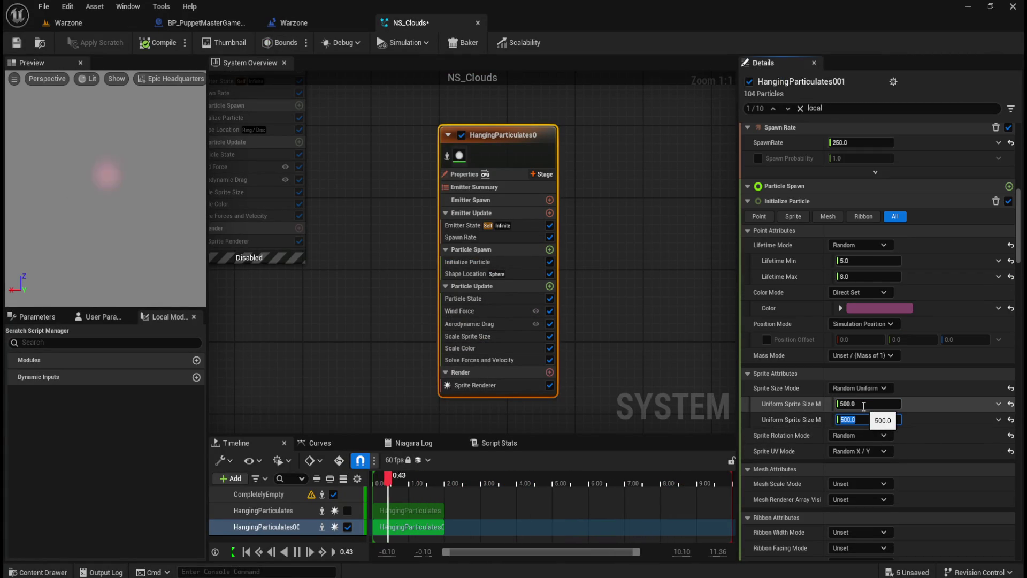
pyautogui.click(17, 44)
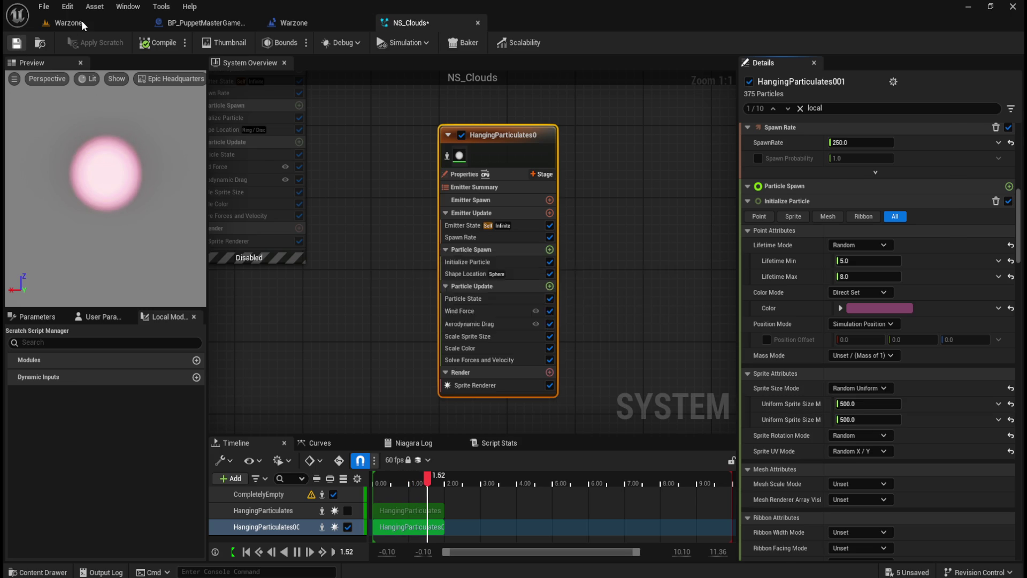
pyautogui.click(77, 24)
pyautogui.click(266, 42)
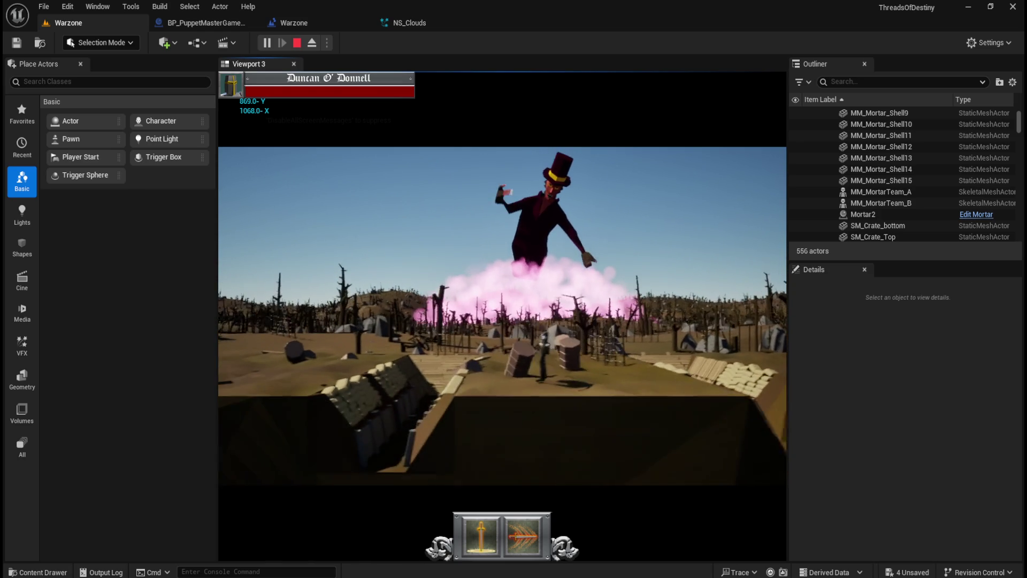
pyautogui.press('Escape')
pyautogui.click(501, 360)
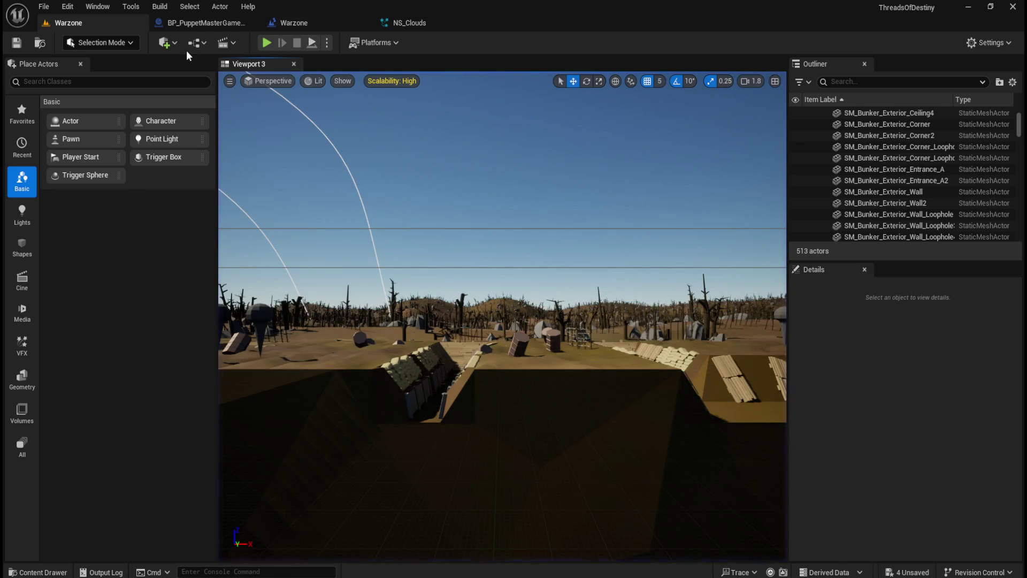
# Change the NS_Clouds particle colour to a deeper magenta-purple in the Color Picker.
pyautogui.click(397, 26)
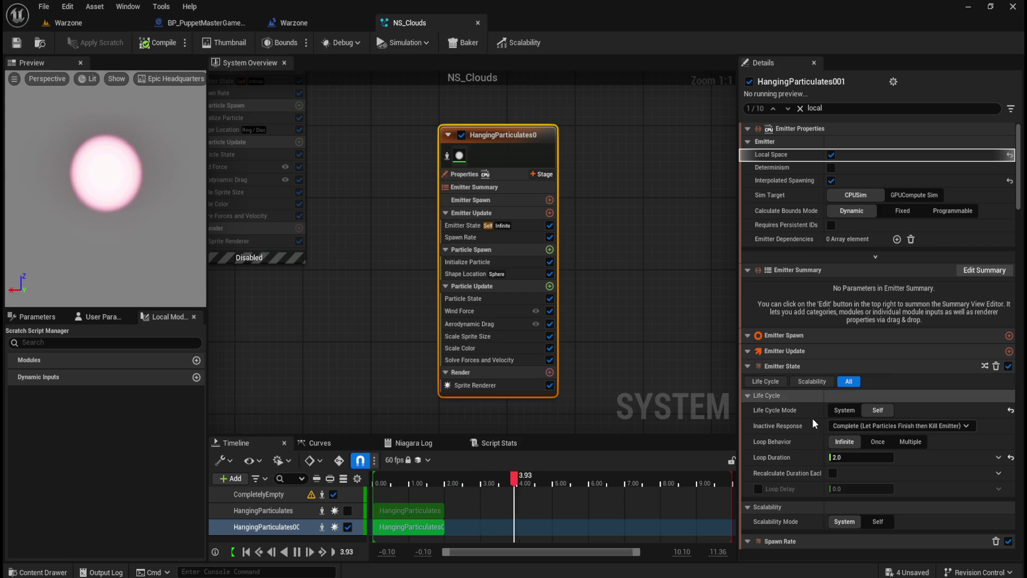
pyautogui.click(519, 130)
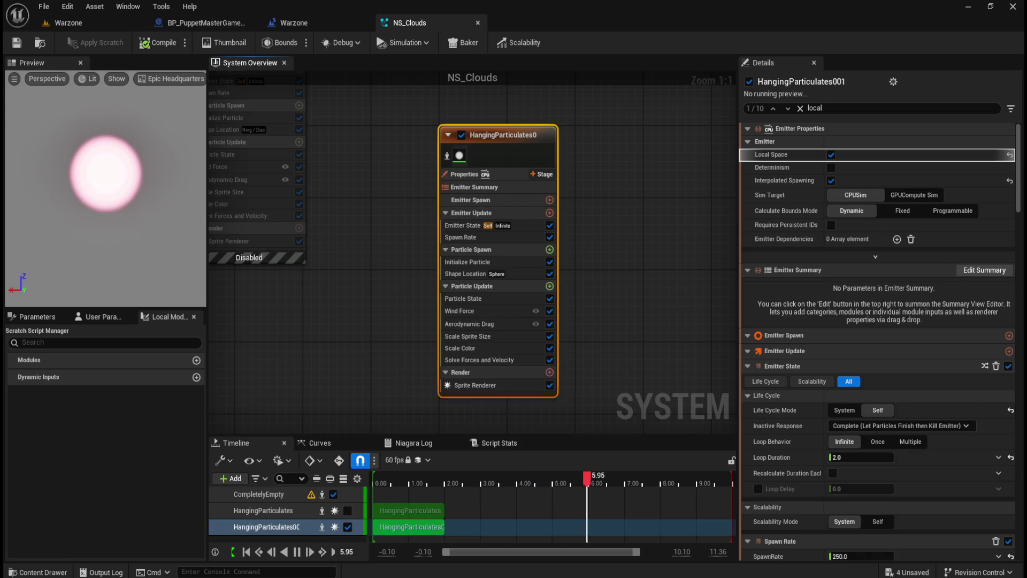
pyautogui.moveTo(1018, 191); pyautogui.dragTo(1015, 257)
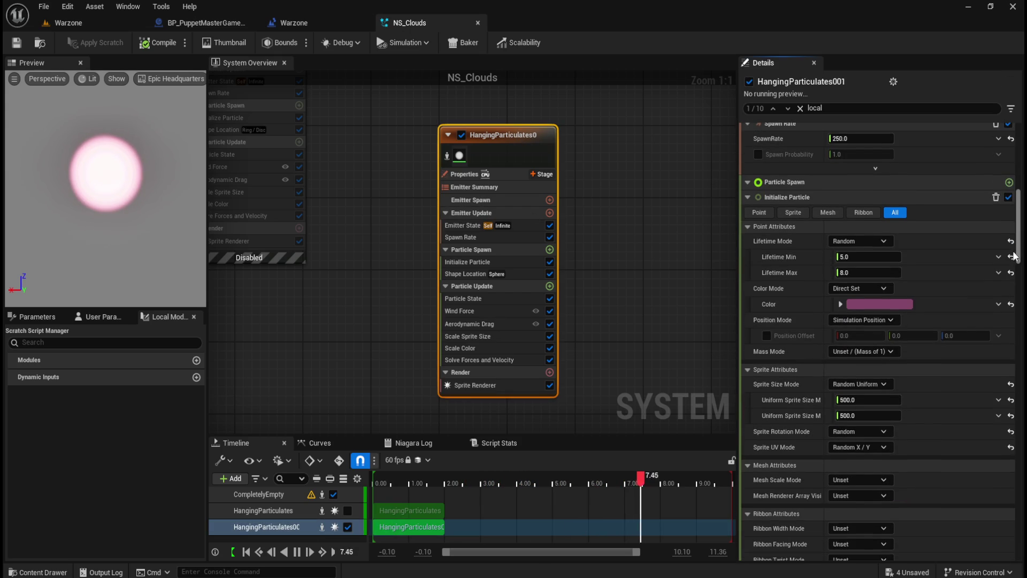
pyautogui.click(876, 303)
pyautogui.click(736, 351)
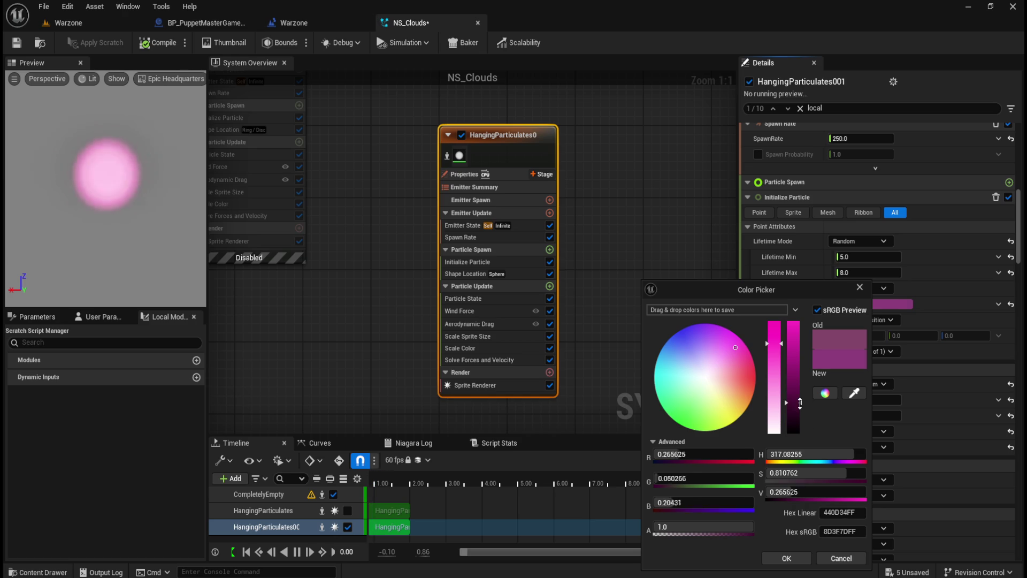
pyautogui.click(787, 557)
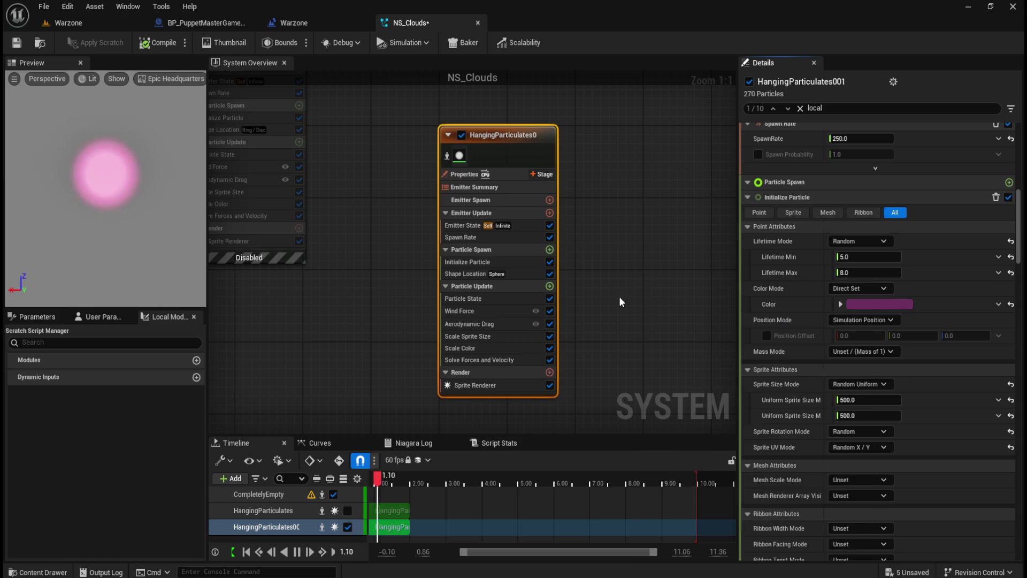
pyautogui.click(651, 244)
# Keep Shape Location on a Sphere spawn shape for HangingParticulates001, save NS_Clouds, and return to Warzone.
pyautogui.click(527, 139)
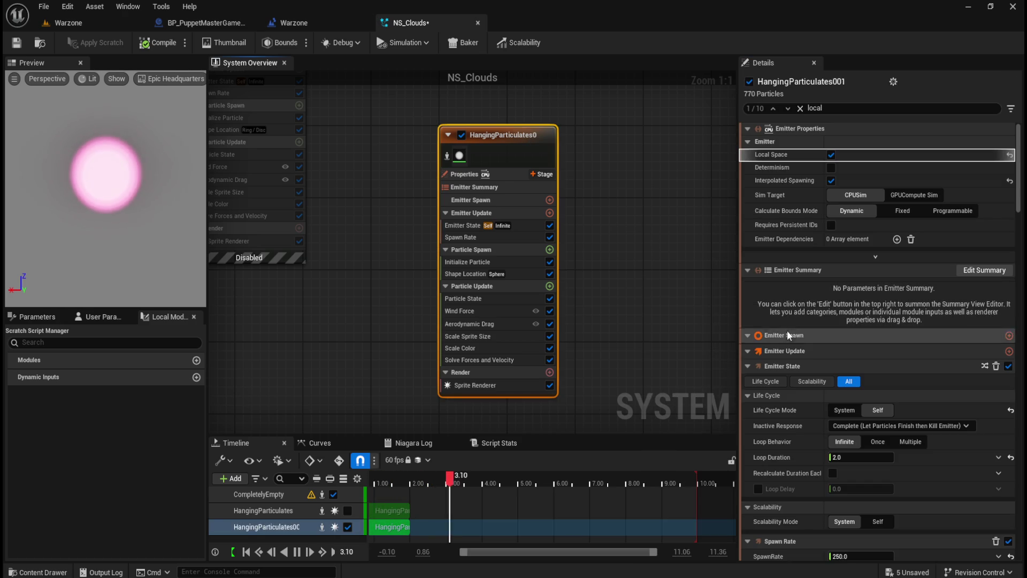
pyautogui.scroll(-5, 766, 446)
pyautogui.scroll(-6, 783, 420)
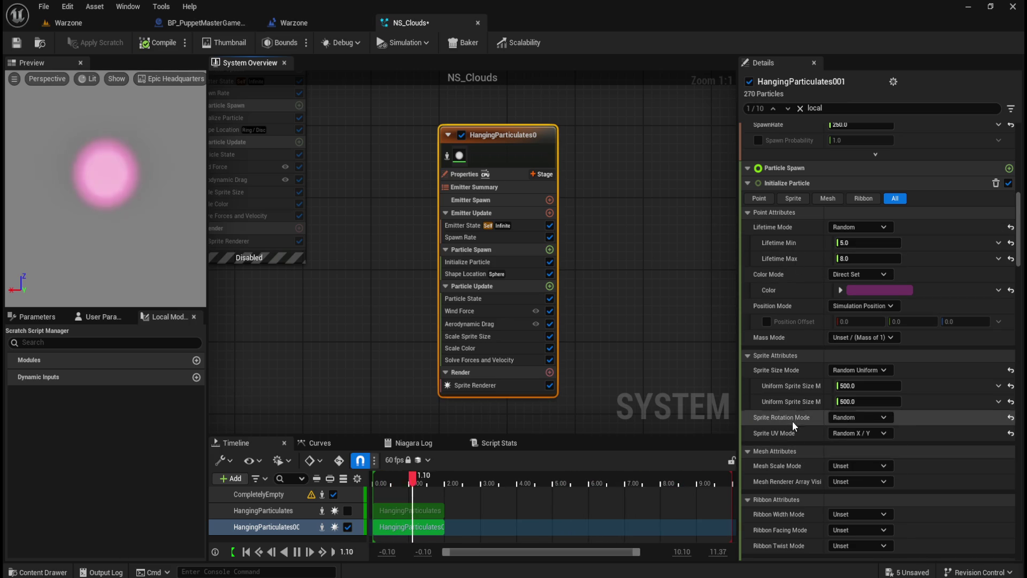
pyautogui.scroll(-4, 791, 403)
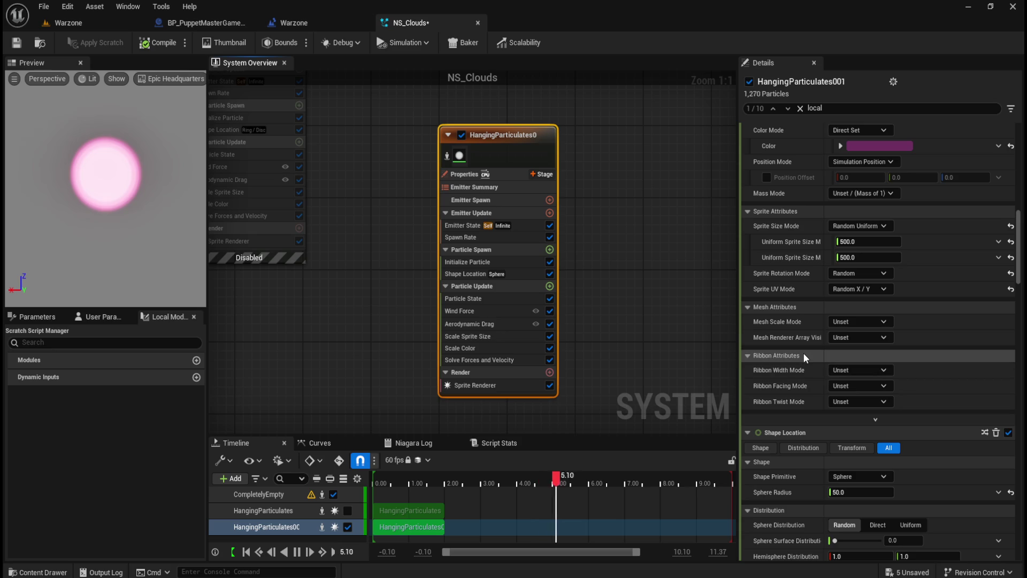
pyautogui.scroll(-3, 804, 349)
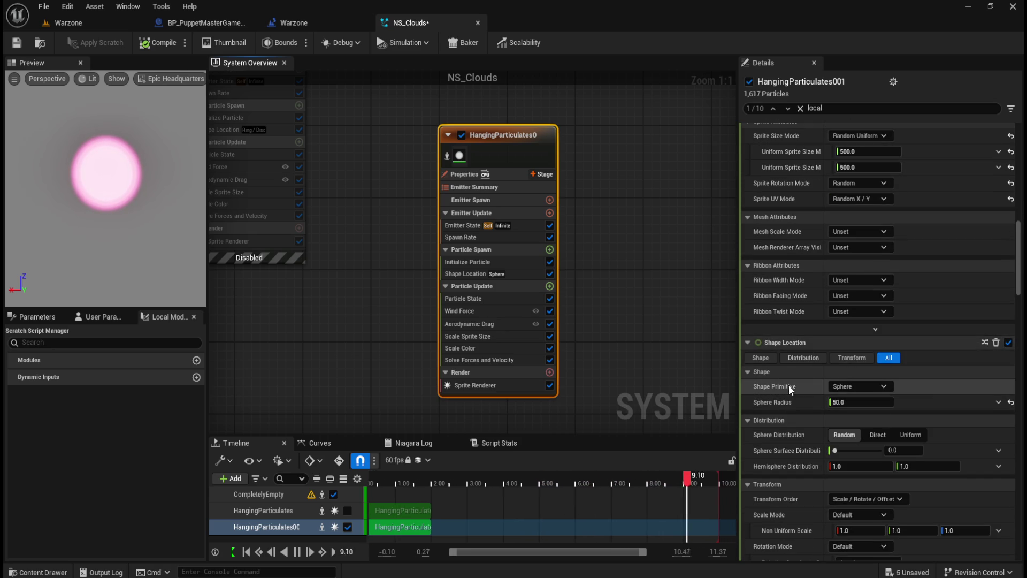
pyautogui.click(841, 387)
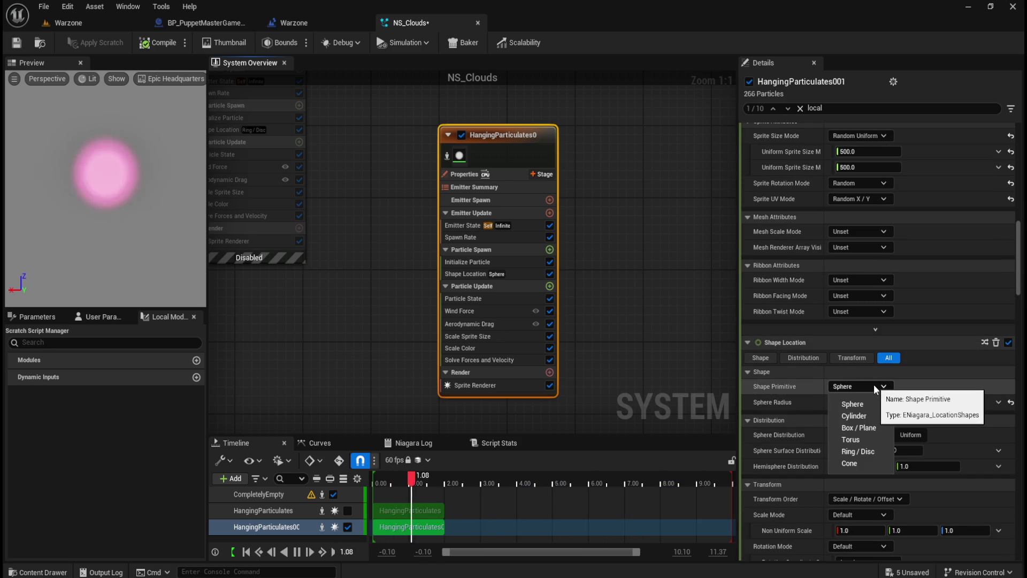
pyautogui.click(874, 384)
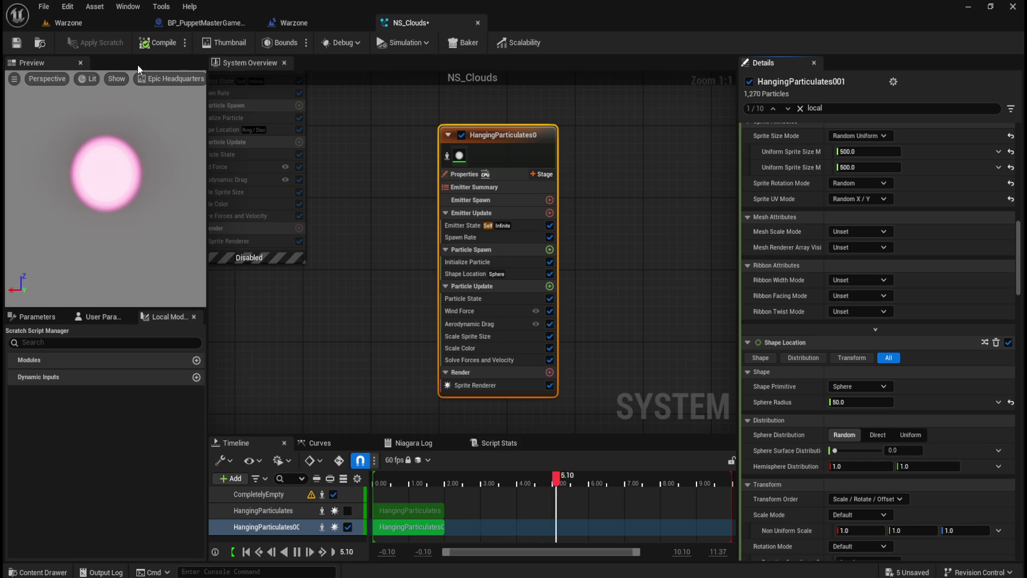
pyautogui.click(13, 43)
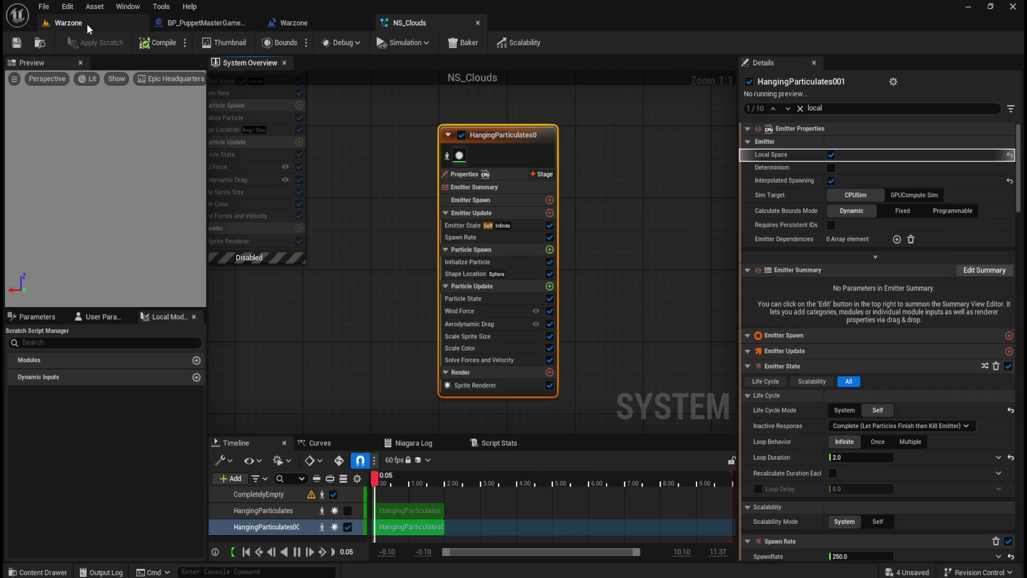
pyautogui.click(89, 23)
pyautogui.click(267, 43)
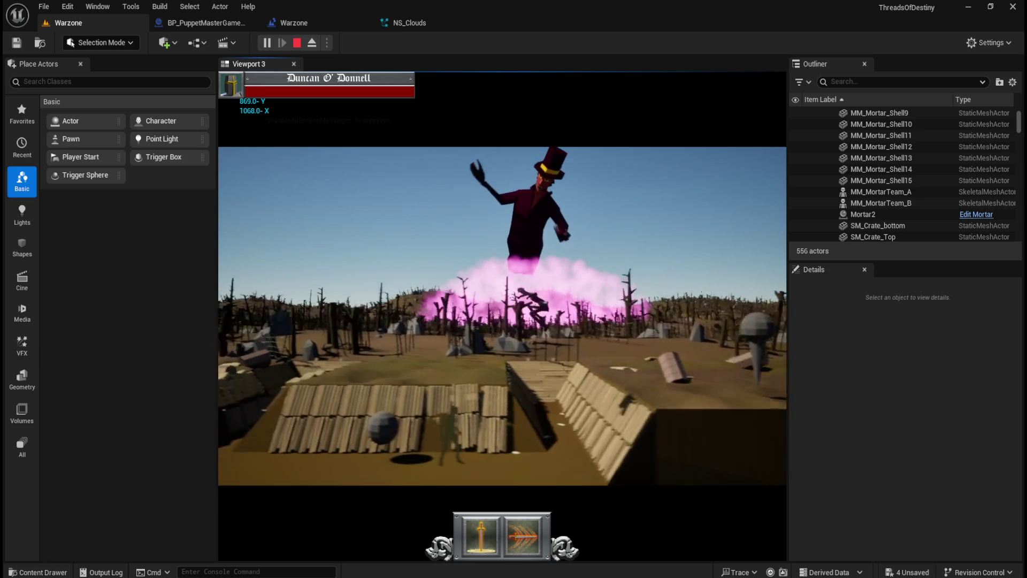
pyautogui.press('Escape')
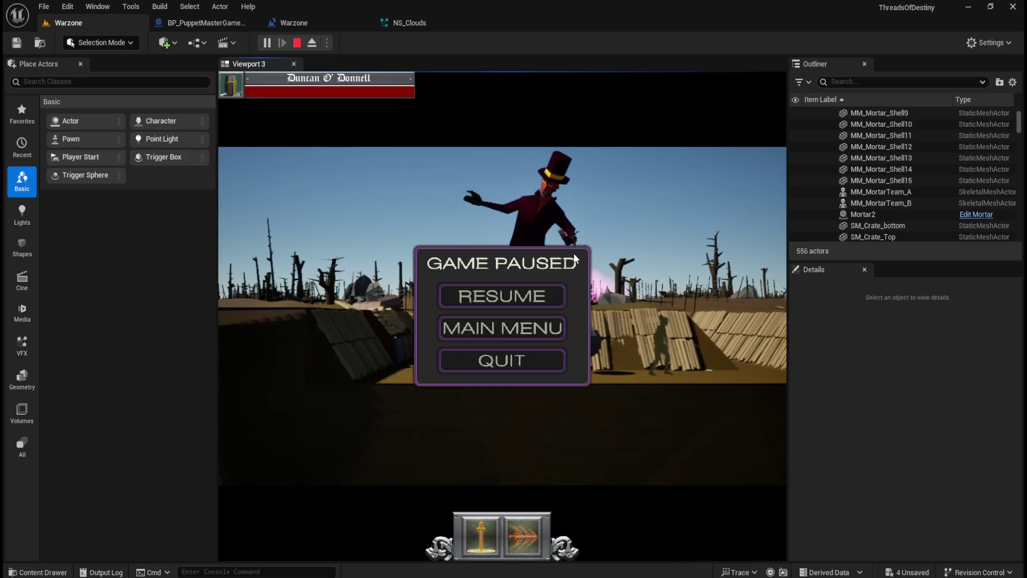
pyautogui.click(546, 293)
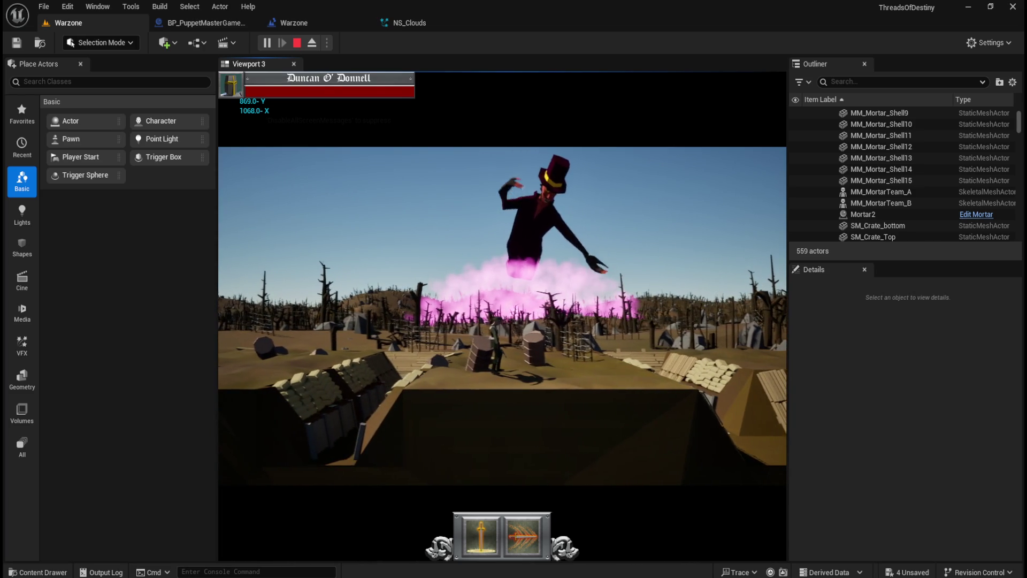
pyautogui.press('Escape')
pyautogui.click(516, 360)
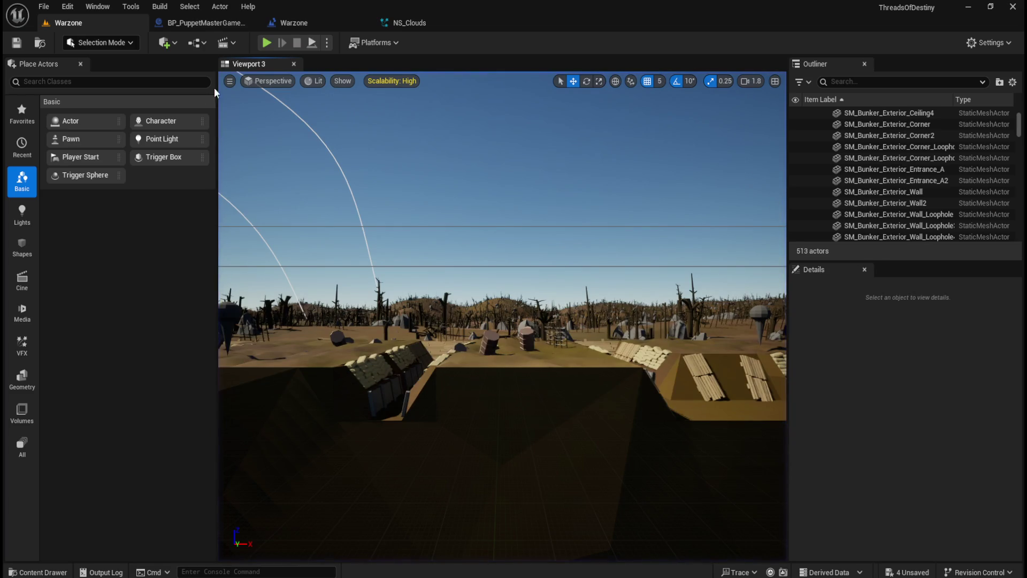
# In BP_PuppetMasterGameplay, raise the StormAnchor component to a height of about 109.
pyautogui.click(212, 25)
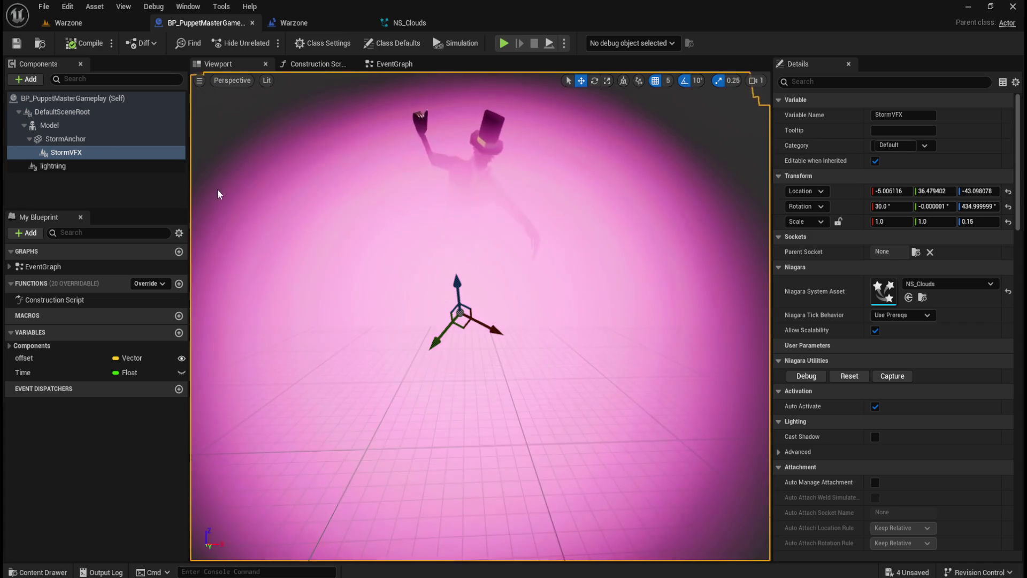
pyautogui.click(106, 140)
pyautogui.click(106, 126)
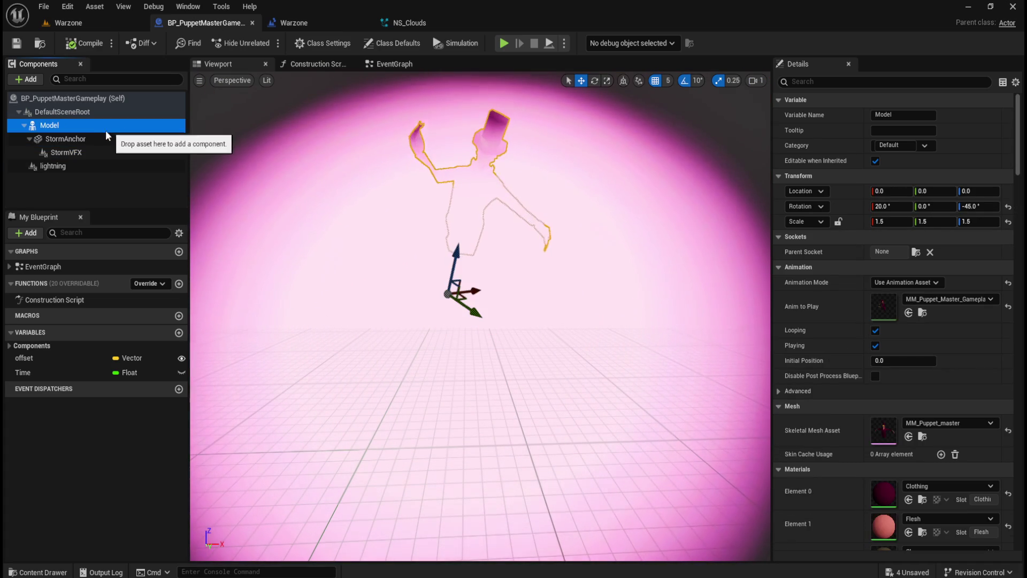
pyautogui.click(92, 140)
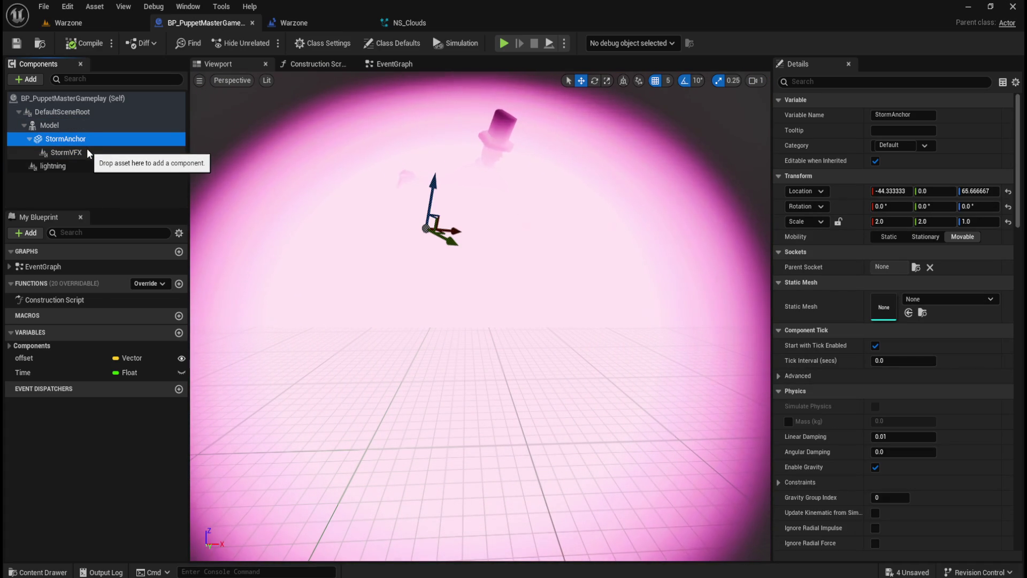
pyautogui.click(87, 149)
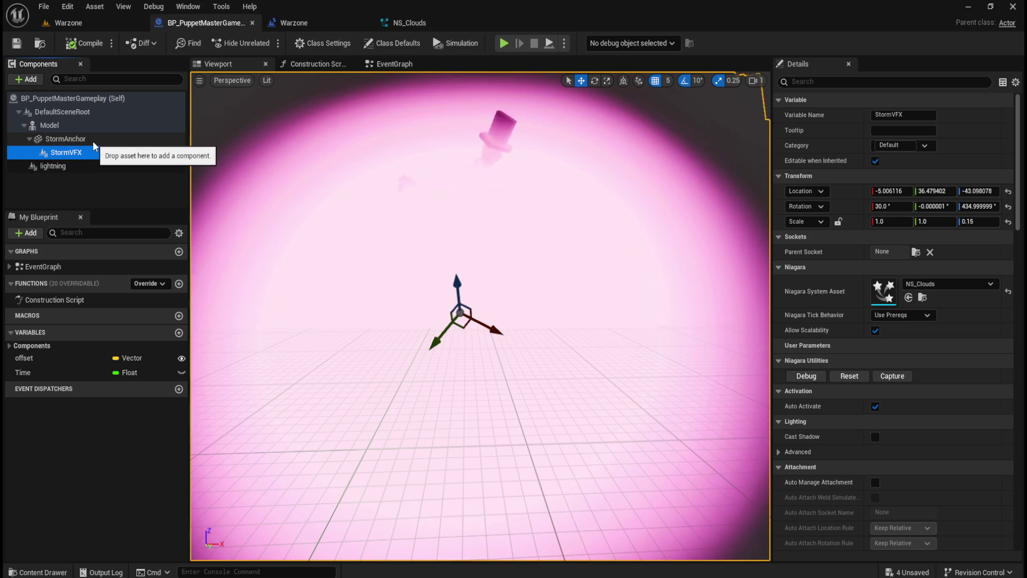
pyautogui.click(92, 140)
pyautogui.moveTo(432, 208); pyautogui.dragTo(450, 145)
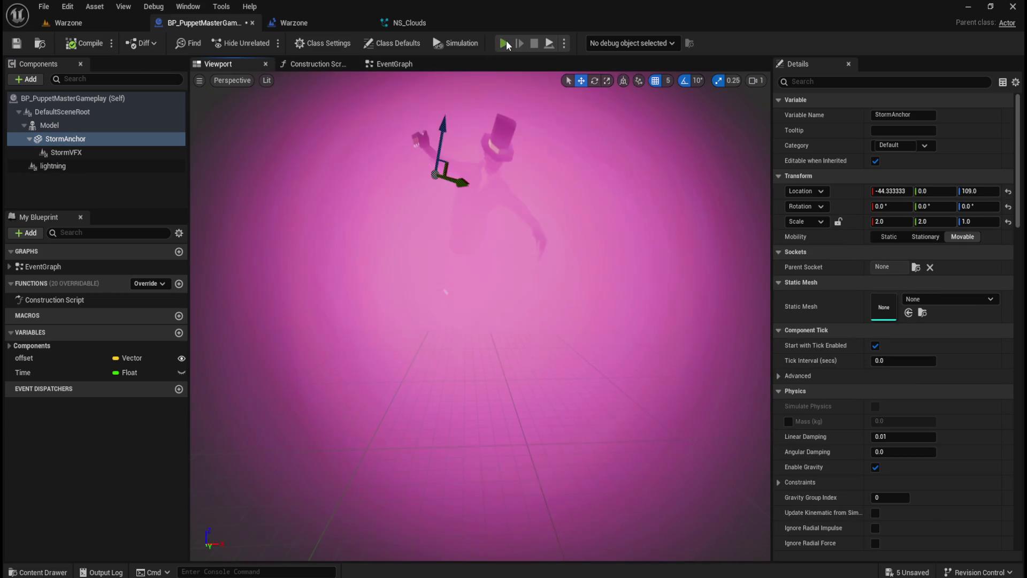
# Play-test the game standalone, running along the trench, then pause and quit.
pyautogui.click(504, 43)
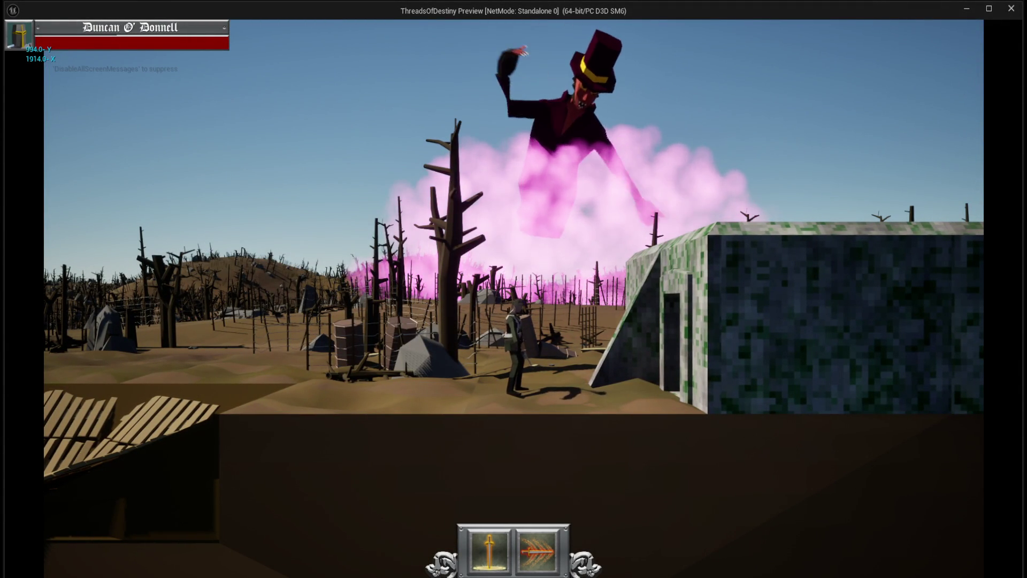
pyautogui.press('w')
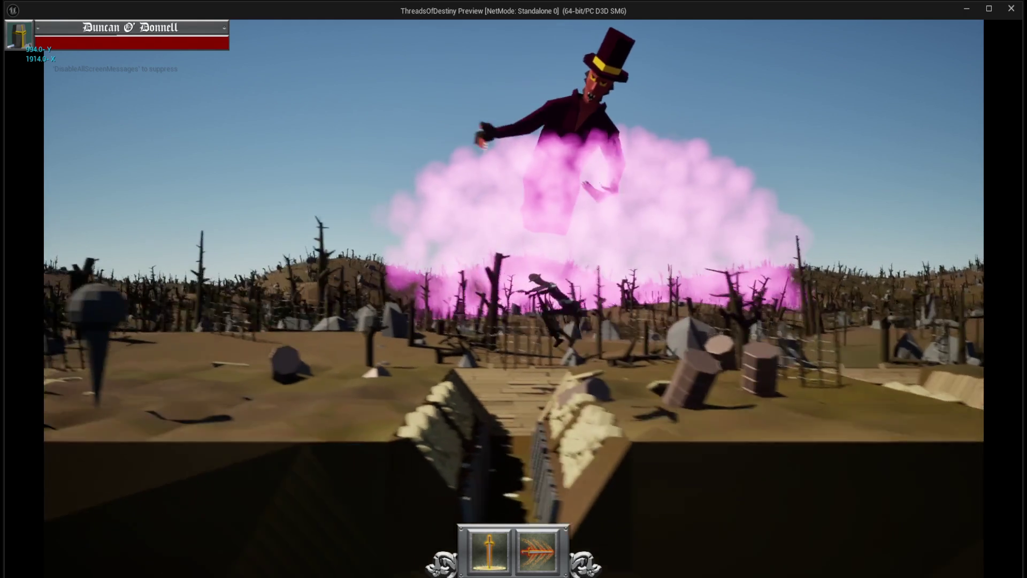
pyautogui.press('Escape')
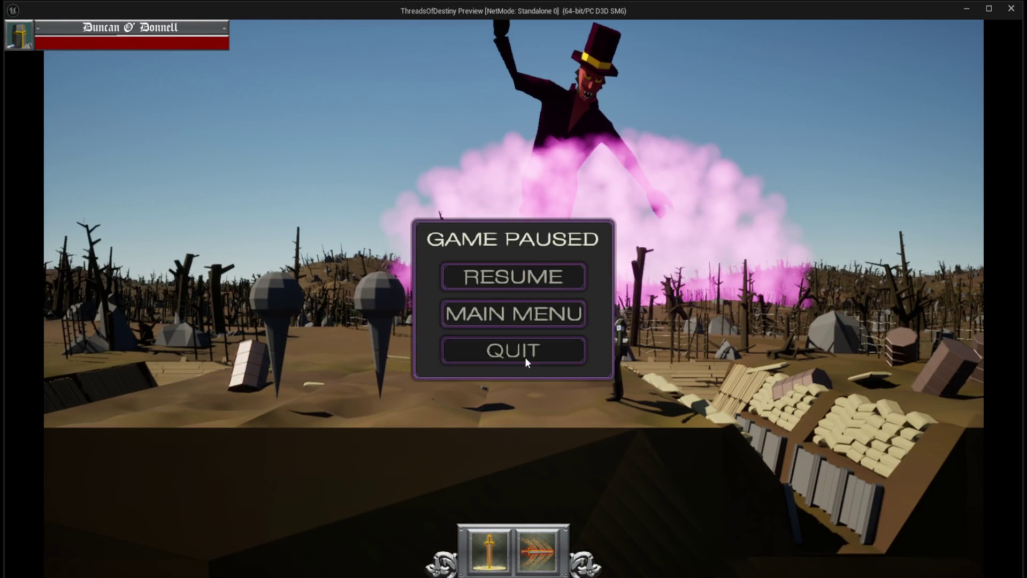
pyautogui.click(525, 357)
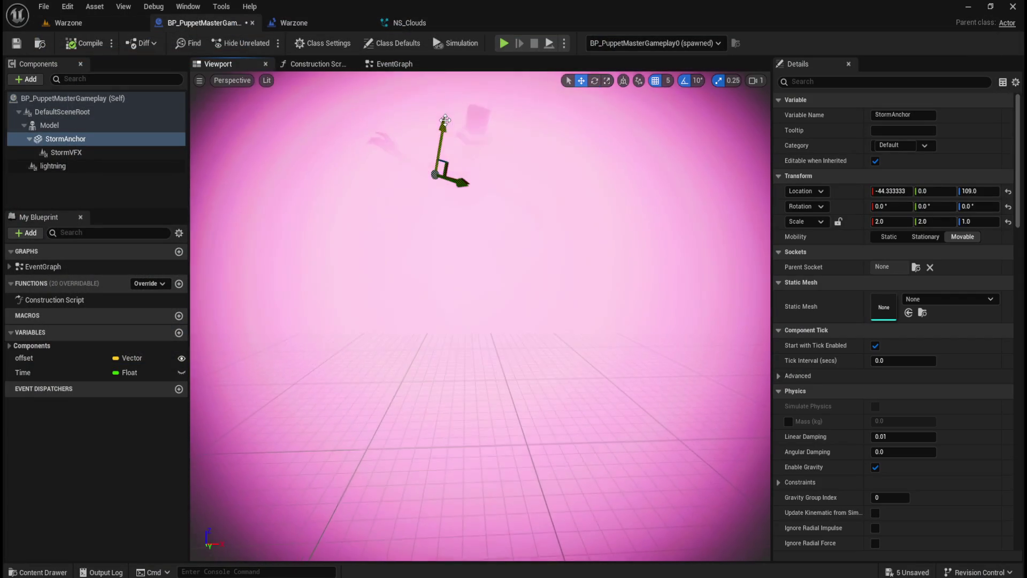
# Move the StormAnchor down to Z 99 and back to X -54.33.
pyautogui.moveTo(445, 120); pyautogui.dragTo(460, 199)
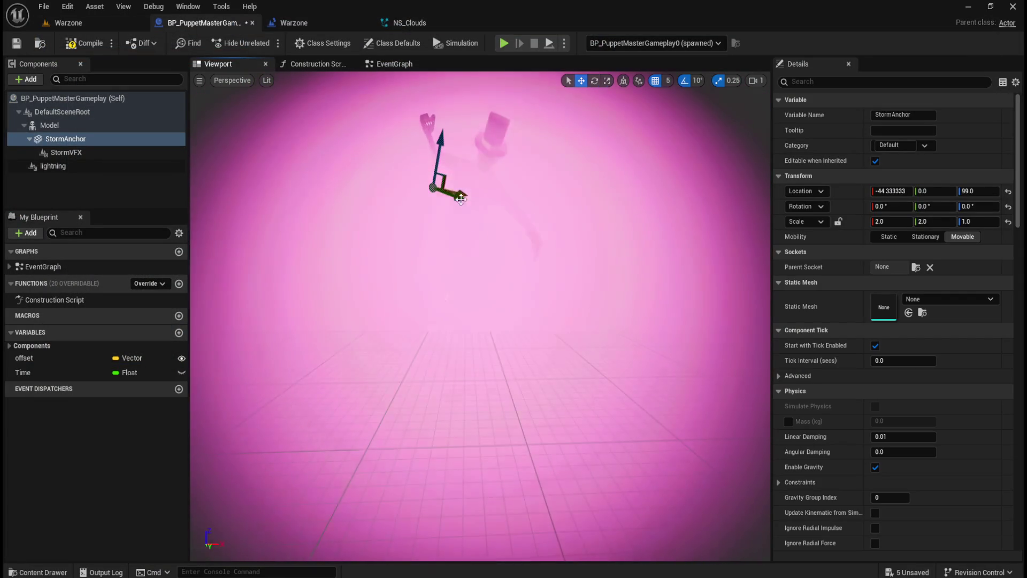
pyautogui.moveTo(512, 239); pyautogui.dragTo(508, 214)
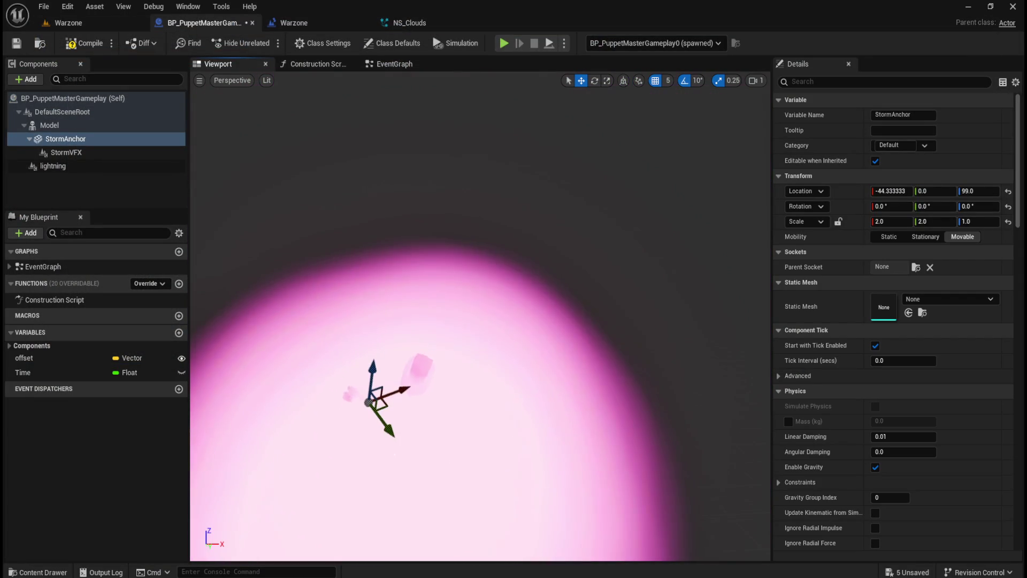
pyautogui.moveTo(401, 388); pyautogui.dragTo(390, 394)
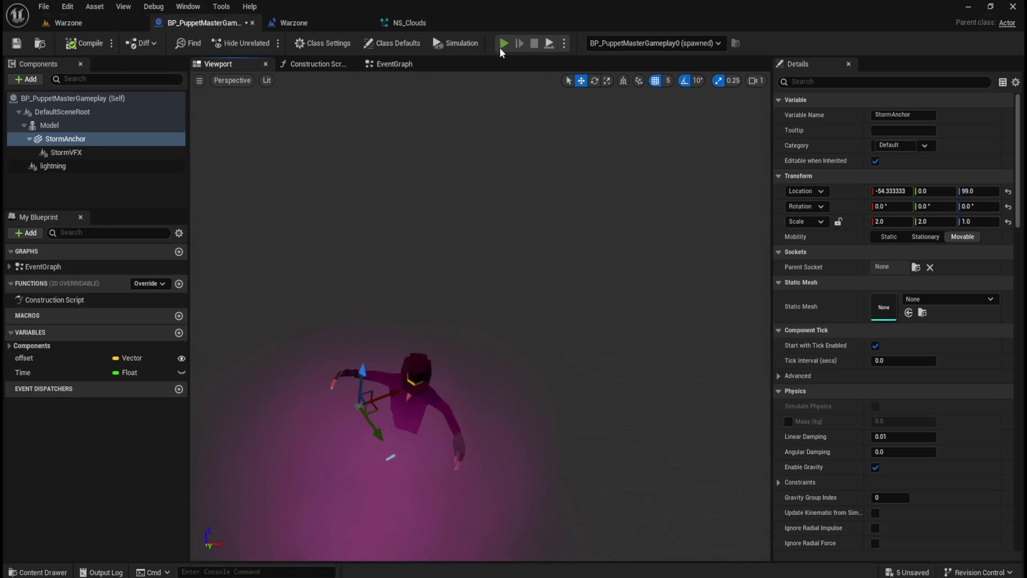
# Run another standalone play-test to check the cloud, then pause and quit it.
pyautogui.click(504, 43)
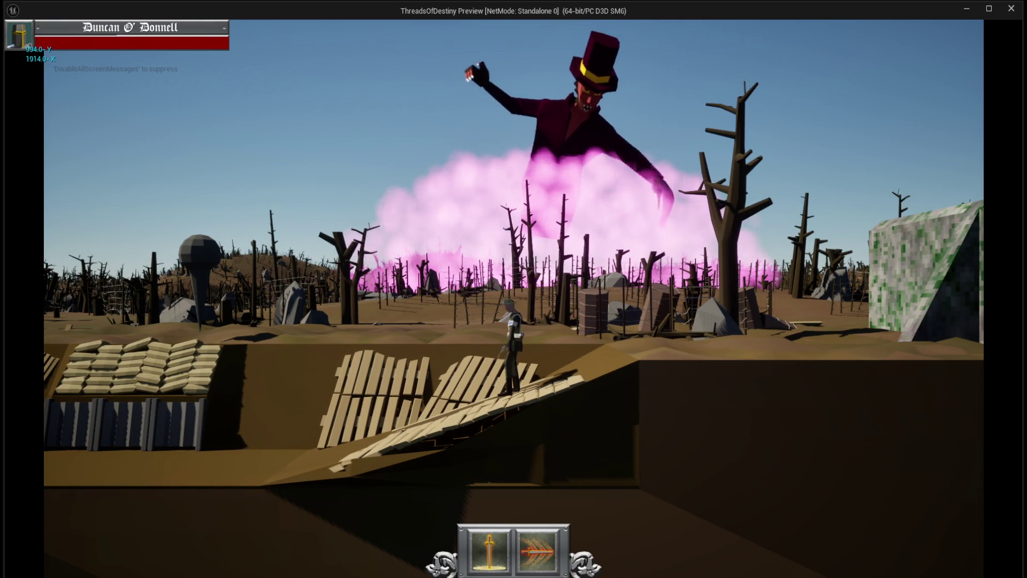
pyautogui.press('super+shift+s')
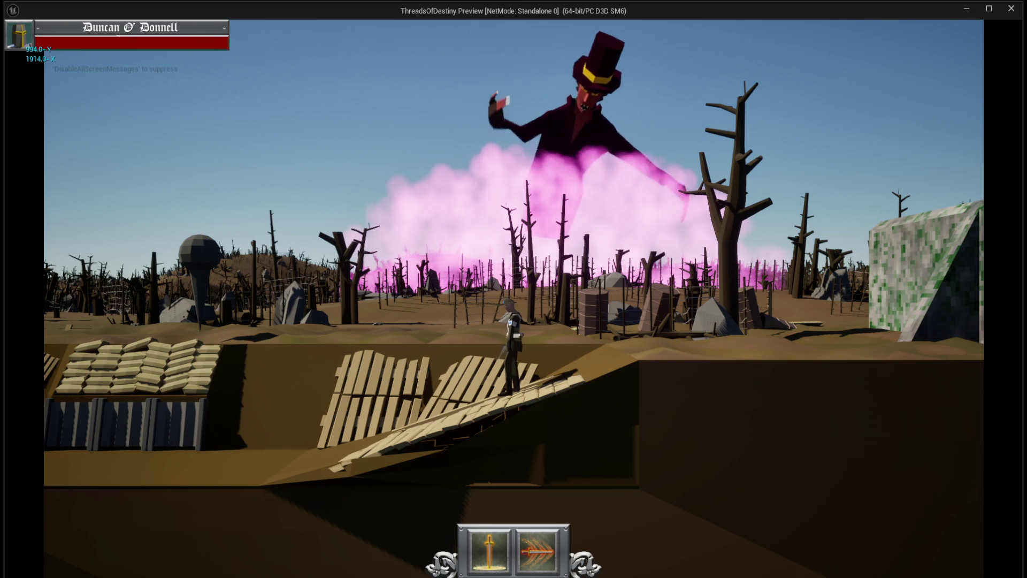
pyautogui.press('Escape')
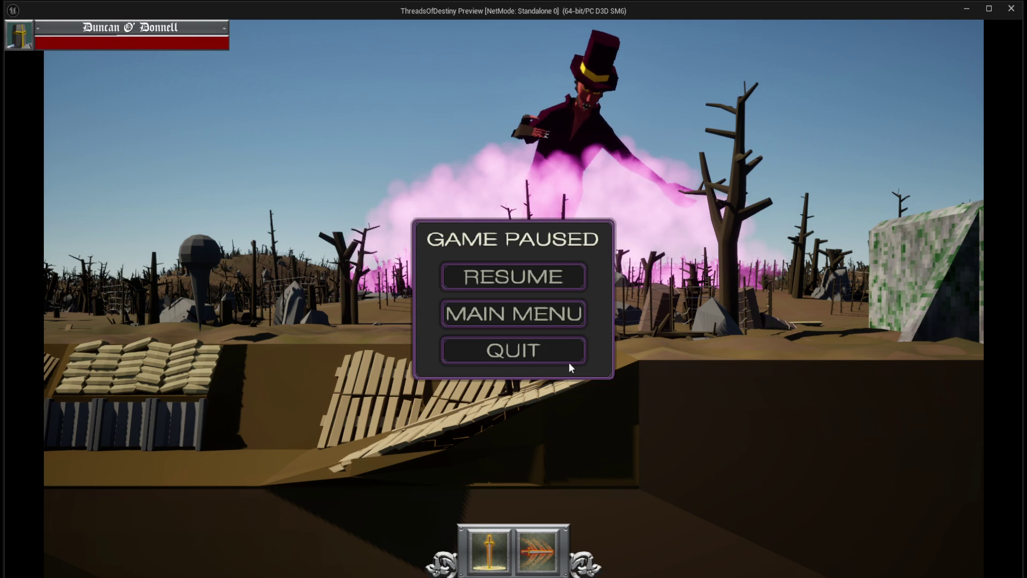
pyautogui.click(569, 363)
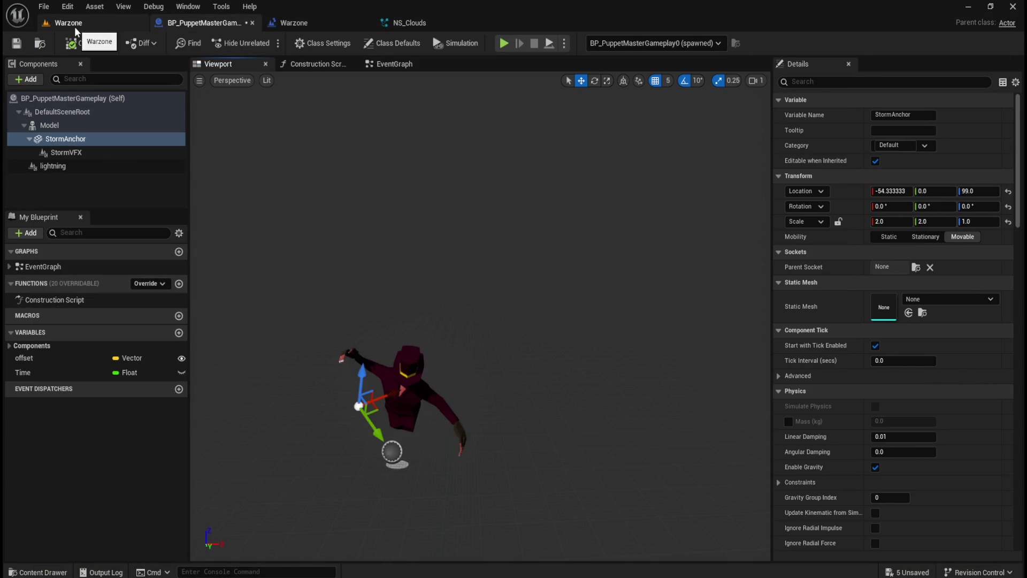
# Play the Warzone level in the editor, then pause and stop the session.
pyautogui.moveTo(75, 27); pyautogui.dragTo(208, 24)
pyautogui.click(267, 43)
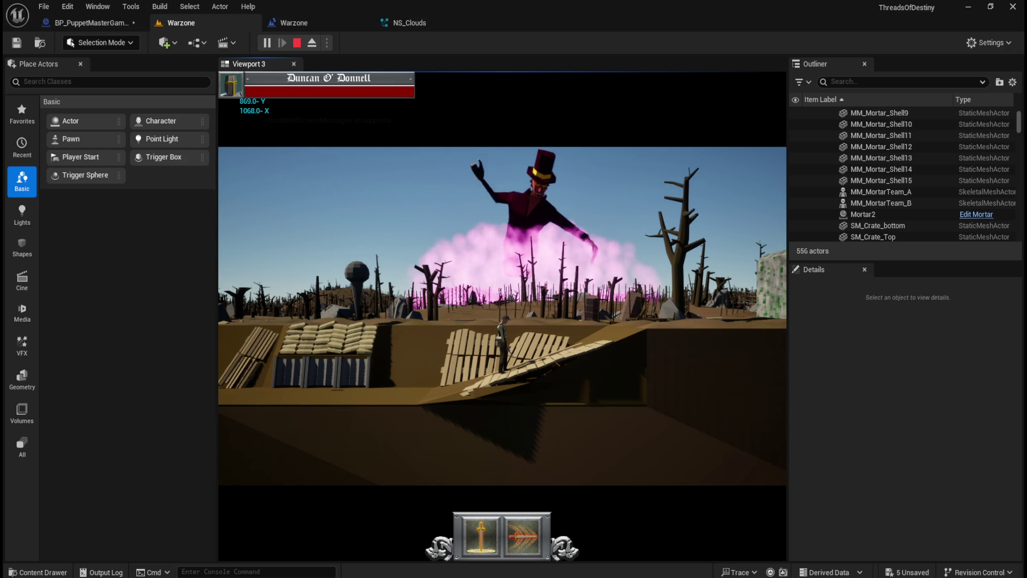
pyautogui.press('Escape')
pyautogui.click(297, 45)
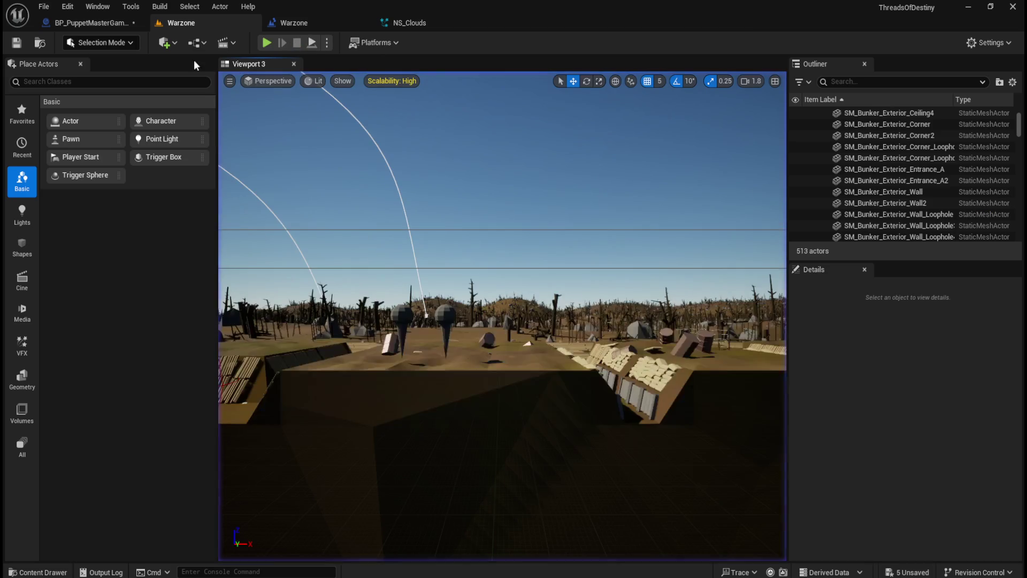
# Switch to the NS_Clouds system and save it.
pyautogui.click(76, 22)
pyautogui.click(180, 23)
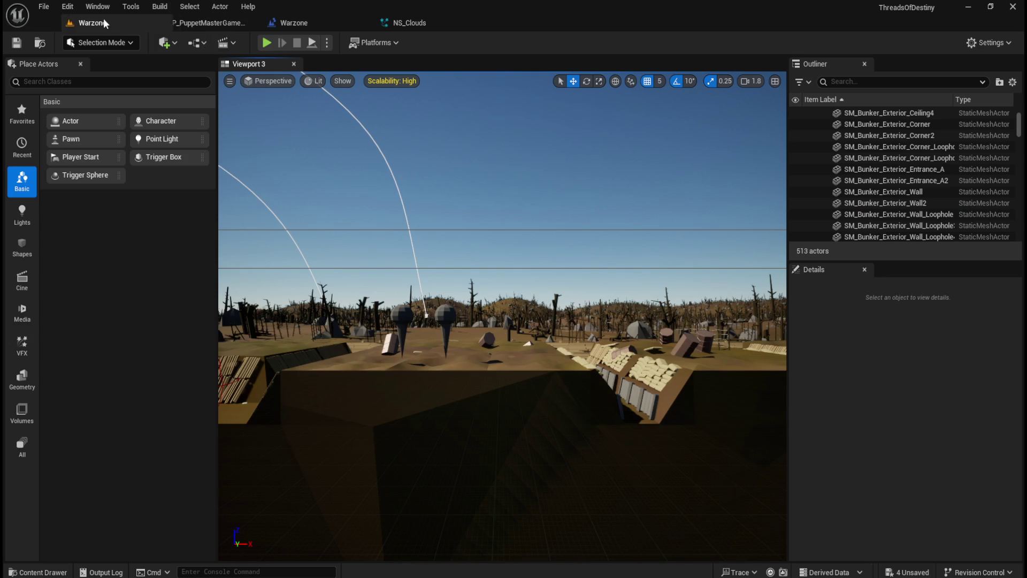
pyautogui.click(400, 22)
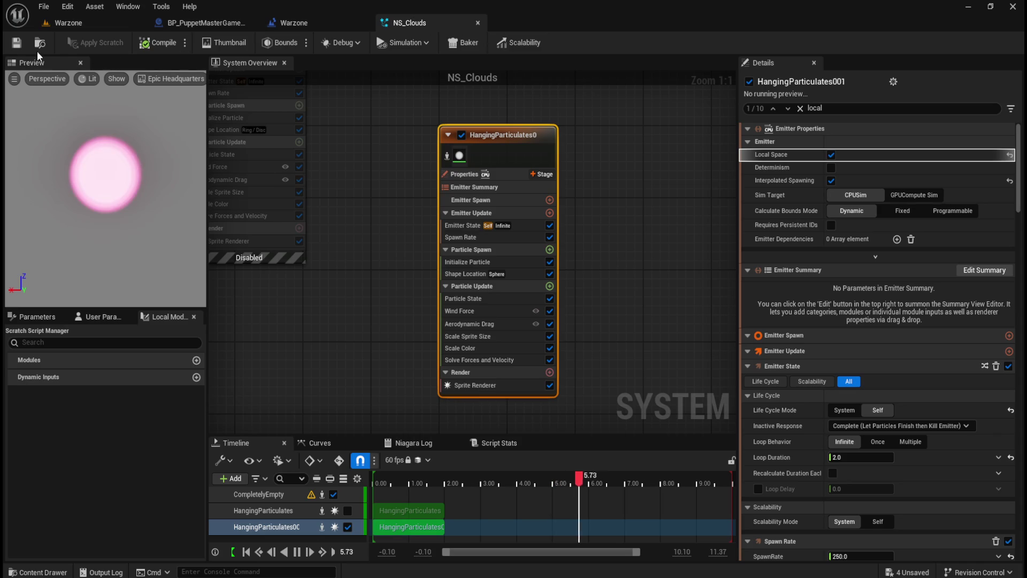
pyautogui.hotkey('ctrl', 's')
pyautogui.scroll(-4, 588, 315)
pyautogui.scroll(1, 529, 211)
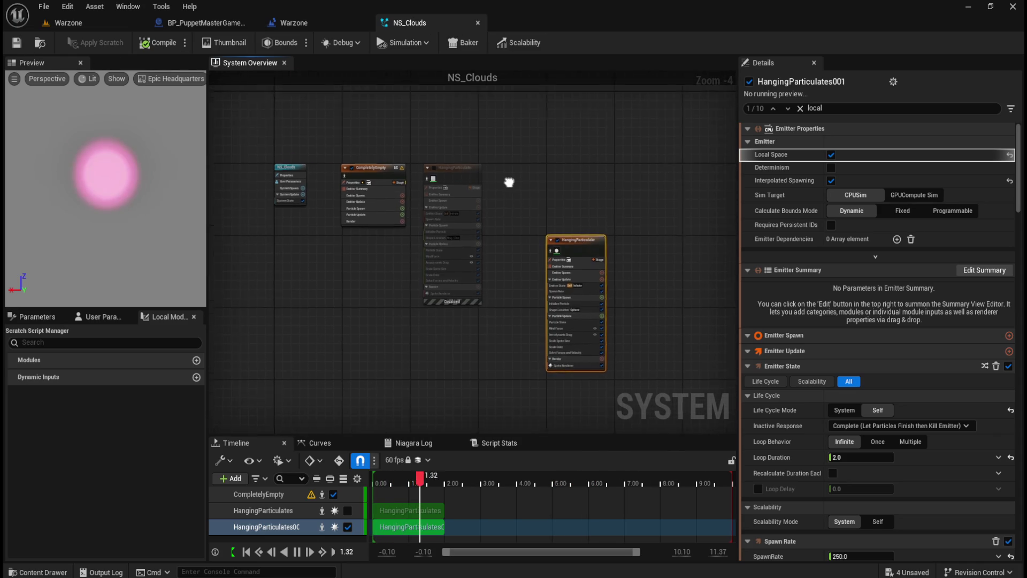
# Rearrange the HangingParticulates001 and disabled HangingParticulates emitter nodes in the graph.
pyautogui.moveTo(606, 259)
pyautogui.mouseDown()
pyautogui.moveTo(497, 149)
pyautogui.moveTo(297, 246)
pyautogui.moveTo(285, 275)
pyautogui.mouseUp()
pyautogui.moveTo(459, 168); pyautogui.dragTo(654, 184)
pyautogui.moveTo(292, 278)
pyautogui.mouseDown()
pyautogui.moveTo(475, 182)
pyautogui.moveTo(473, 168)
pyautogui.mouseUp()
pyautogui.click(433, 127)
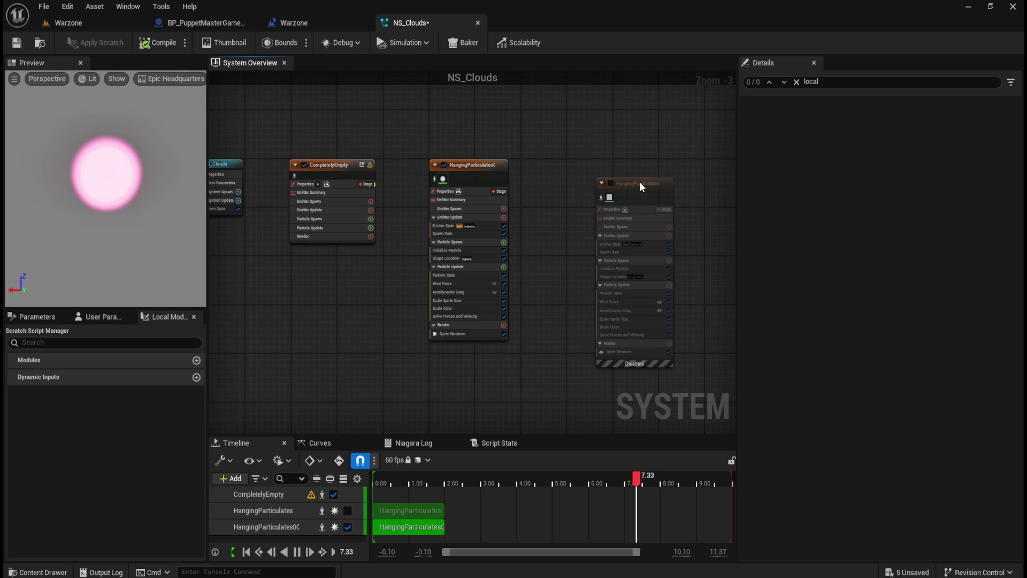
pyautogui.moveTo(640, 183); pyautogui.dragTo(609, 164)
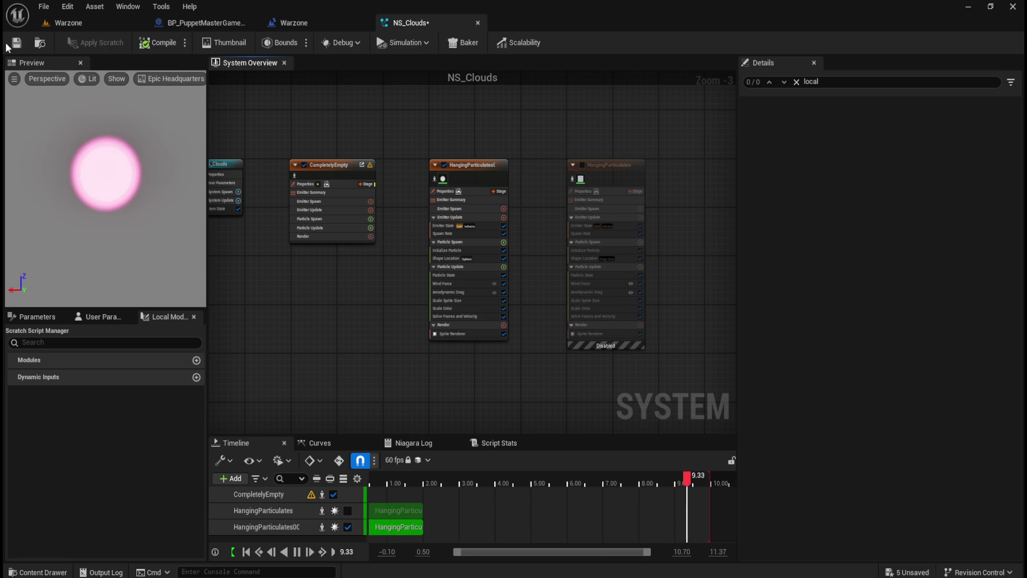
# Save and close NS_Clouds, returning to the Warzone level.
pyautogui.click(16, 42)
pyautogui.click(477, 23)
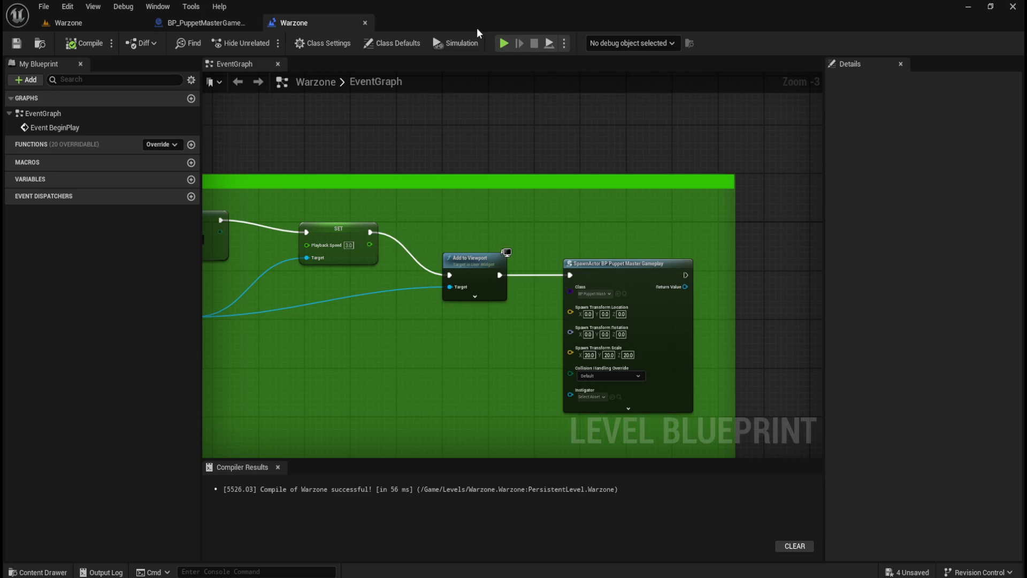
pyautogui.click(94, 26)
pyautogui.hotkey('ctrl', 'space')
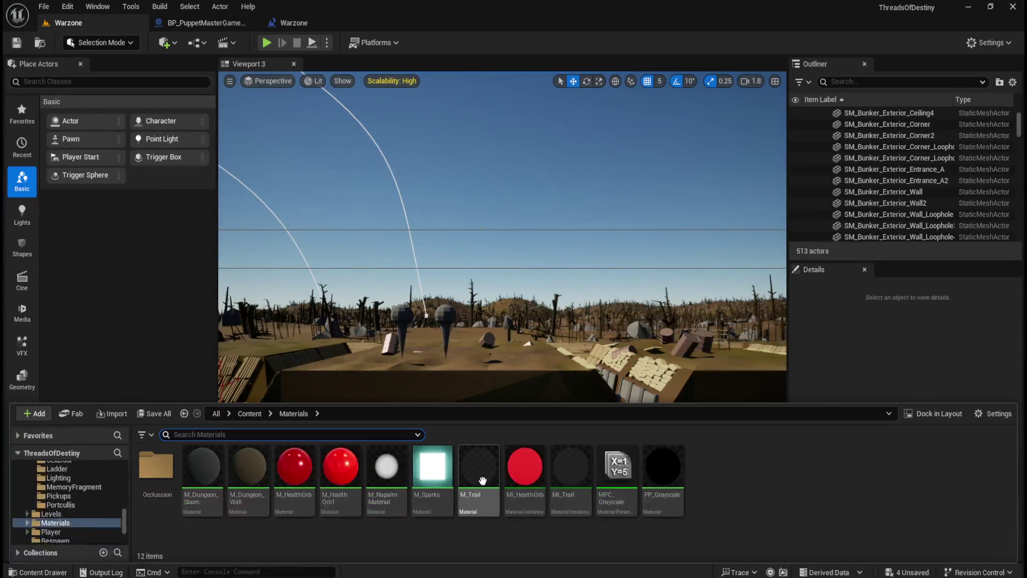
# Open Content > Levels > Medieval, choosing Don't Save for the four modified materials.
pyautogui.click(250, 413)
pyautogui.doubleClick(500, 490)
pyautogui.doubleClick(478, 471)
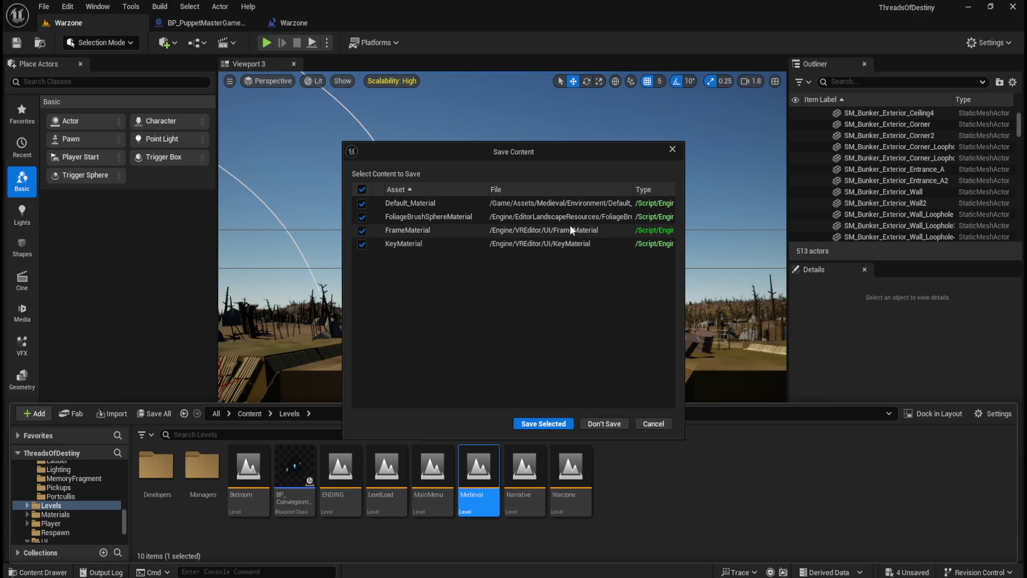
pyautogui.moveTo(682, 269); pyautogui.dragTo(784, 284)
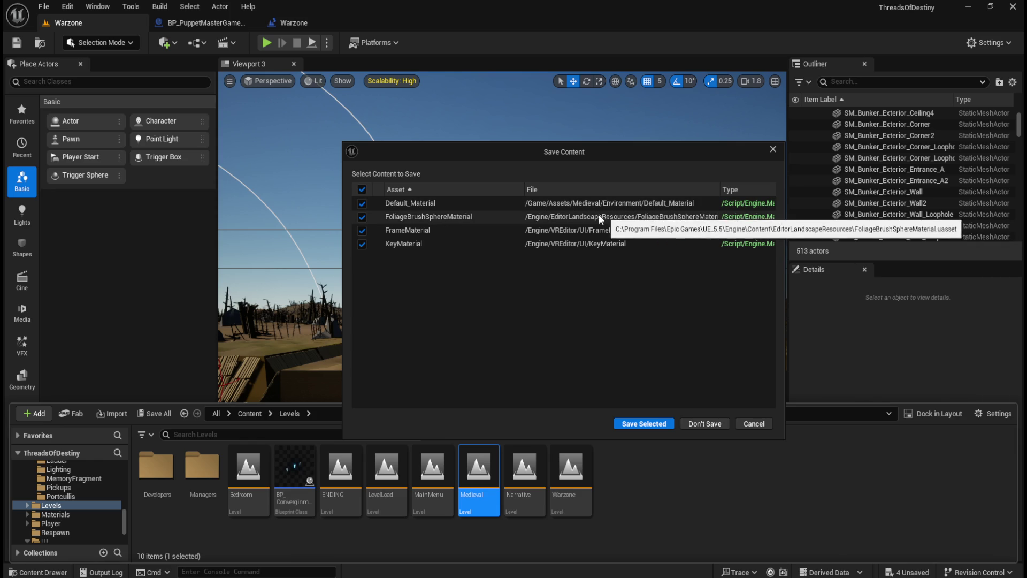
pyautogui.moveTo(343, 333); pyautogui.dragTo(221, 353)
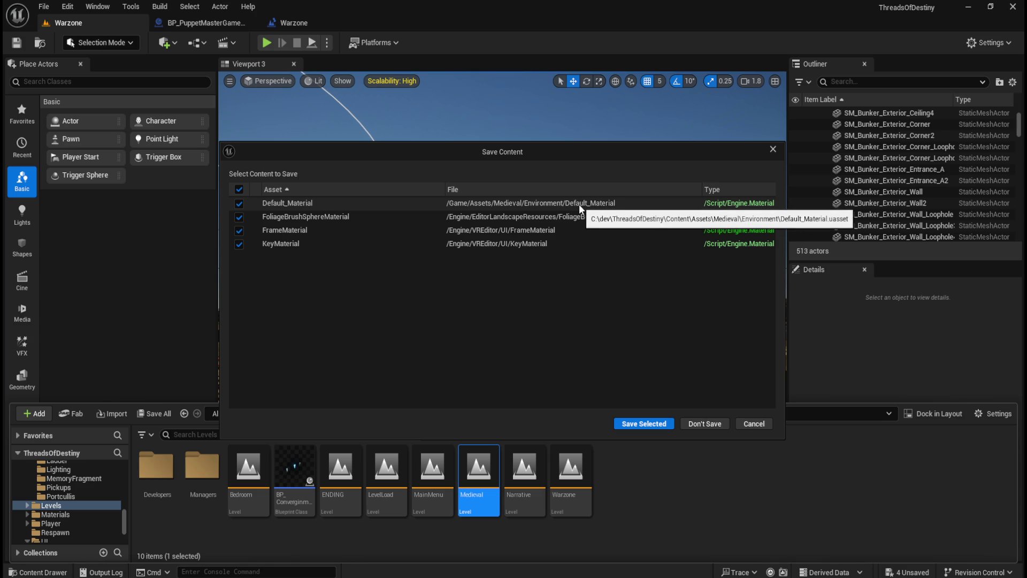
pyautogui.click(714, 425)
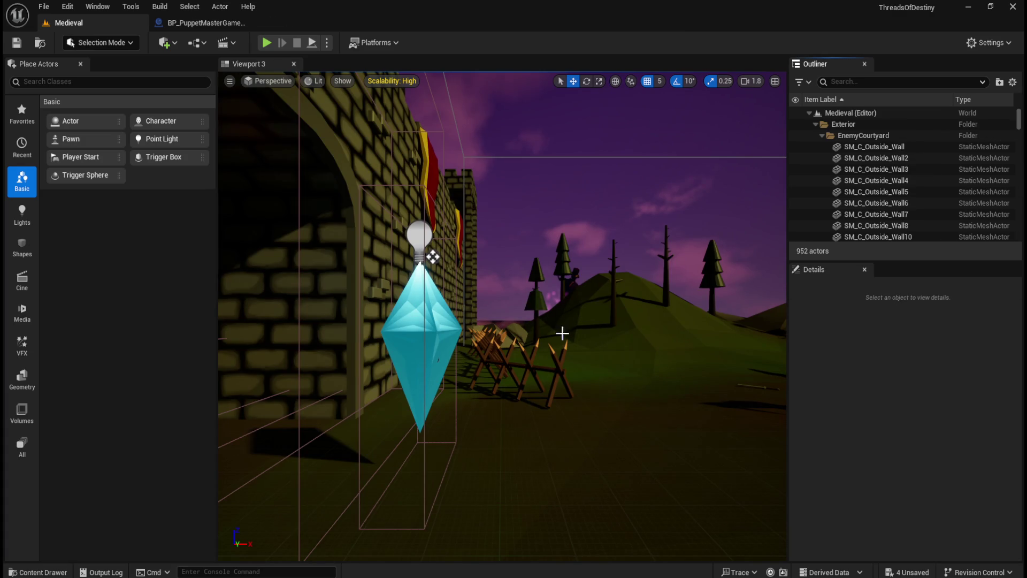
# Play-test the Medieval level, quit the game, and bring up BP_PuppetMasterGameplay.
pyautogui.moveTo(541, 273)
pyautogui.mouseDown()
pyautogui.moveTo(535, 300)
pyautogui.moveTo(579, 389)
pyautogui.moveTo(592, 358)
pyautogui.moveTo(532, 450)
pyautogui.moveTo(474, 488)
pyautogui.moveTo(321, 145)
pyautogui.mouseUp()
pyautogui.click(272, 45)
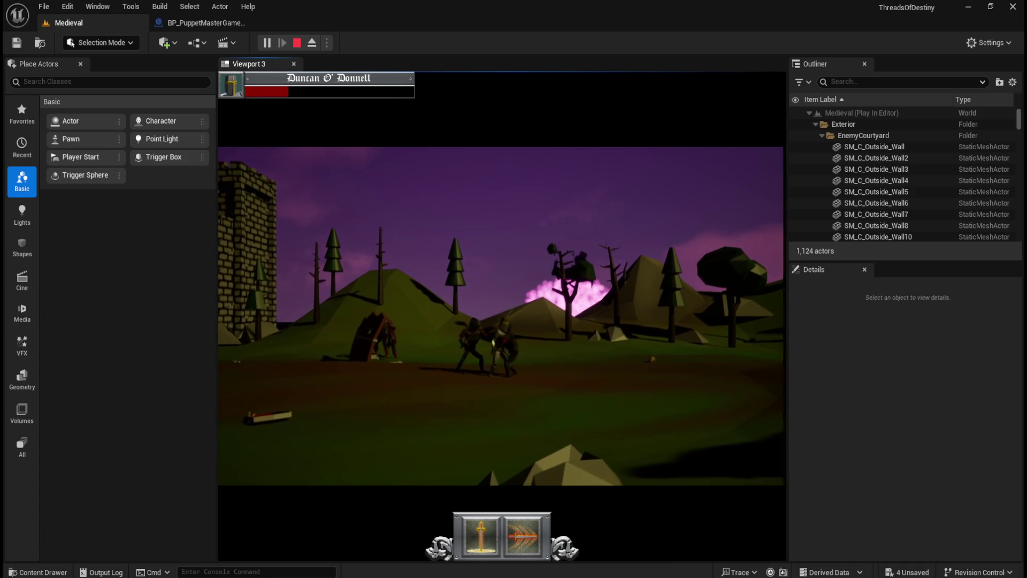
pyautogui.press('p')
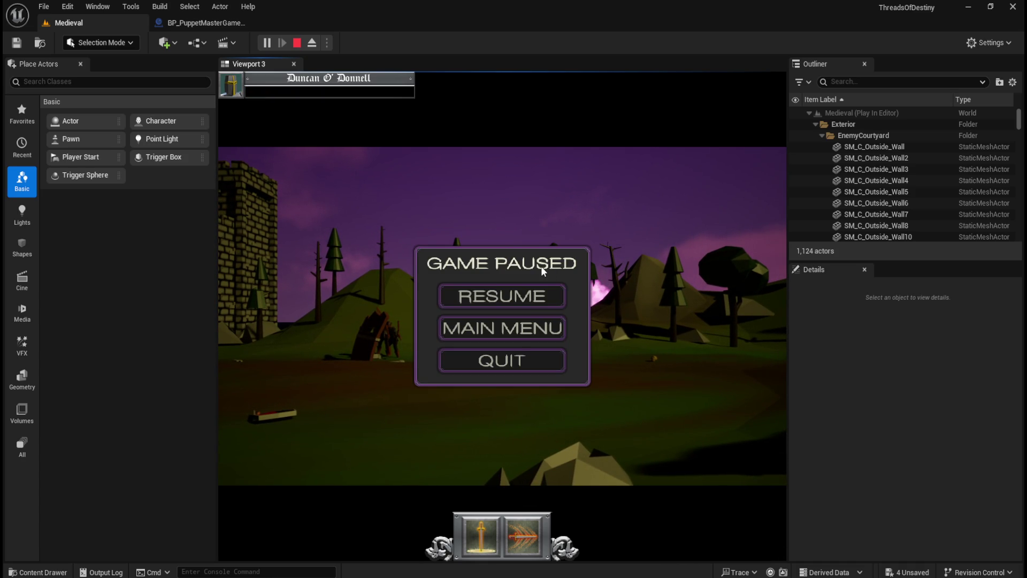
pyautogui.click(518, 359)
pyautogui.click(212, 21)
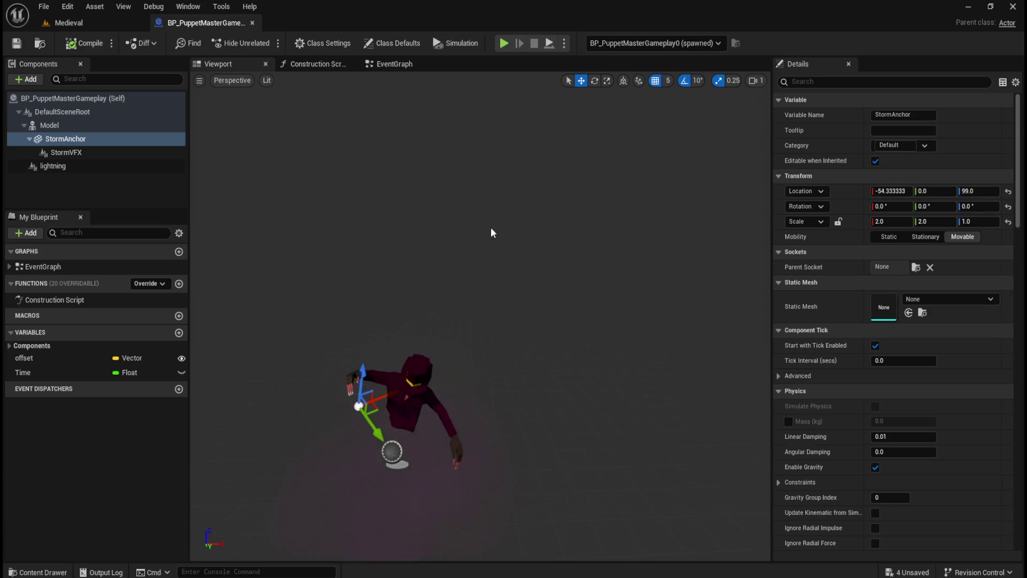
# Navigate the EventGraph to the Puppet Master positioning logic and drag a wire from Get Player Pawn.
pyautogui.click(389, 64)
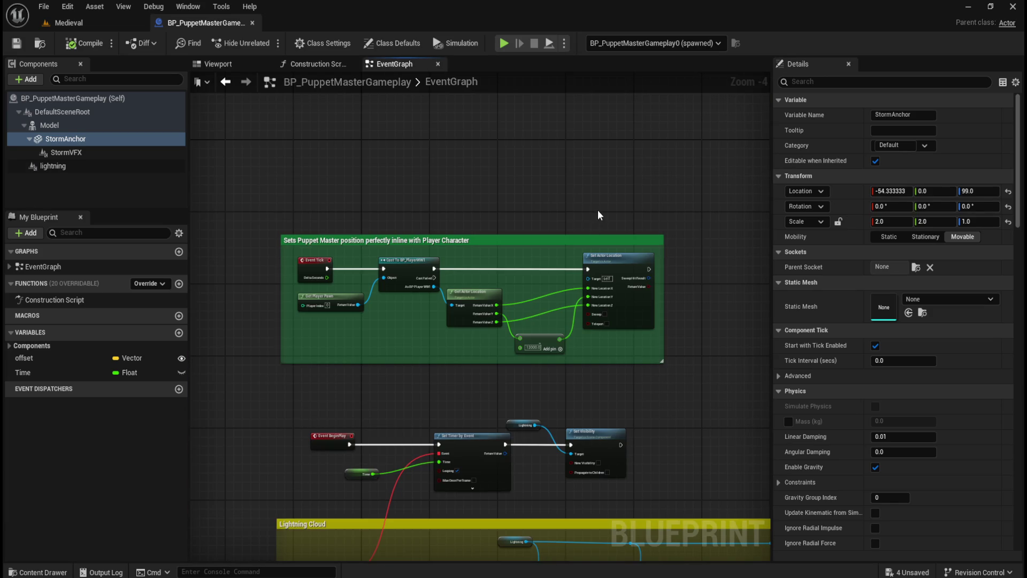
pyautogui.scroll(-2, 550, 248)
pyautogui.scroll(4, 497, 271)
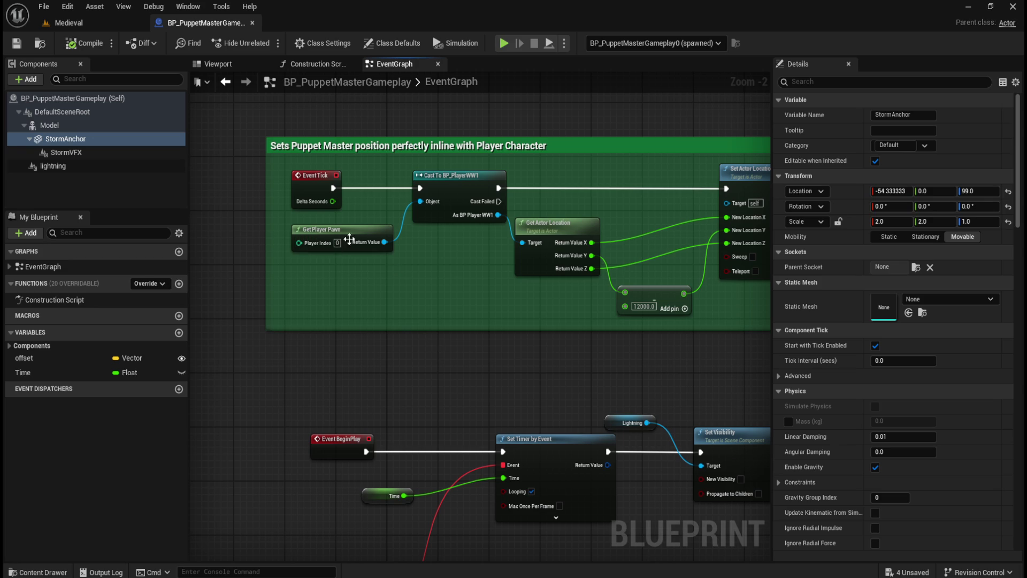
pyautogui.moveTo(435, 278); pyautogui.dragTo(467, 351)
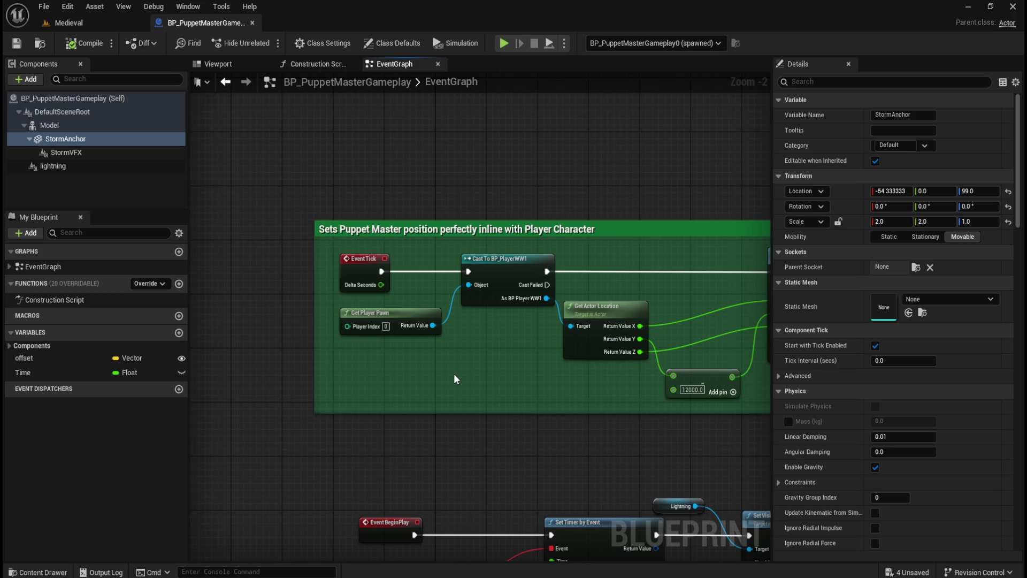
pyautogui.moveTo(525, 386); pyautogui.dragTo(430, 391)
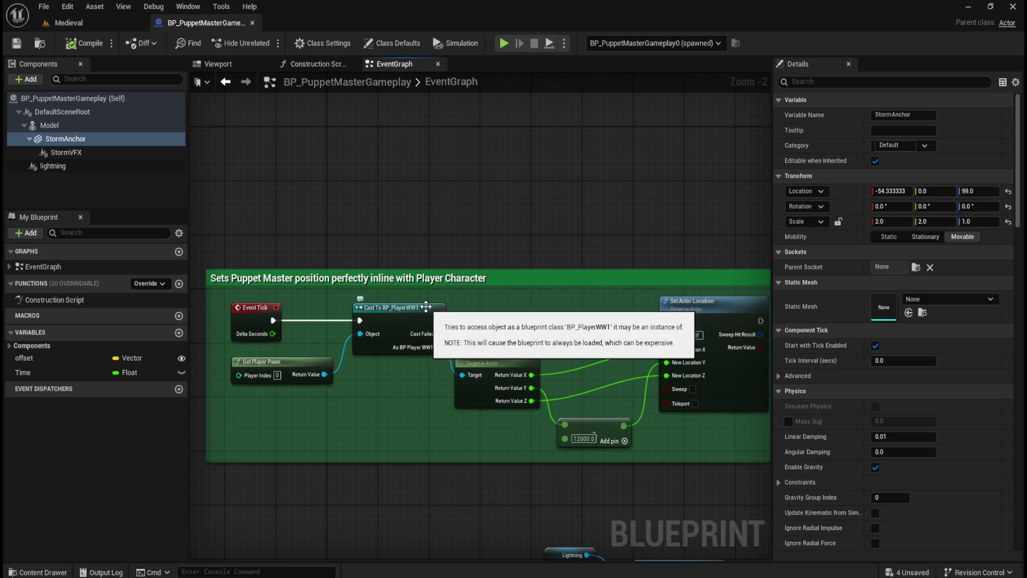
pyautogui.moveTo(324, 373)
pyautogui.mouseDown()
pyautogui.moveTo(442, 213)
pyautogui.moveTo(457, 211)
pyautogui.mouseUp()
# Add a Cast To BP_PlayerKnight node that runs when the WW1 cast fails.
pyautogui.write('cast t')
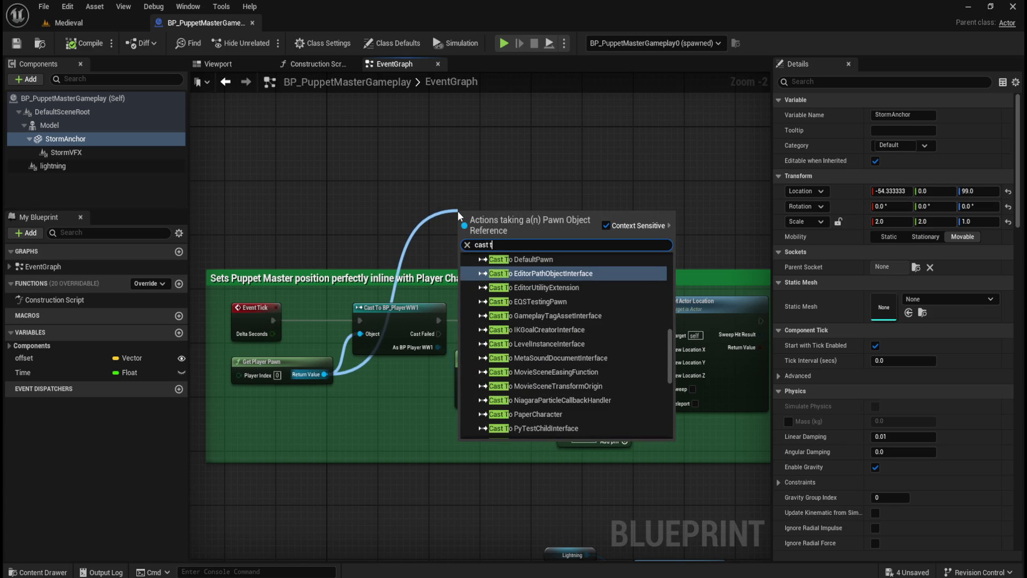
pyautogui.write('o knight')
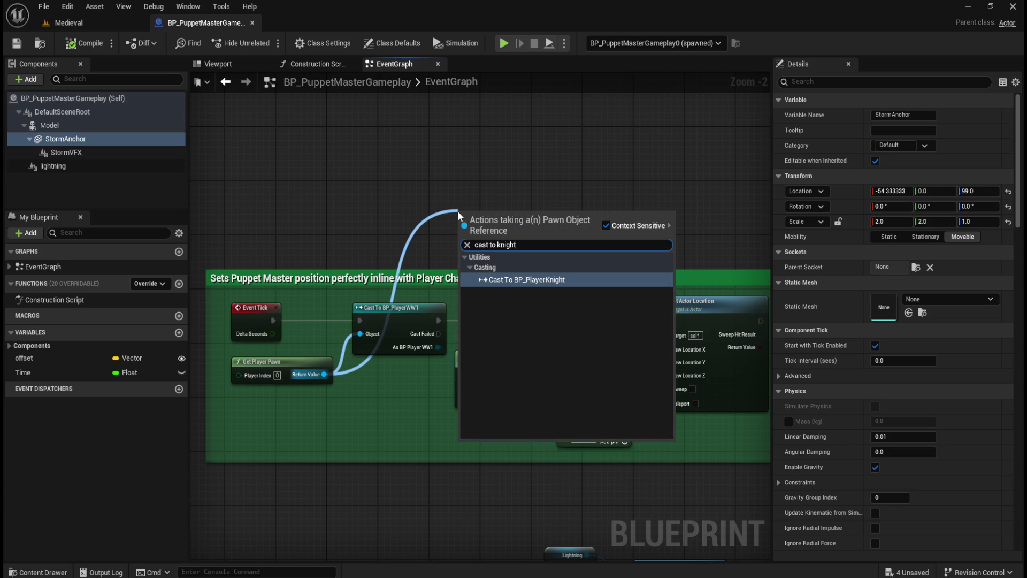
pyautogui.press('Return')
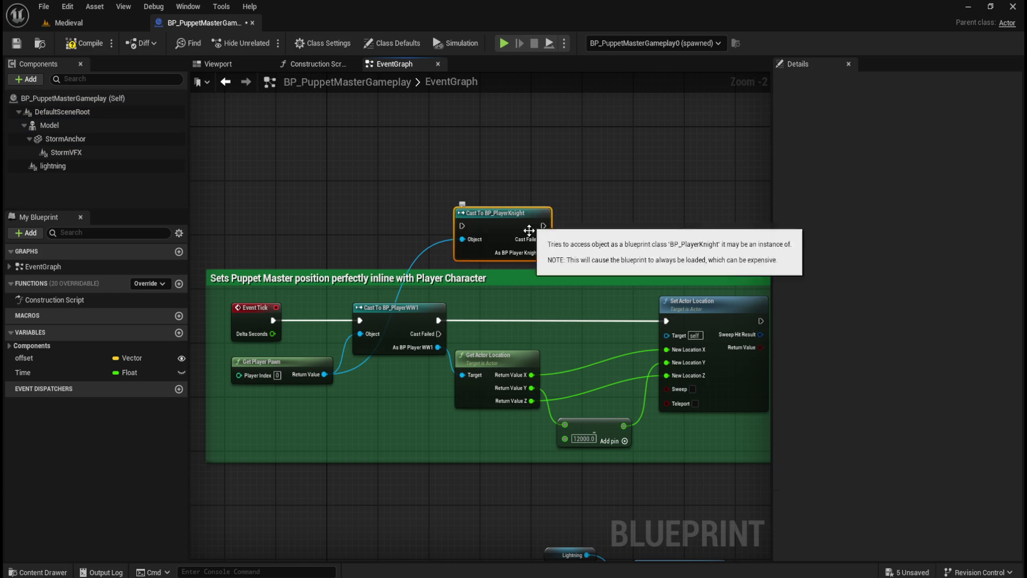
pyautogui.moveTo(437, 333)
pyautogui.mouseDown()
pyautogui.moveTo(497, 281)
pyautogui.moveTo(462, 226)
pyautogui.moveTo(560, 214)
pyautogui.mouseUp()
pyautogui.moveTo(645, 231); pyautogui.dragTo(596, 221)
pyautogui.moveTo(538, 247)
pyautogui.mouseDown()
pyautogui.moveTo(472, 311)
pyautogui.moveTo(480, 307)
pyautogui.mouseUp()
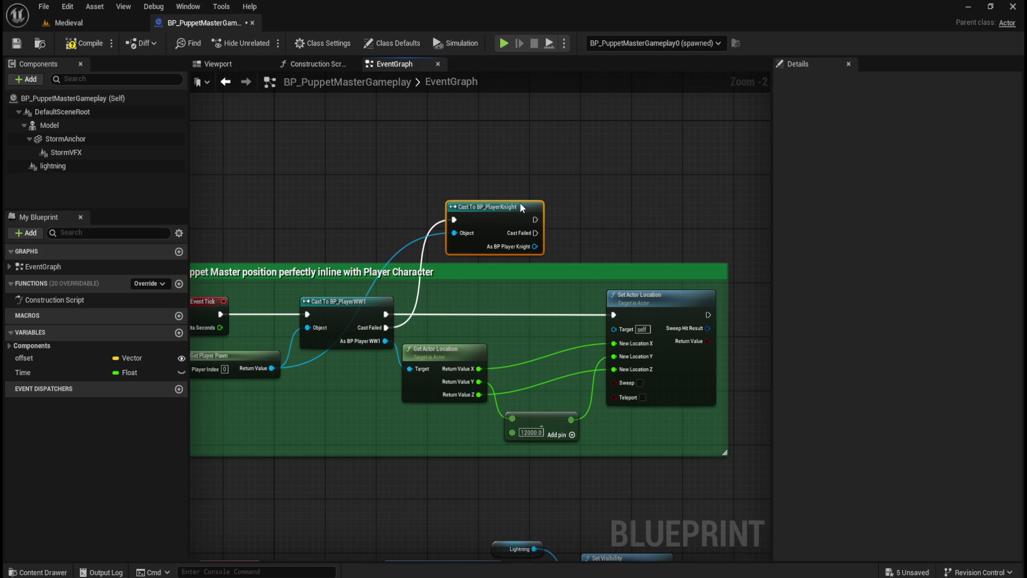
pyautogui.moveTo(522, 206); pyautogui.dragTo(523, 154)
# Duplicate the Get/Set Actor Location nodes beside the knight cast, compile, and launch standalone.
pyautogui.moveTo(462, 326); pyautogui.dragTo(632, 418)
pyautogui.moveTo(659, 178); pyautogui.dragTo(554, 287)
pyautogui.hotkey('ctrl', 'c')
pyautogui.hotkey('ctrl', 'v')
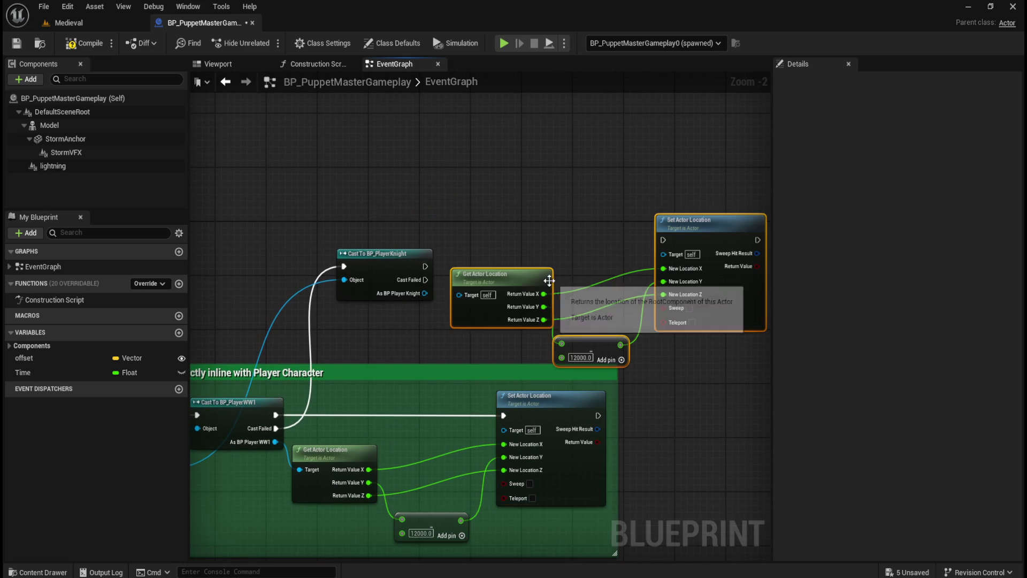
pyautogui.moveTo(404, 251)
pyautogui.mouseDown()
pyautogui.moveTo(416, 199)
pyautogui.moveTo(448, 184)
pyautogui.mouseUp()
pyautogui.moveTo(556, 163); pyautogui.dragTo(705, 332)
pyautogui.click(83, 43)
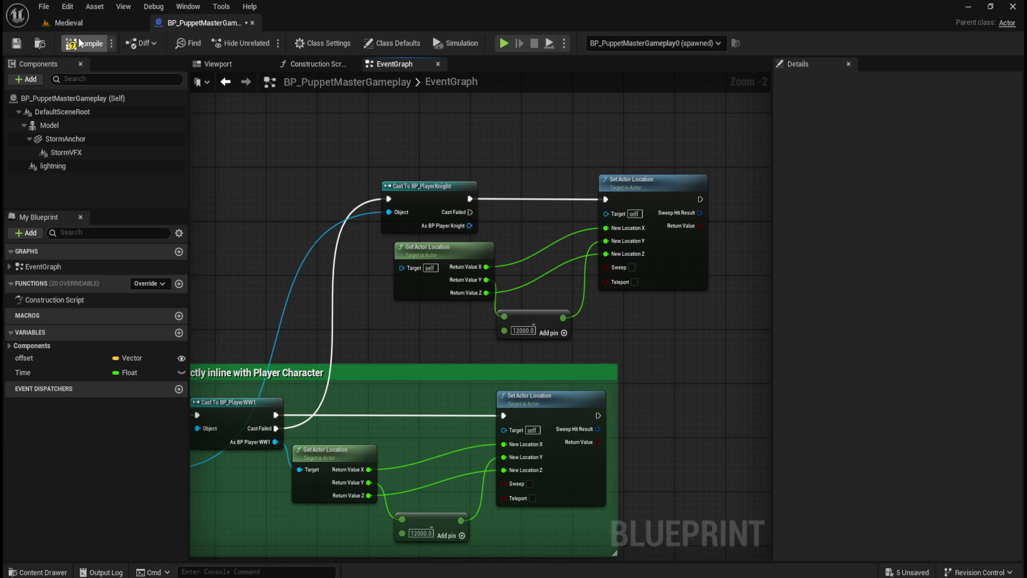
pyautogui.click(504, 43)
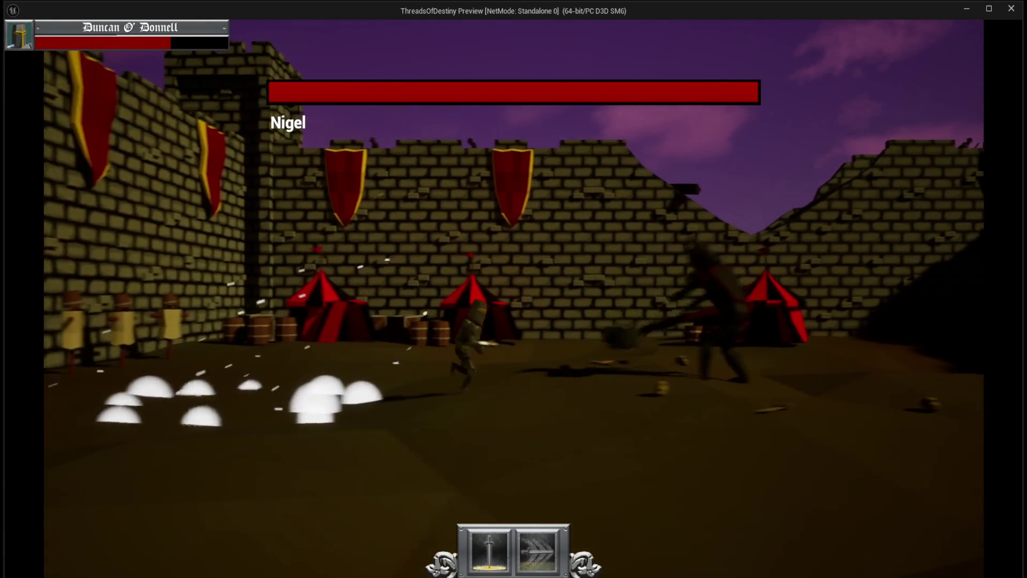
# Pause the standalone preview with Esc, then bring the event graph's lower nodes into view.
pyautogui.press('Escape')
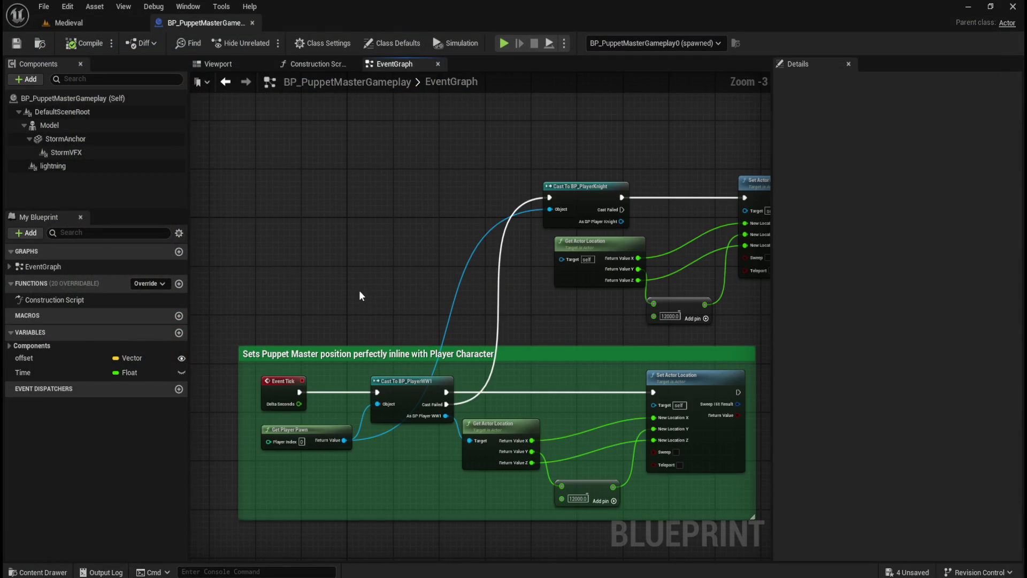
pyautogui.moveTo(383, 259); pyautogui.dragTo(424, 188)
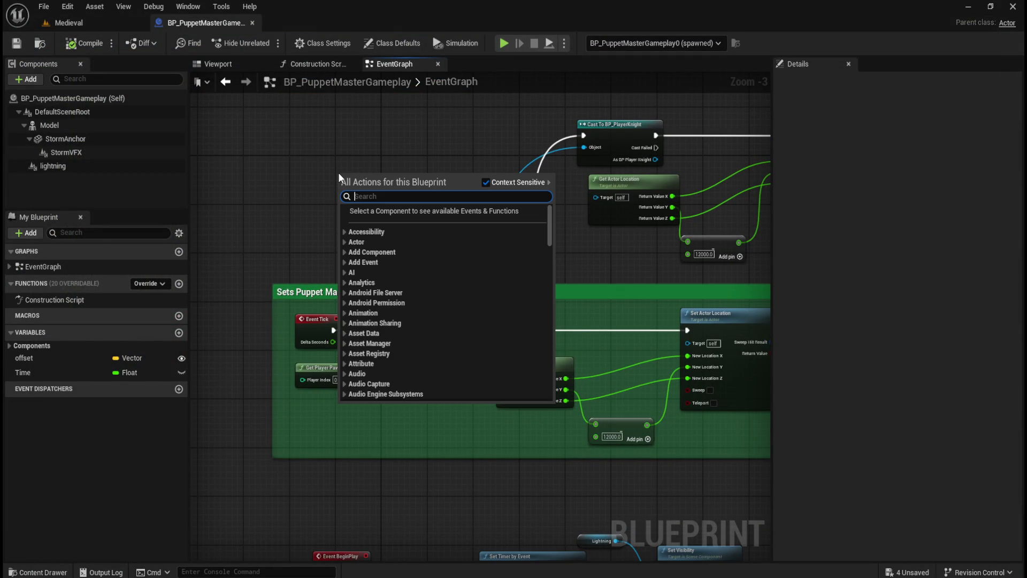
# Replace the unwanted Get Level node with a Get Current Level Name node.
pyautogui.write('get level')
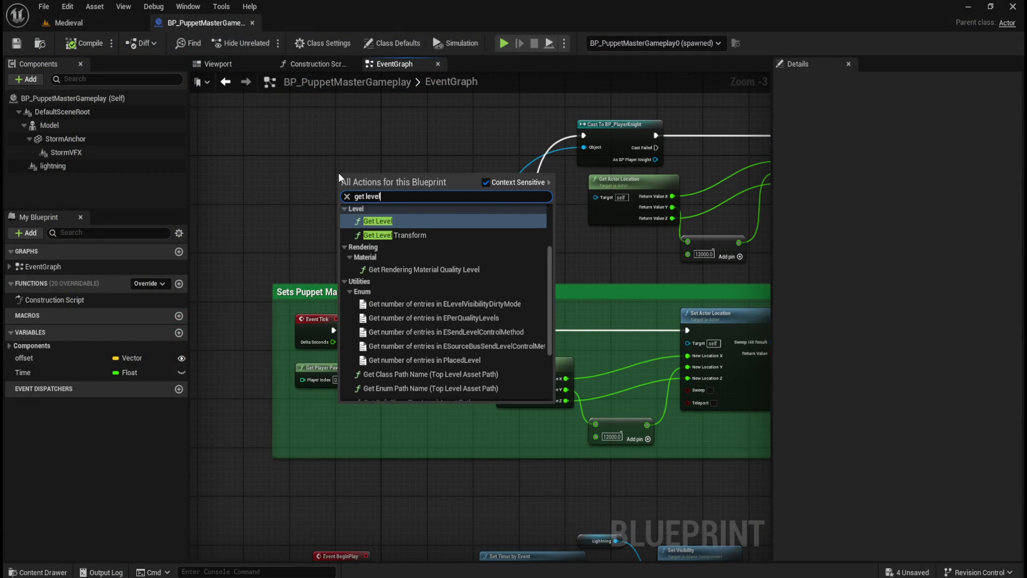
pyautogui.press('Return')
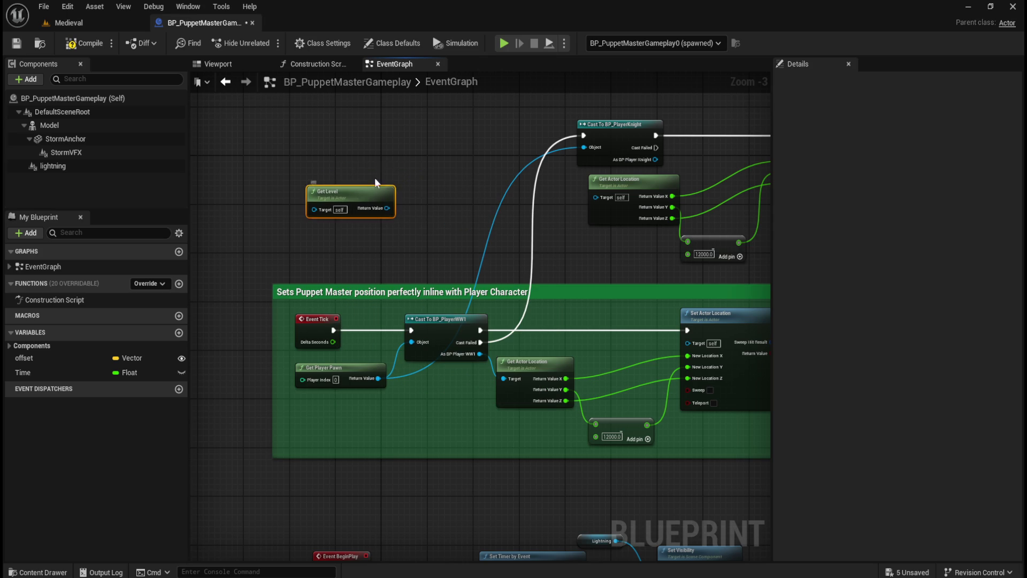
pyautogui.press('Delete')
pyautogui.rightClick(352, 199)
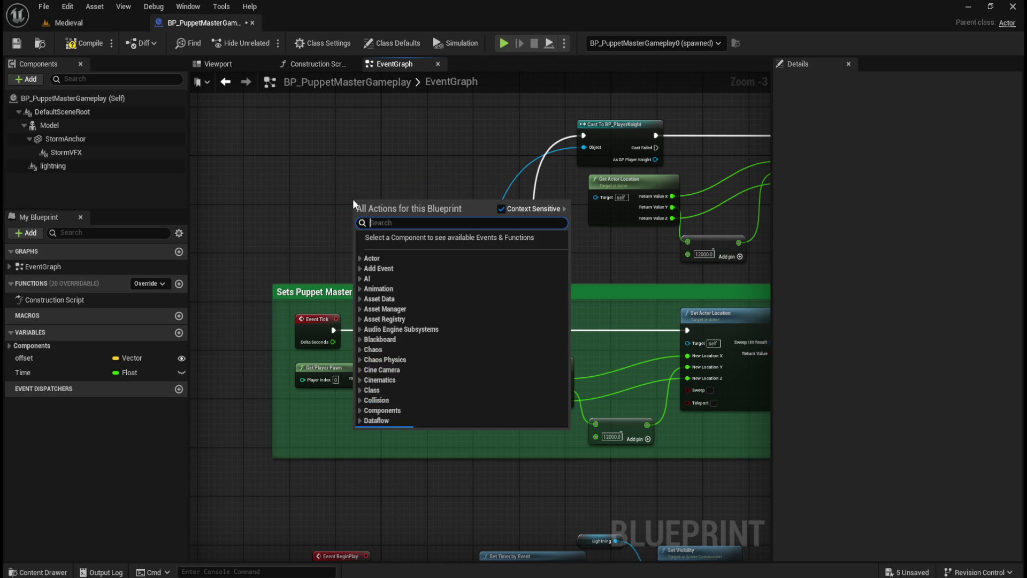
pyautogui.write('level name')
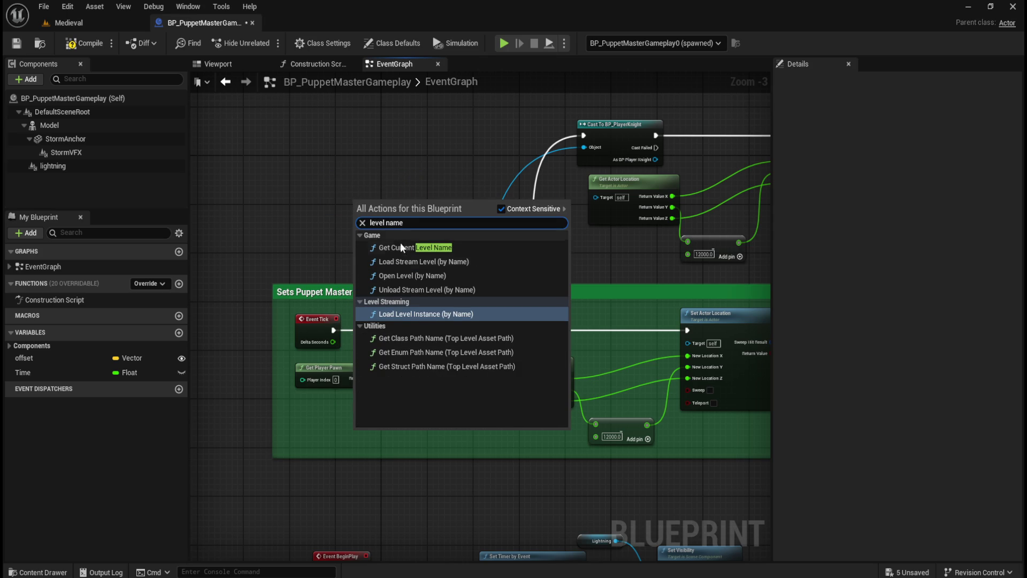
pyautogui.click(403, 247)
# Wire the level name's Return Value into a String == comparison node.
pyautogui.click(433, 164)
pyautogui.moveTo(387, 203); pyautogui.dragTo(347, 210)
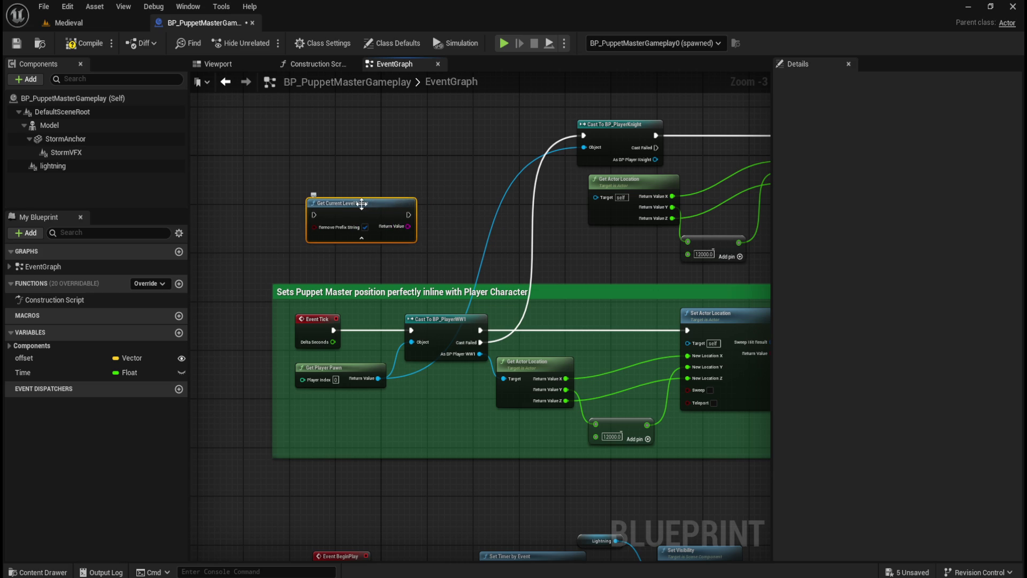
pyautogui.scroll(2, 361, 233)
pyautogui.click(327, 223)
pyautogui.moveTo(334, 178)
pyautogui.mouseDown()
pyautogui.moveTo(334, 194)
pyautogui.moveTo(396, 220)
pyautogui.mouseUp()
pyautogui.write('==')
pyautogui.press('Return')
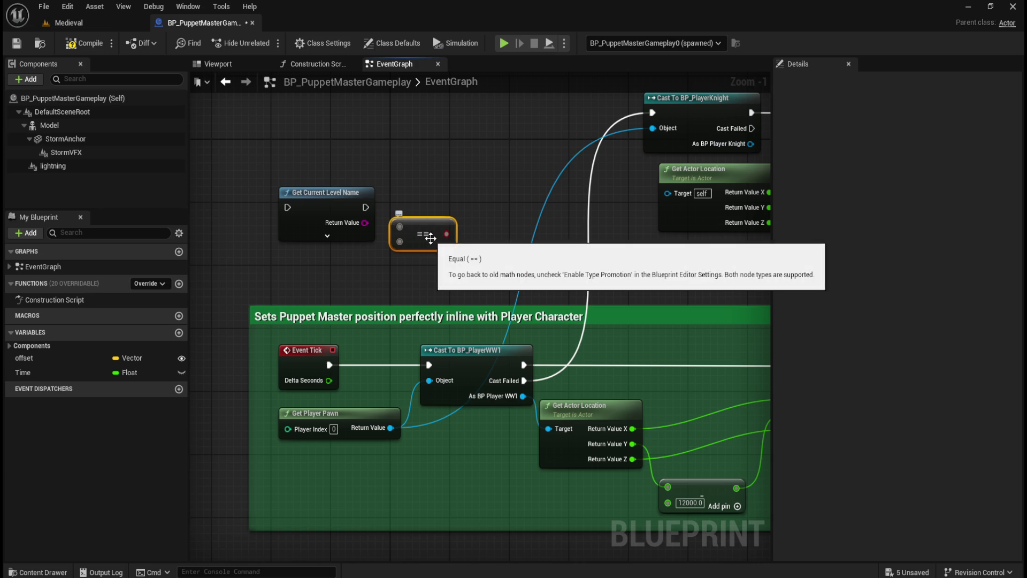
pyautogui.press('Delete')
pyautogui.moveTo(366, 222); pyautogui.dragTo(434, 225)
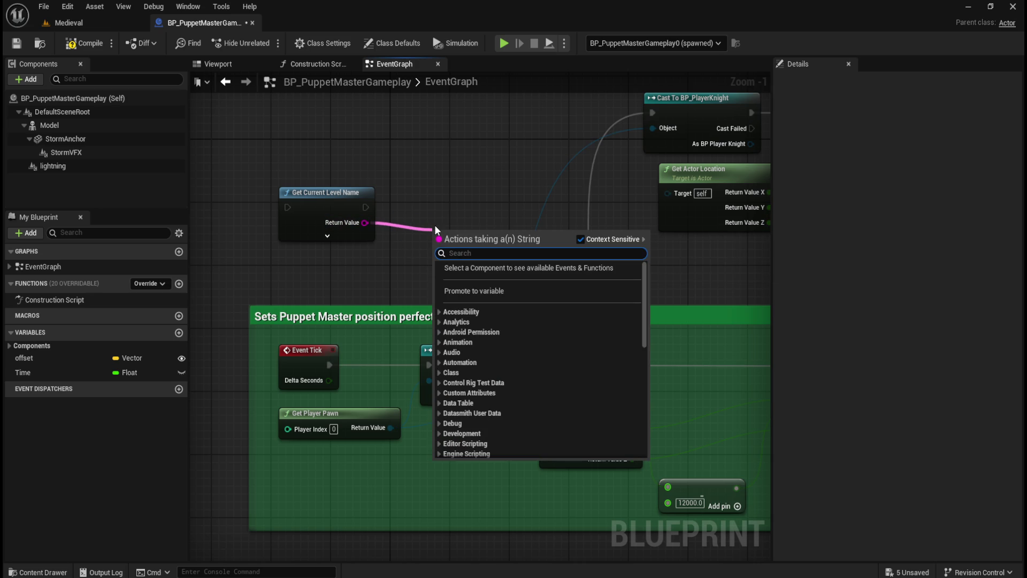
pyautogui.write('==')
pyautogui.click(520, 364)
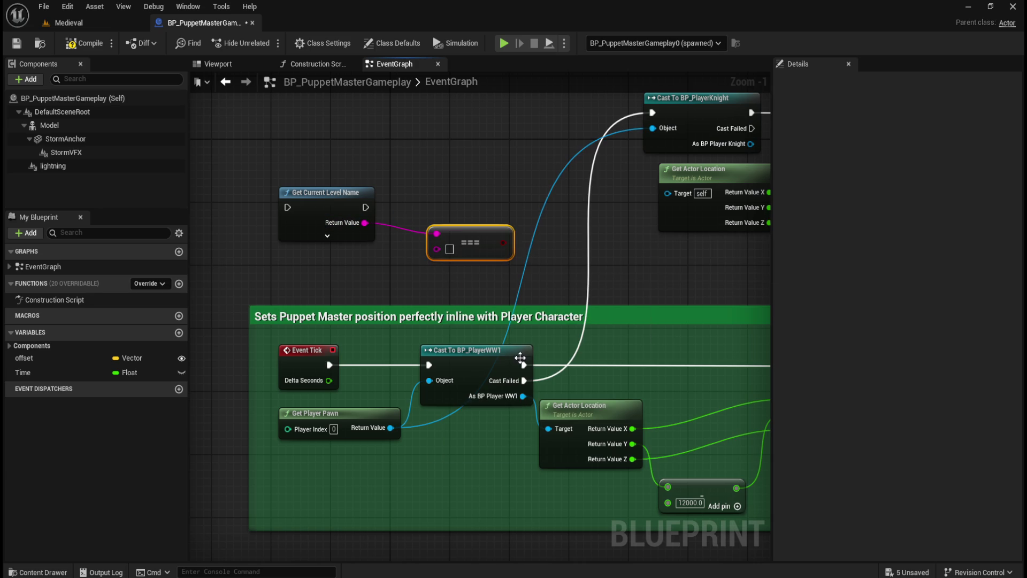
# Straighten the wire and enter the Medieval level name as the comparison's B value.
pyautogui.moveTo(476, 236); pyautogui.dragTo(472, 236)
pyautogui.press('q')
pyautogui.click(460, 219)
pyautogui.click(459, 228)
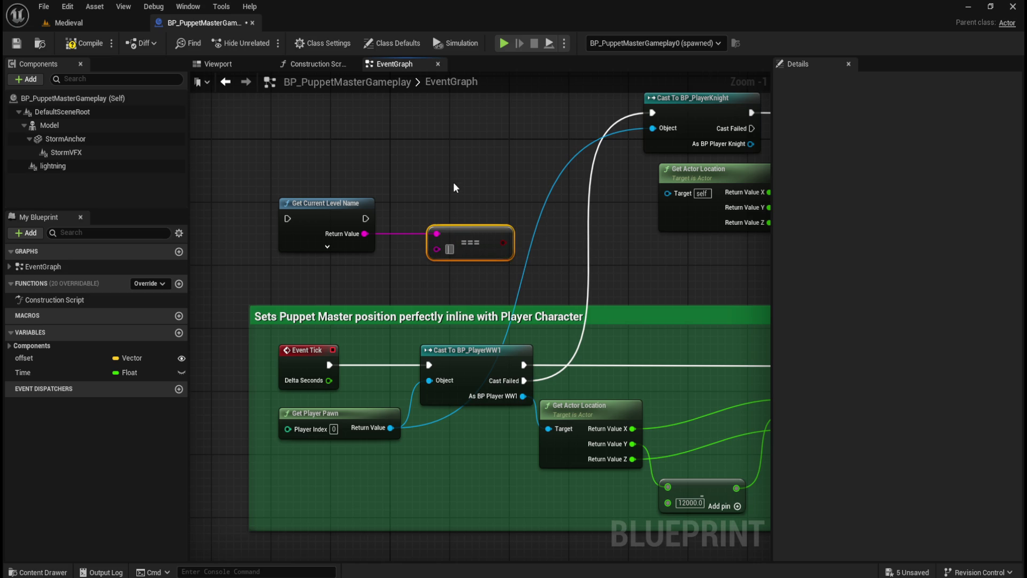
pyautogui.hotkey('ctrl', 'space')
pyautogui.press('Left')
pyautogui.hotkey('ctrl', 'space')
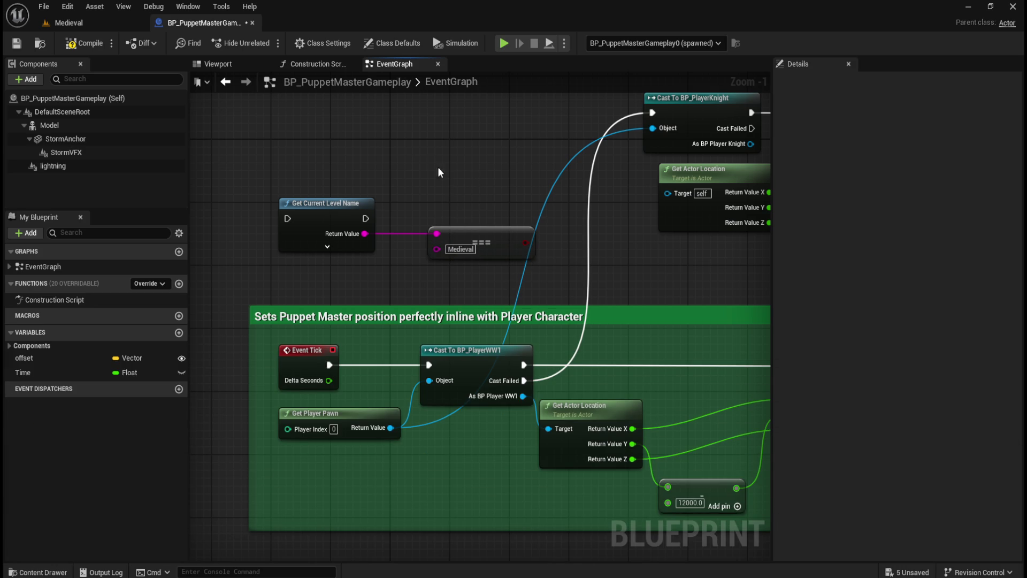
# Duplicate the Medieval String == node and place the copy above the original.
pyautogui.moveTo(438, 169); pyautogui.dragTo(457, 221)
pyautogui.click(527, 307)
pyautogui.hotkey('ctrl', 'c')
pyautogui.hotkey('ctrl', 'v')
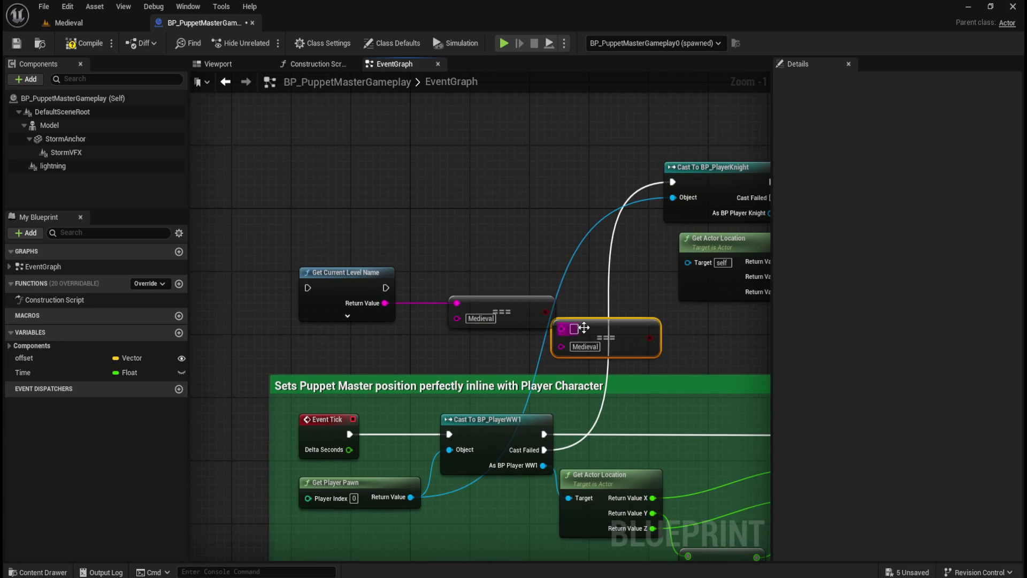
pyautogui.moveTo(594, 320); pyautogui.dragTo(485, 256)
pyautogui.click(492, 212)
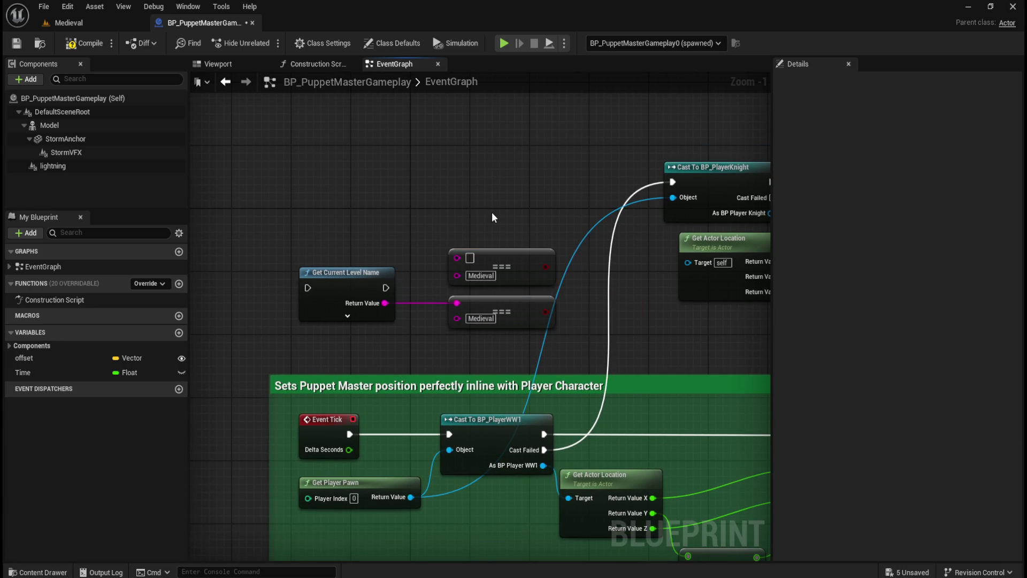
# Set the duplicate comparison's B value to the Warzone level name.
pyautogui.hotkey('ctrl', 'space')
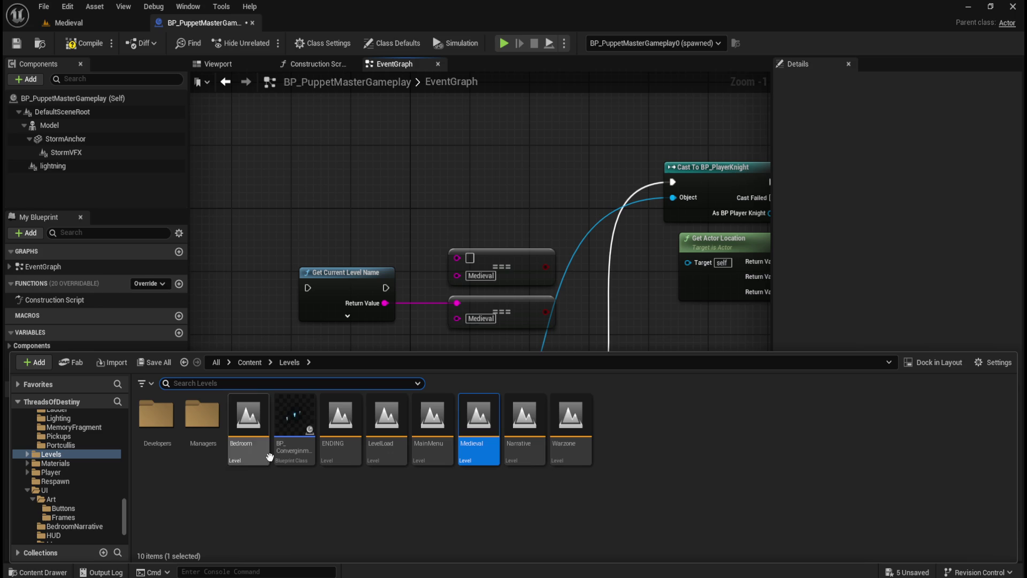
pyautogui.click(577, 452)
pyautogui.press('F2')
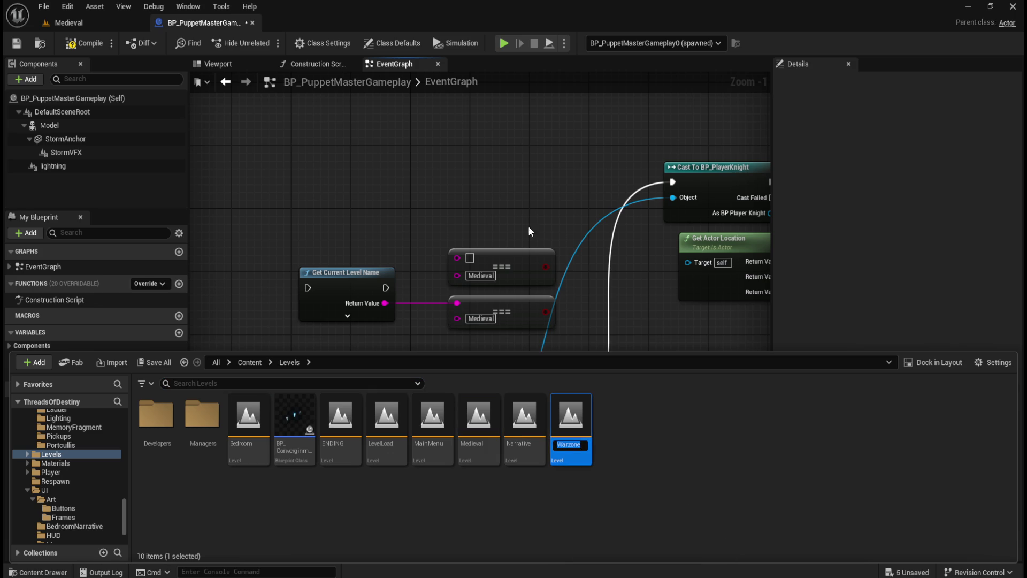
pyautogui.click(481, 276)
pyautogui.click(480, 276)
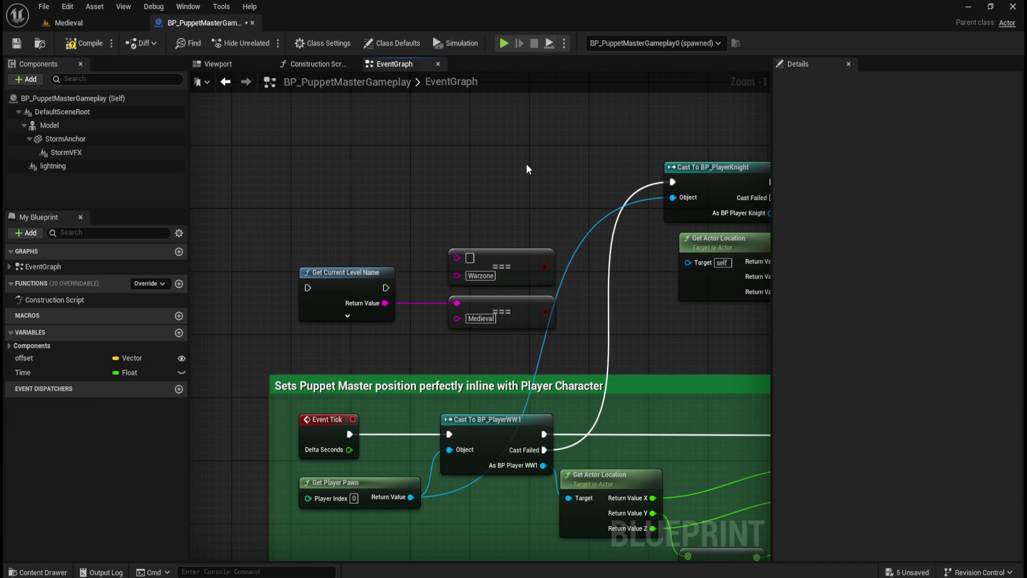
pyautogui.scroll(-3, 479, 198)
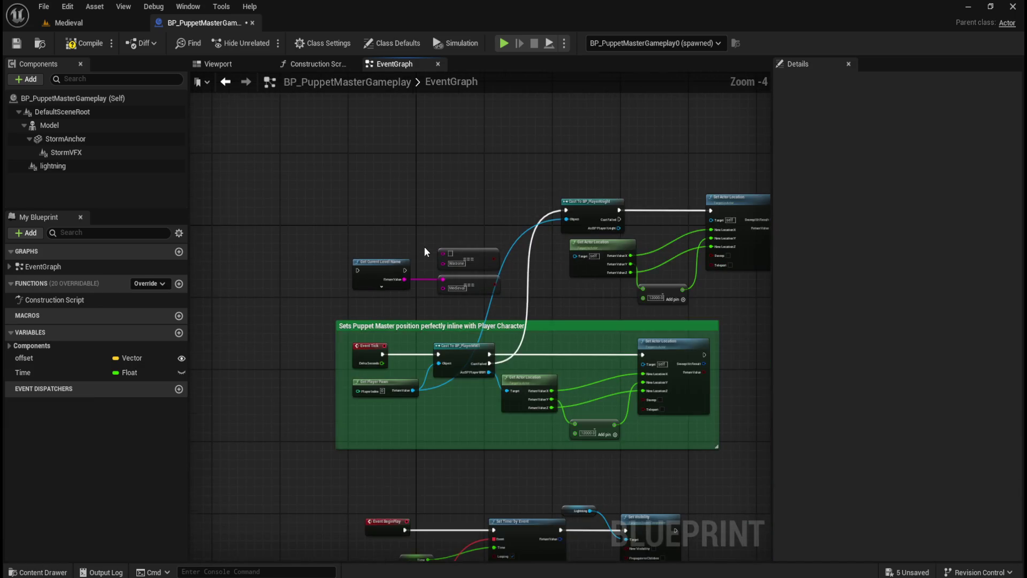
pyautogui.scroll(1, 424, 246)
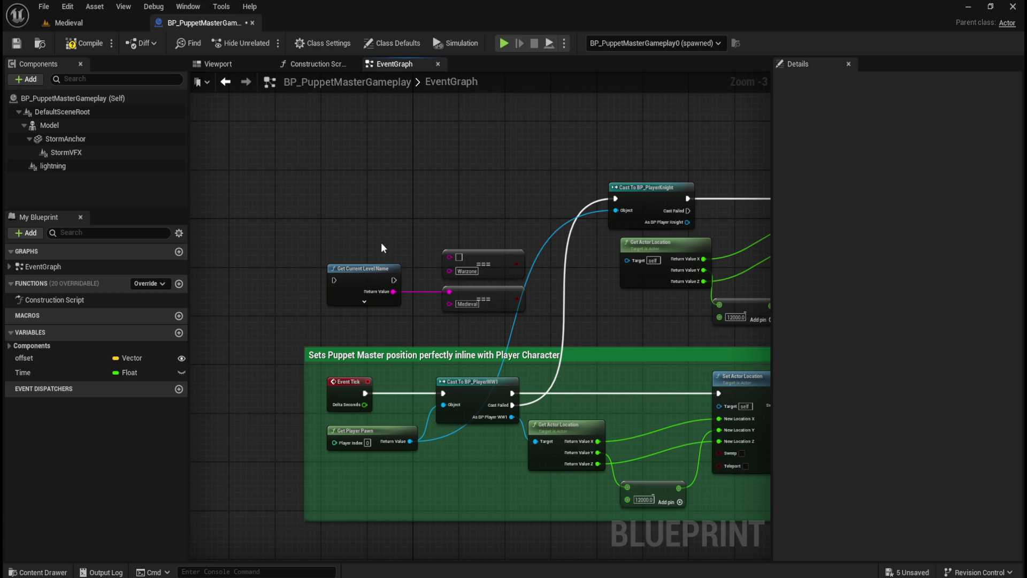
# Connect Get Current Level Name into the Warzone comparison and add a Branch node.
pyautogui.moveTo(504, 257)
pyautogui.mouseDown()
pyautogui.moveTo(448, 181)
pyautogui.moveTo(464, 150)
pyautogui.mouseUp()
pyautogui.moveTo(473, 231); pyautogui.dragTo(462, 237)
pyautogui.moveTo(353, 182)
pyautogui.mouseDown()
pyautogui.moveTo(402, 236)
pyautogui.moveTo(467, 201)
pyautogui.moveTo(496, 205)
pyautogui.mouseUp()
pyautogui.write('branch')
pyautogui.press('Return')
# Make the Medieval Branch's True run the PlayerKnight cast, replacing the old Cast Failed link.
pyautogui.moveTo(305, 205); pyautogui.dragTo(474, 209)
pyautogui.click(476, 170)
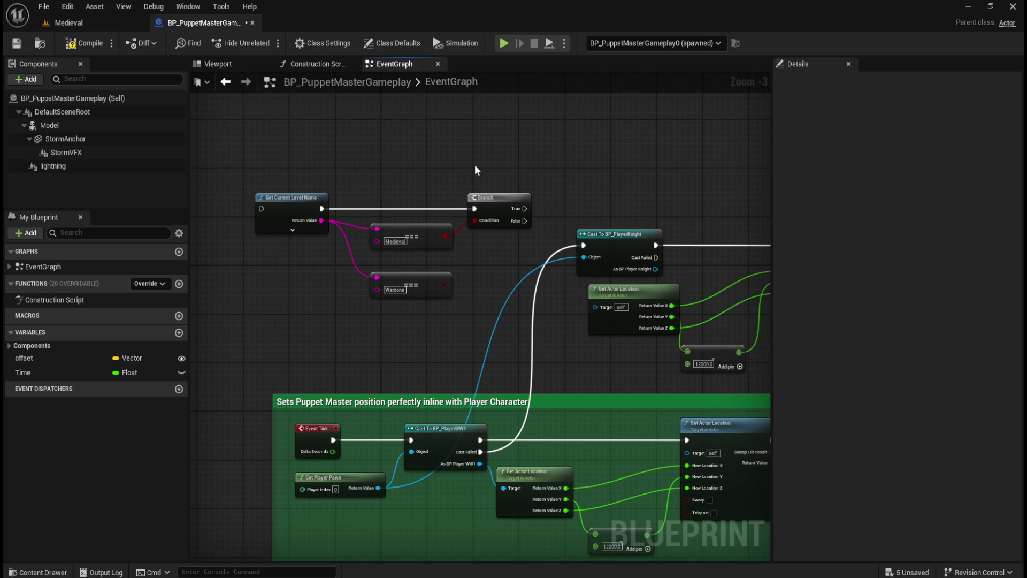
pyautogui.click(504, 202)
pyautogui.moveTo(590, 174)
pyautogui.mouseDown()
pyautogui.moveTo(474, 176)
pyautogui.moveTo(512, 166)
pyautogui.mouseUp()
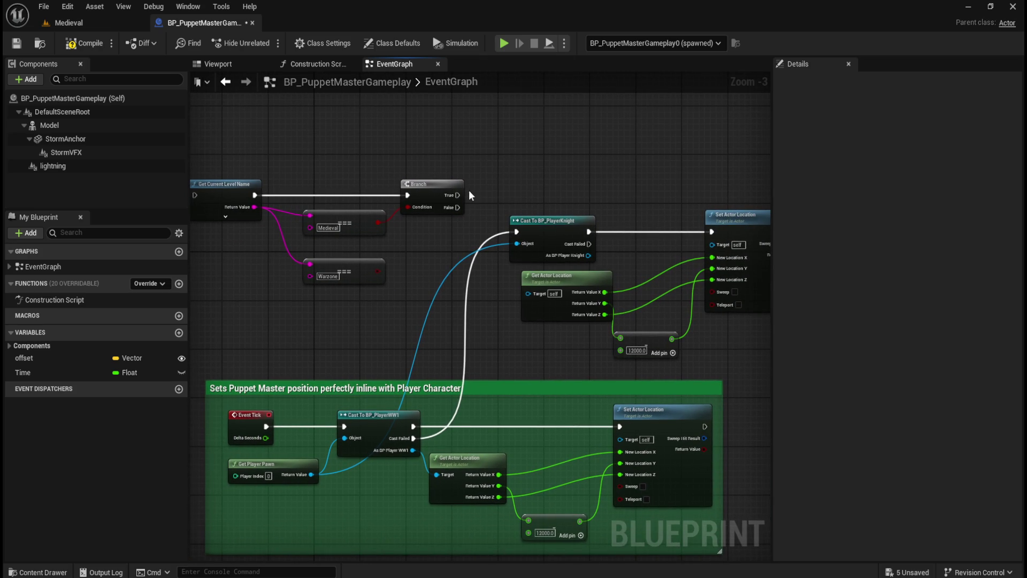
pyautogui.moveTo(457, 195); pyautogui.dragTo(516, 233)
pyautogui.keyDown('alt'); pyautogui.click(411, 441); pyautogui.keyUp('alt')
# Use the knight reference as the target of Get Actor Location.
pyautogui.moveTo(552, 144); pyautogui.dragTo(546, 139)
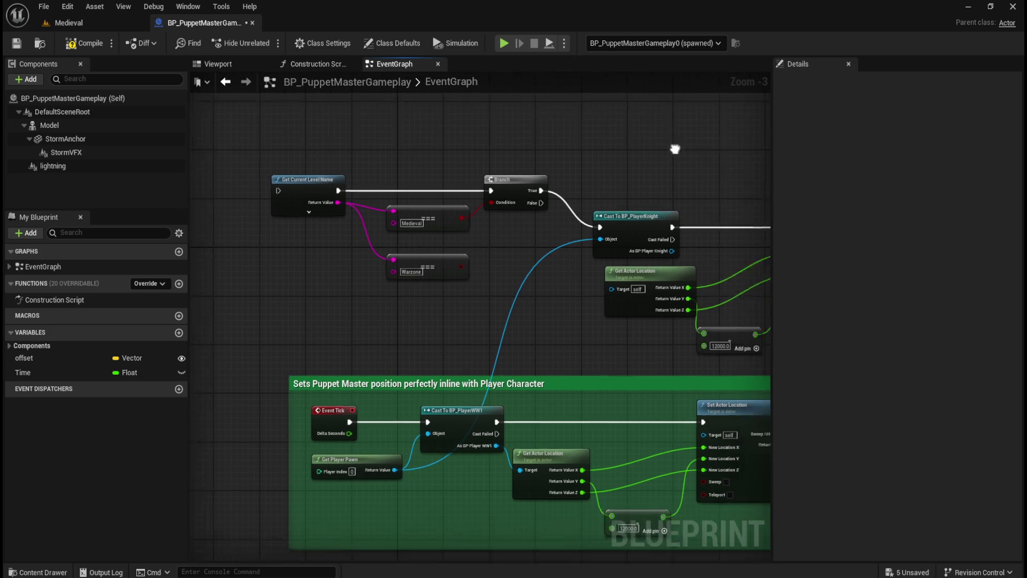
pyautogui.moveTo(684, 231); pyautogui.dragTo(486, 203)
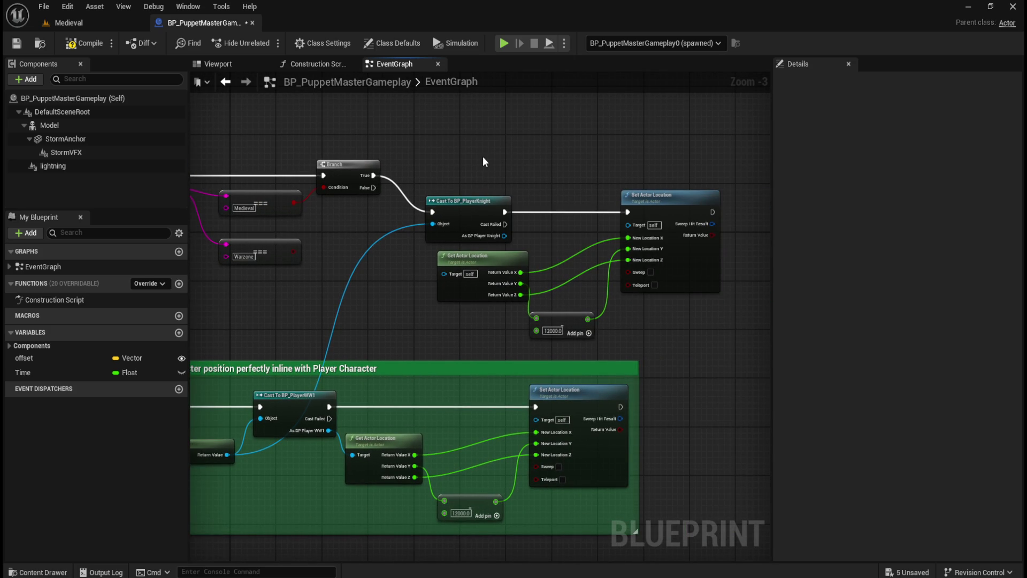
pyautogui.moveTo(475, 153); pyautogui.dragTo(540, 202)
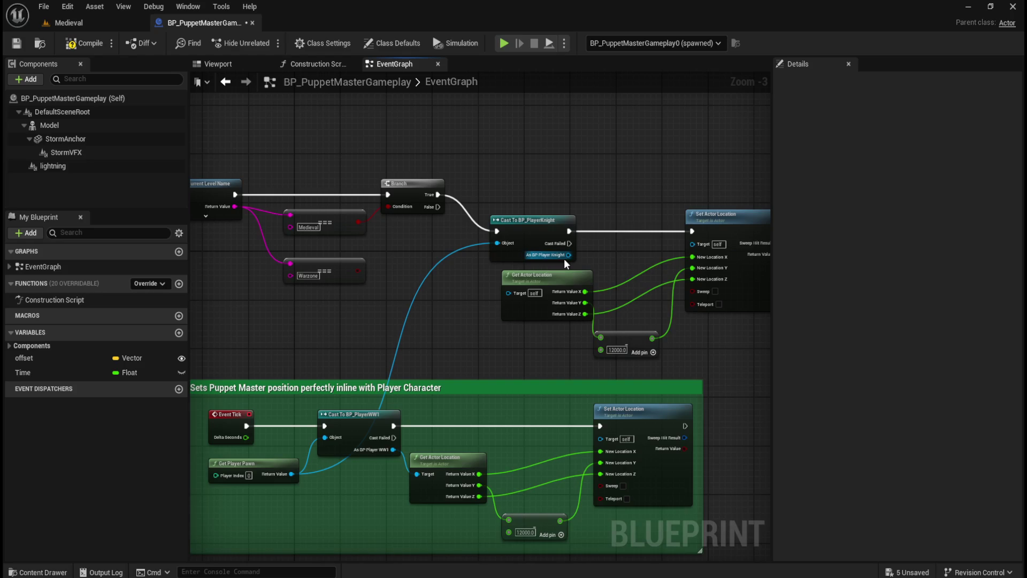
pyautogui.moveTo(567, 255); pyautogui.dragTo(527, 287)
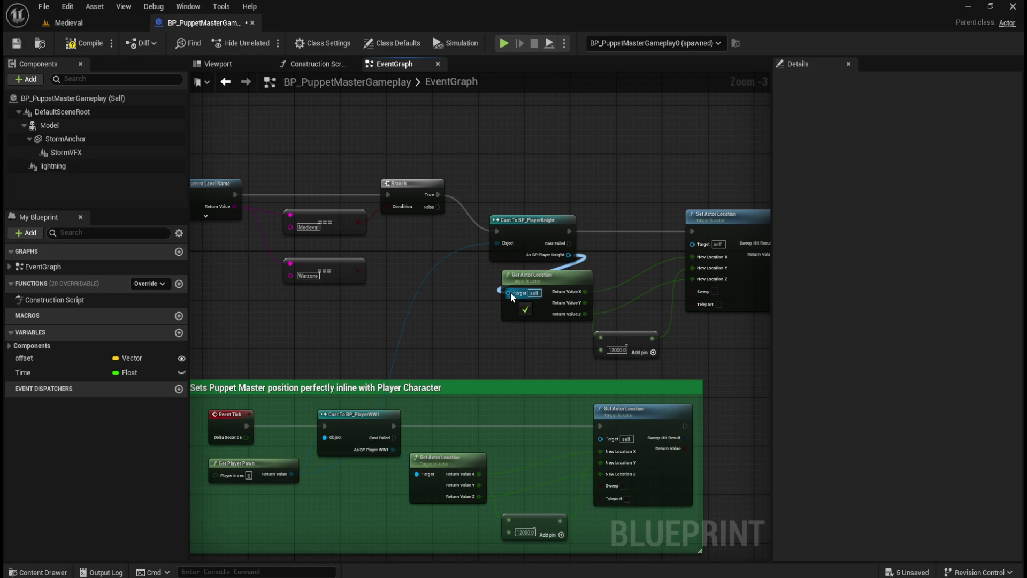
pyautogui.moveTo(512, 296); pyautogui.dragTo(518, 305)
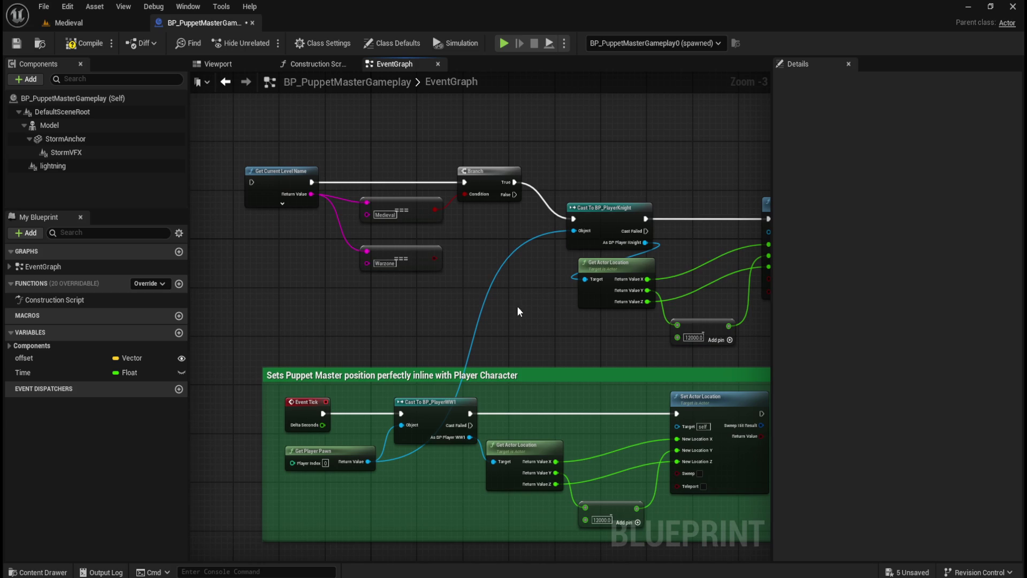
# Add a second Branch on the Warzone check whose True runs the PlayerWW1 cast.
pyautogui.moveTo(514, 194)
pyautogui.mouseDown()
pyautogui.moveTo(472, 233)
pyautogui.moveTo(485, 238)
pyautogui.mouseUp()
pyautogui.write('branch')
pyautogui.press('Return')
pyautogui.click(449, 268)
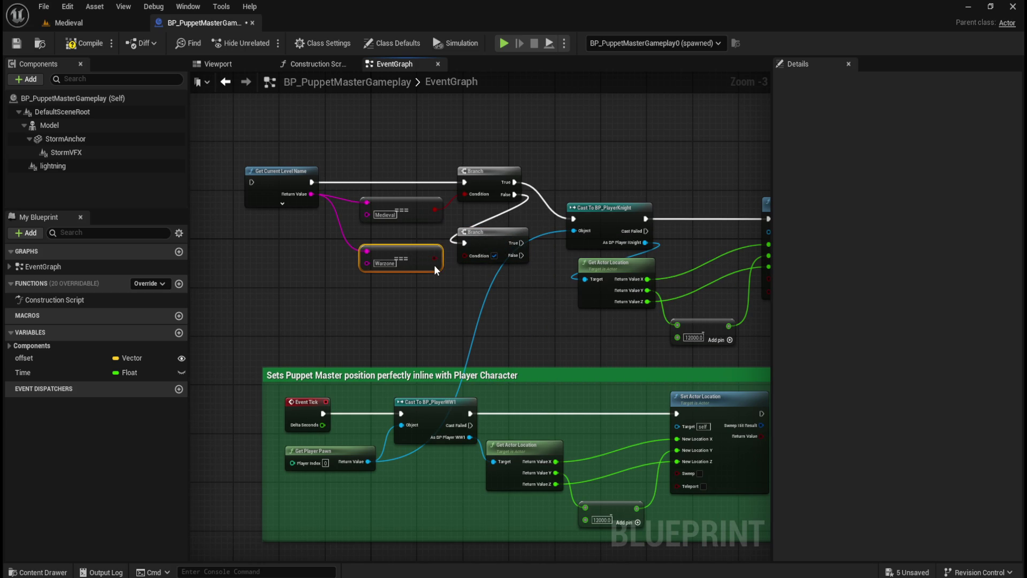
pyautogui.moveTo(435, 257); pyautogui.dragTo(467, 258)
pyautogui.moveTo(525, 301); pyautogui.dragTo(462, 297)
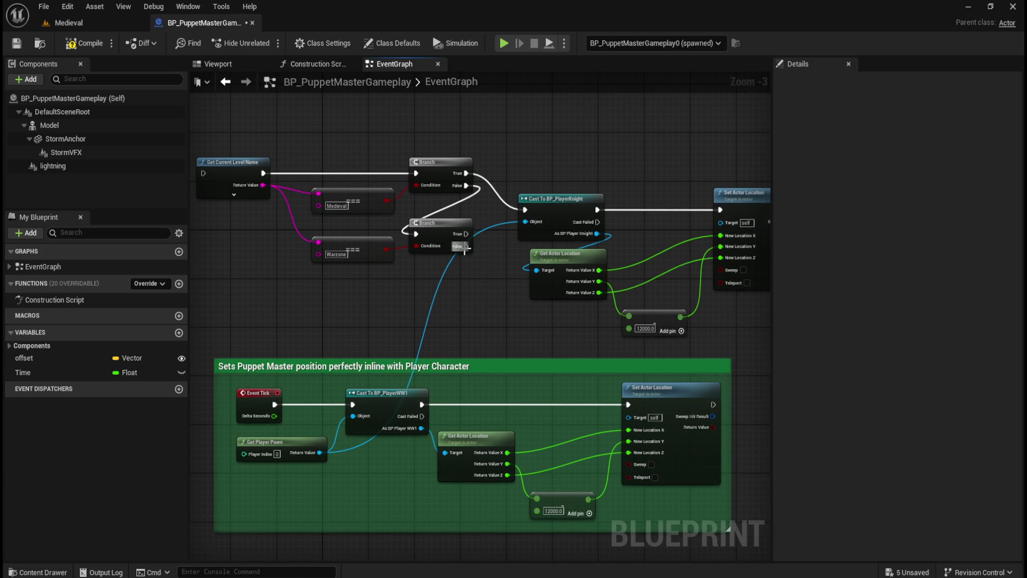
pyautogui.moveTo(467, 236); pyautogui.dragTo(353, 406)
# Drive the level-name check from Event Tick's execution output.
pyautogui.moveTo(258, 311); pyautogui.dragTo(331, 310)
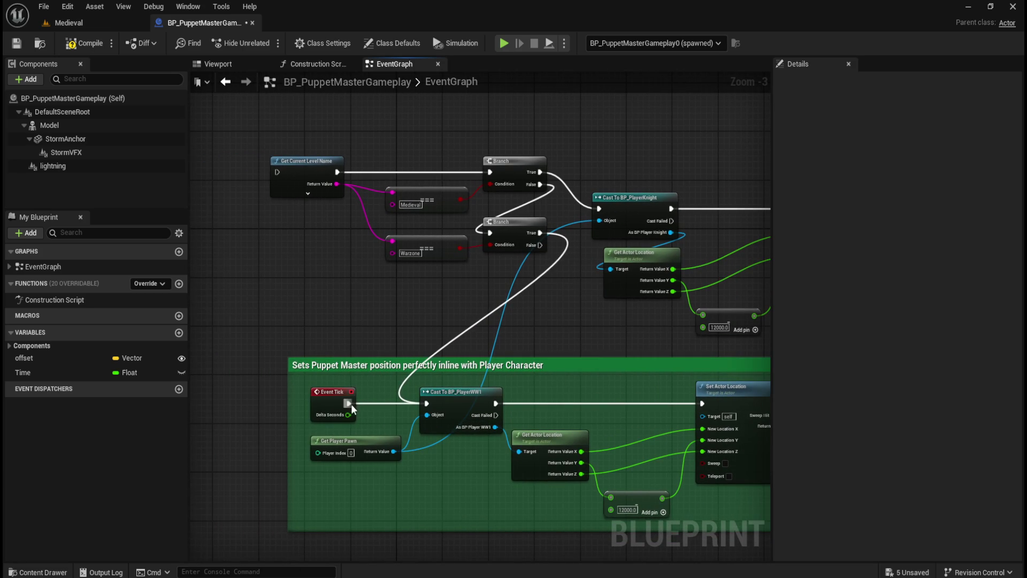
pyautogui.moveTo(353, 400); pyautogui.dragTo(337, 262)
pyautogui.moveTo(289, 178); pyautogui.dragTo(277, 172)
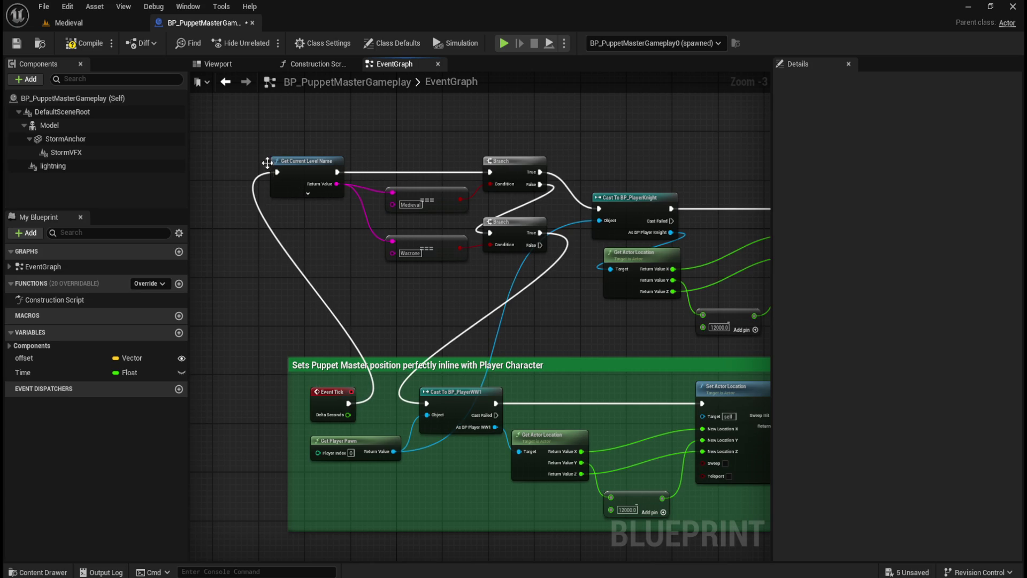
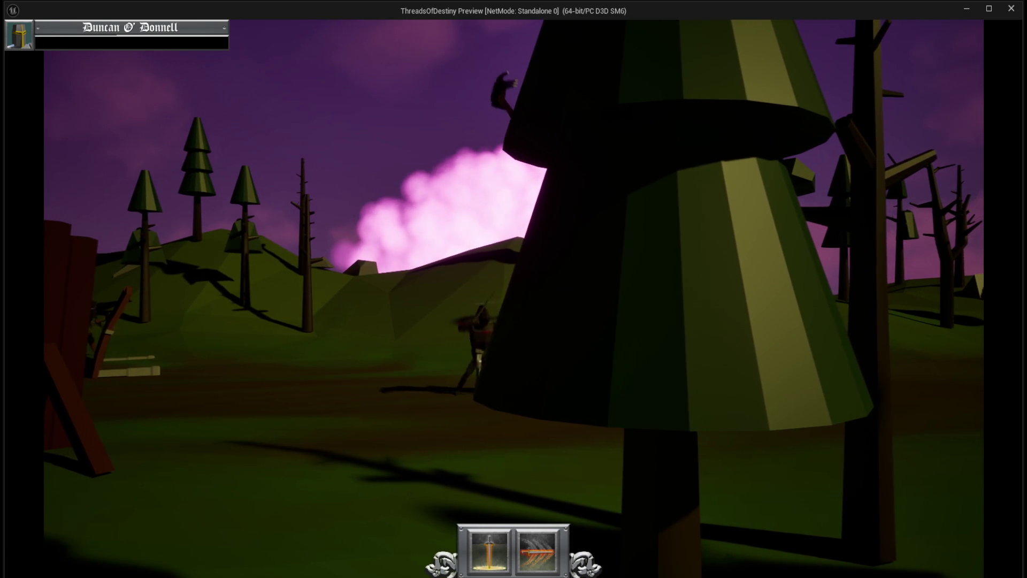
# Quit the game preview from the pause menu and close the Message Log.
pyautogui.press('Escape')
pyautogui.click(551, 349)
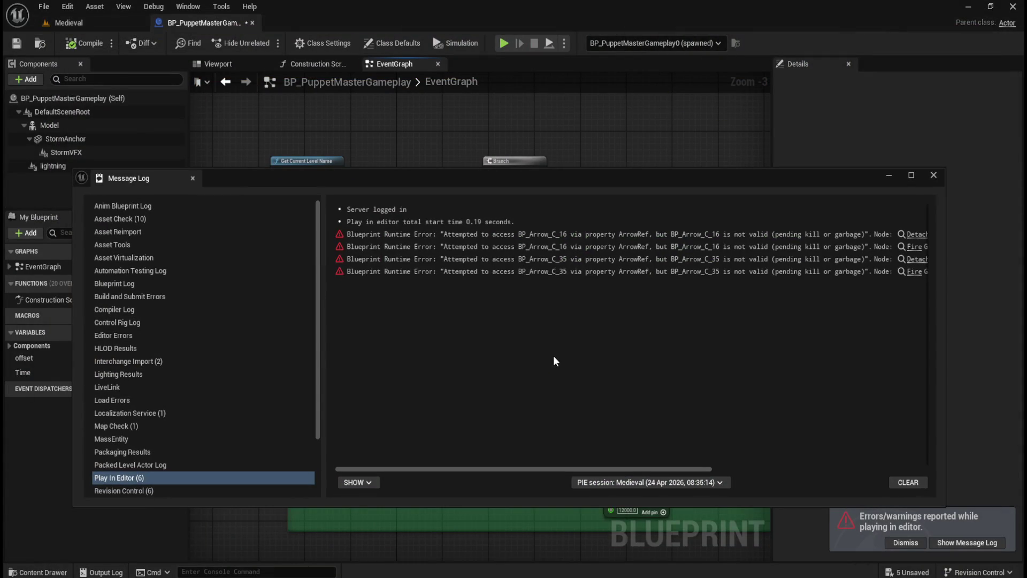
pyautogui.click(933, 175)
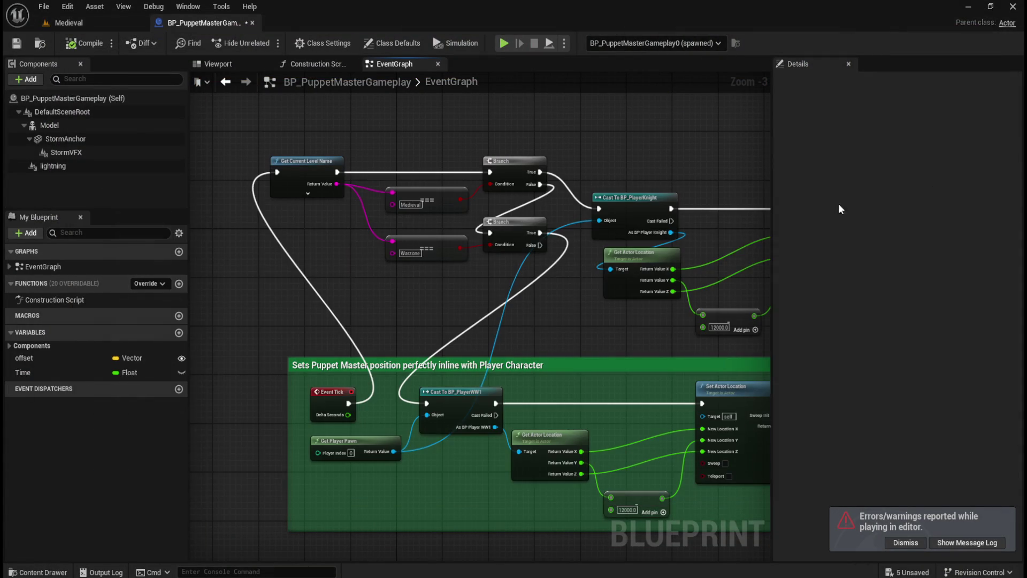
# Move the green Player Character alignment comment box to the left in the EventGraph.
pyautogui.scroll(-4, 582, 259)
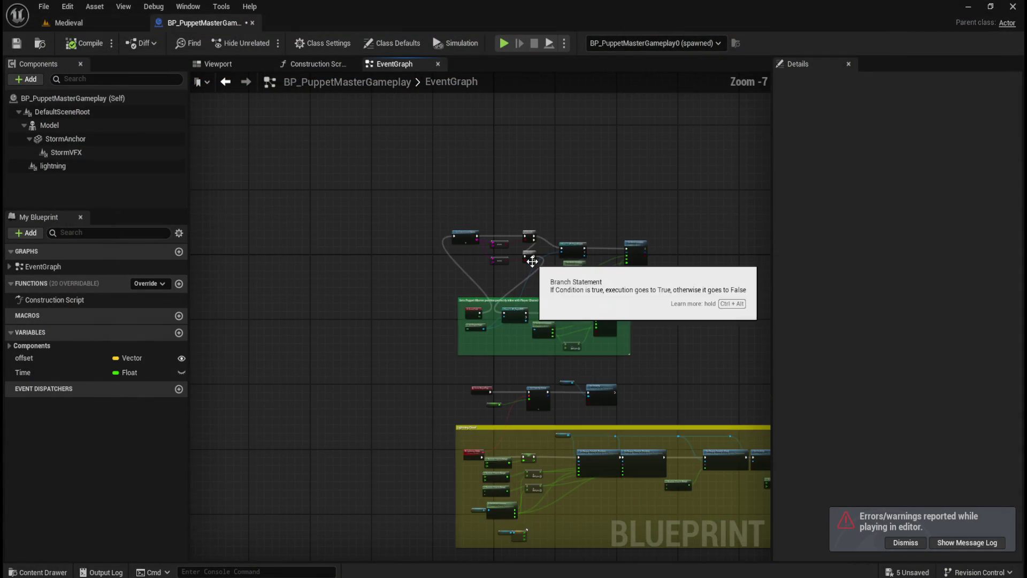
pyautogui.scroll(4, 563, 283)
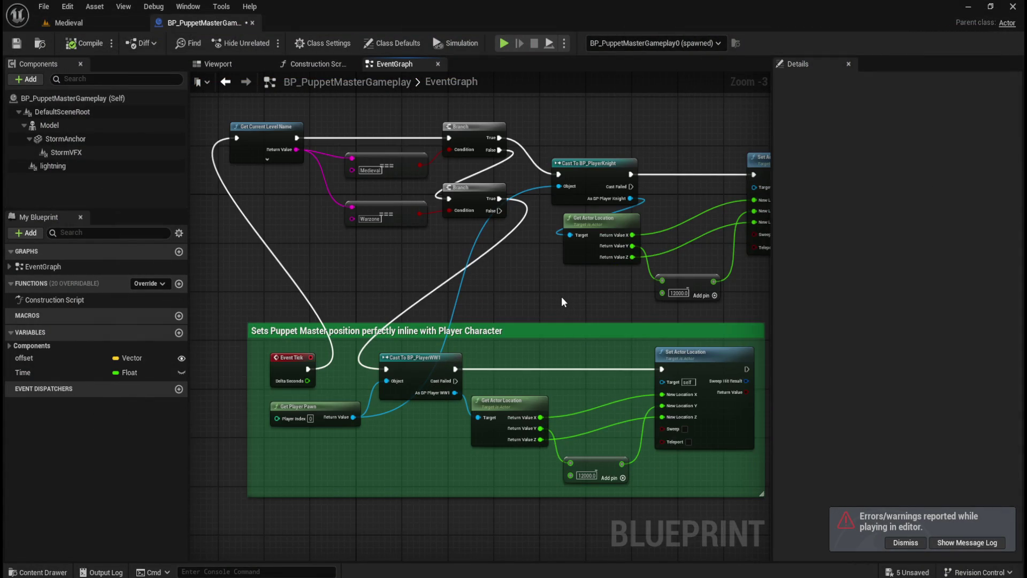
pyautogui.scroll(-3, 560, 296)
pyautogui.scroll(2, 605, 406)
pyautogui.scroll(-1, 567, 398)
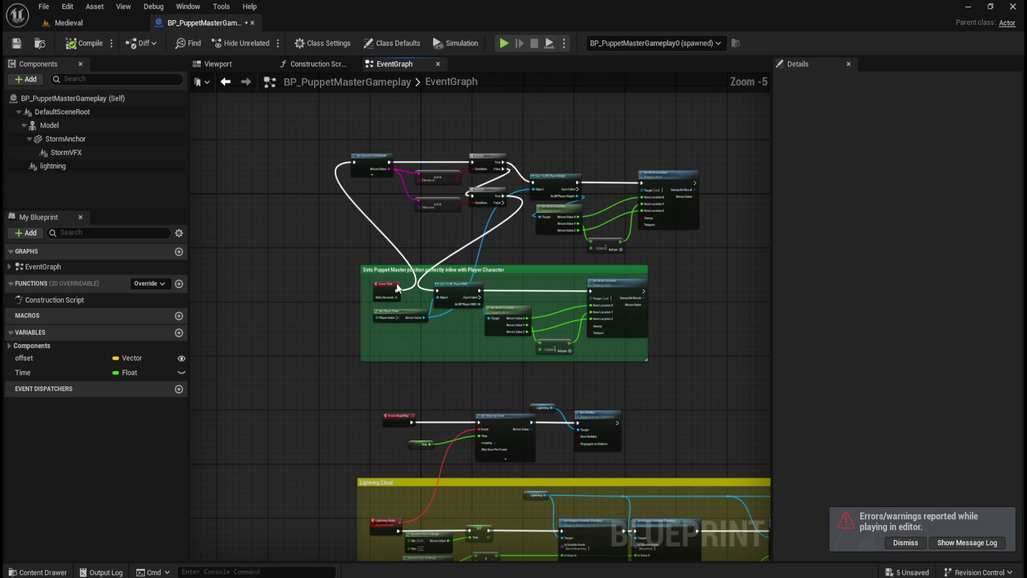
pyautogui.scroll(1, 310, 305)
pyautogui.scroll(-1, 366, 358)
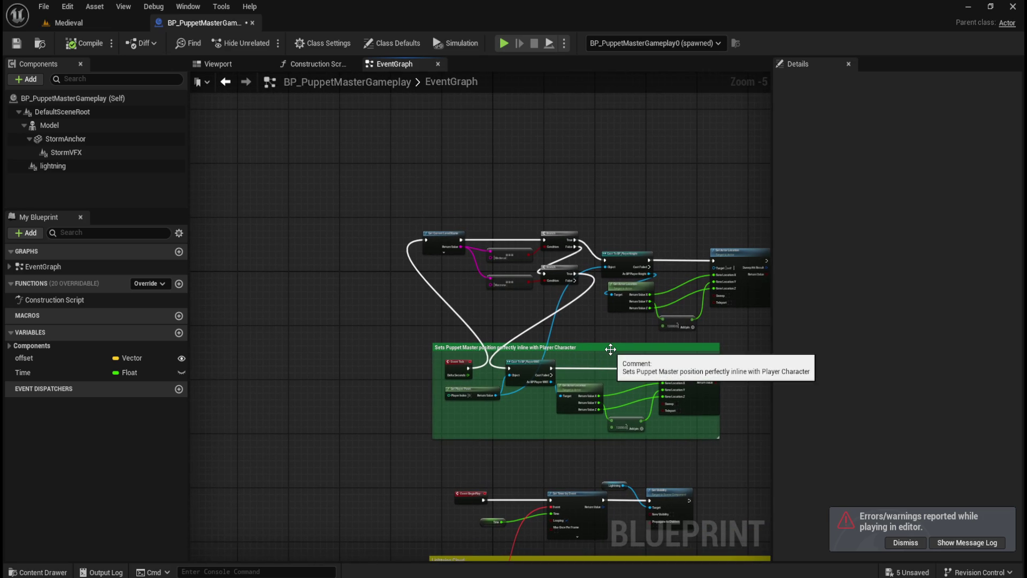
pyautogui.moveTo(610, 348); pyautogui.dragTo(369, 338)
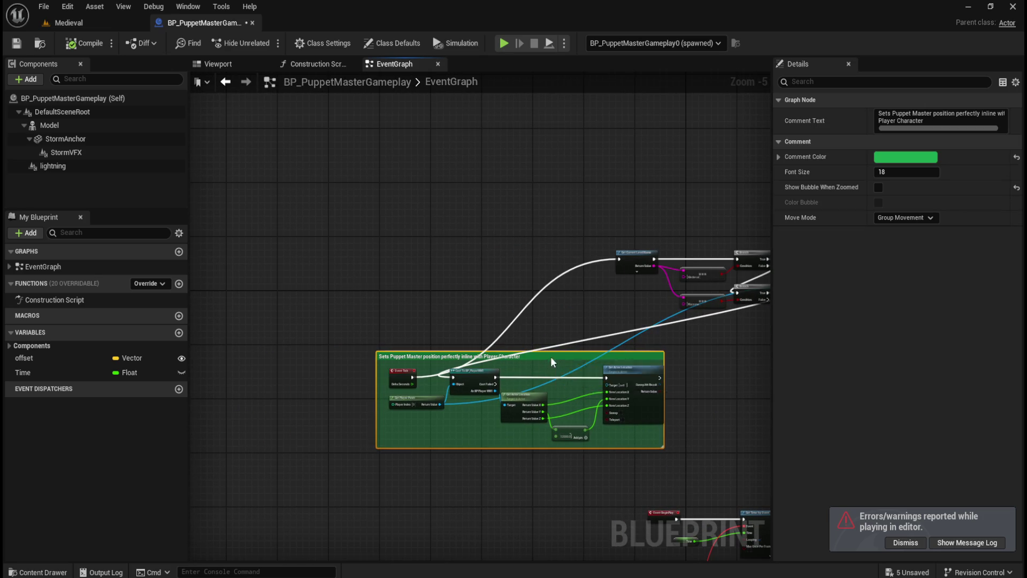
# Reposition the green comment box and extend its bottom edge downward.
pyautogui.moveTo(550, 356); pyautogui.dragTo(484, 115)
pyautogui.moveTo(467, 223); pyautogui.dragTo(422, 381)
pyautogui.moveTo(512, 256)
pyautogui.mouseDown()
pyautogui.moveTo(582, 136)
pyautogui.moveTo(560, 280)
pyautogui.moveTo(467, 305)
pyautogui.moveTo(705, 294)
pyautogui.mouseUp()
pyautogui.moveTo(586, 310); pyautogui.dragTo(577, 442)
pyautogui.click(587, 275)
# Move the level-name check and Branch nodes into the green comment box.
pyautogui.moveTo(566, 246); pyautogui.dragTo(240, 332)
pyautogui.moveTo(304, 240); pyautogui.dragTo(610, 325)
pyautogui.moveTo(445, 369); pyautogui.dragTo(578, 484)
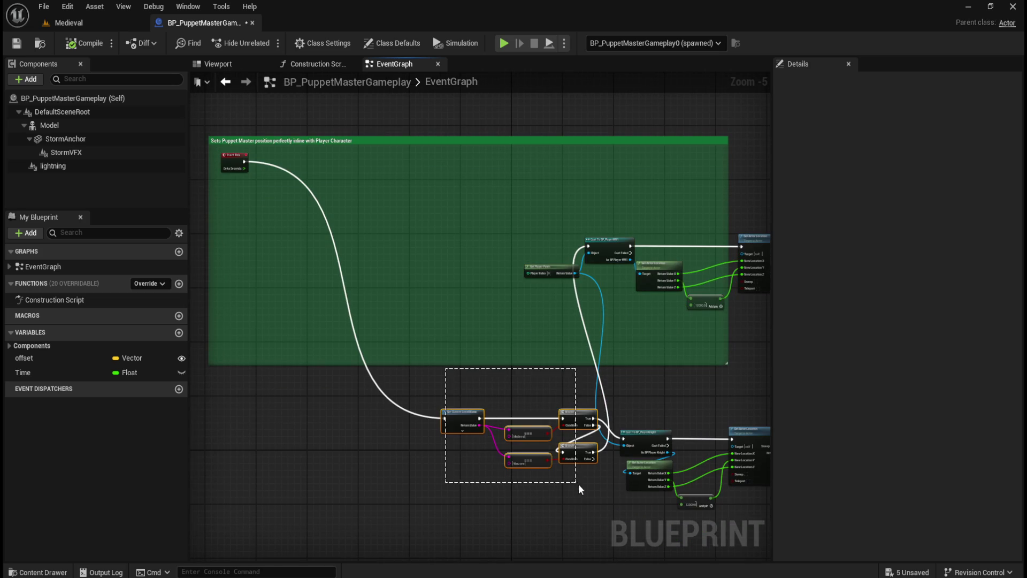
pyautogui.moveTo(453, 416)
pyautogui.mouseDown()
pyautogui.moveTo(345, 167)
pyautogui.moveTo(274, 155)
pyautogui.mouseUp()
pyautogui.moveTo(323, 191)
pyautogui.mouseDown()
pyautogui.moveTo(407, 234)
pyautogui.moveTo(410, 252)
pyautogui.mouseUp()
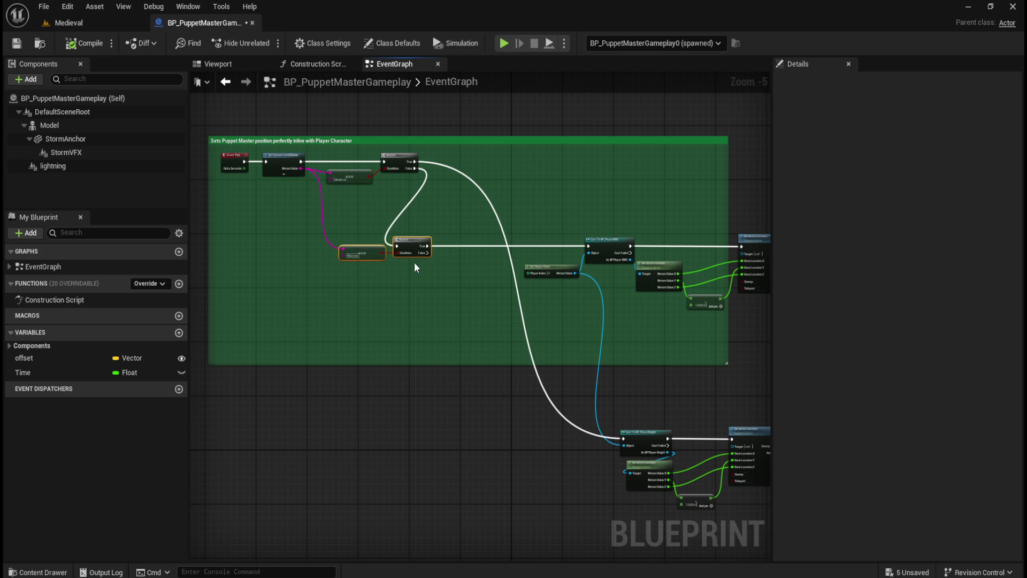
# Shift the upper position-setting chain left and bring the lower cast-and-location chain into the comment.
pyautogui.moveTo(294, 217); pyautogui.dragTo(668, 248)
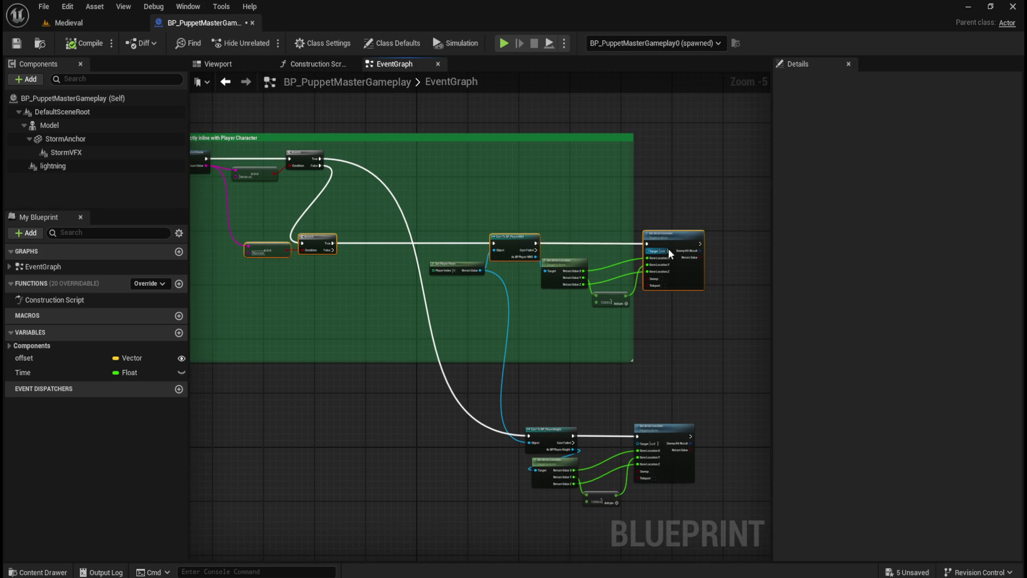
pyautogui.moveTo(442, 202); pyautogui.dragTo(738, 321)
pyautogui.moveTo(514, 237); pyautogui.dragTo(407, 238)
pyautogui.click(359, 307)
pyautogui.moveTo(533, 414); pyautogui.dragTo(662, 499)
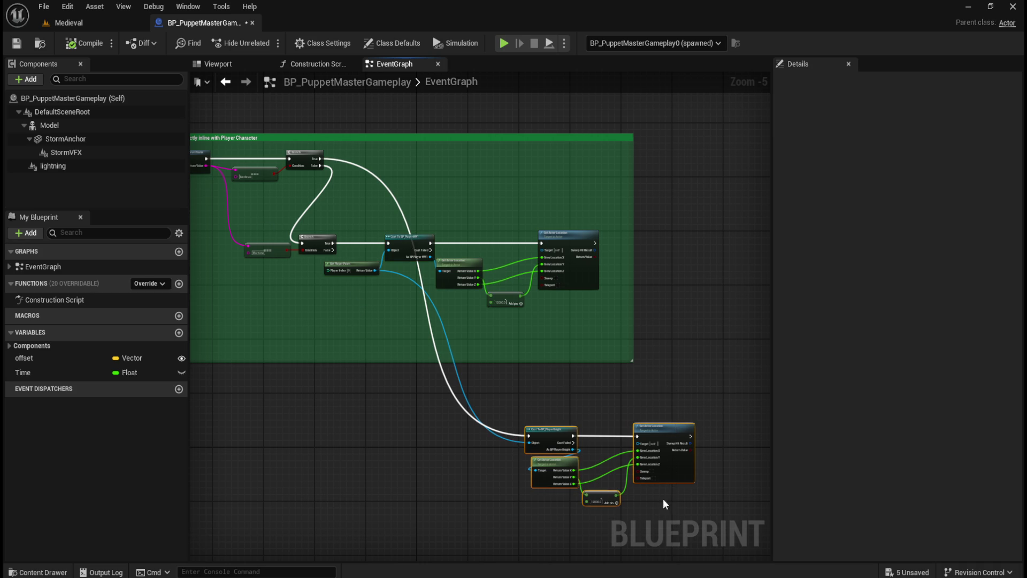
pyautogui.moveTo(548, 431)
pyautogui.mouseDown()
pyautogui.moveTo(475, 175)
pyautogui.moveTo(402, 155)
pyautogui.mouseUp()
pyautogui.click(414, 314)
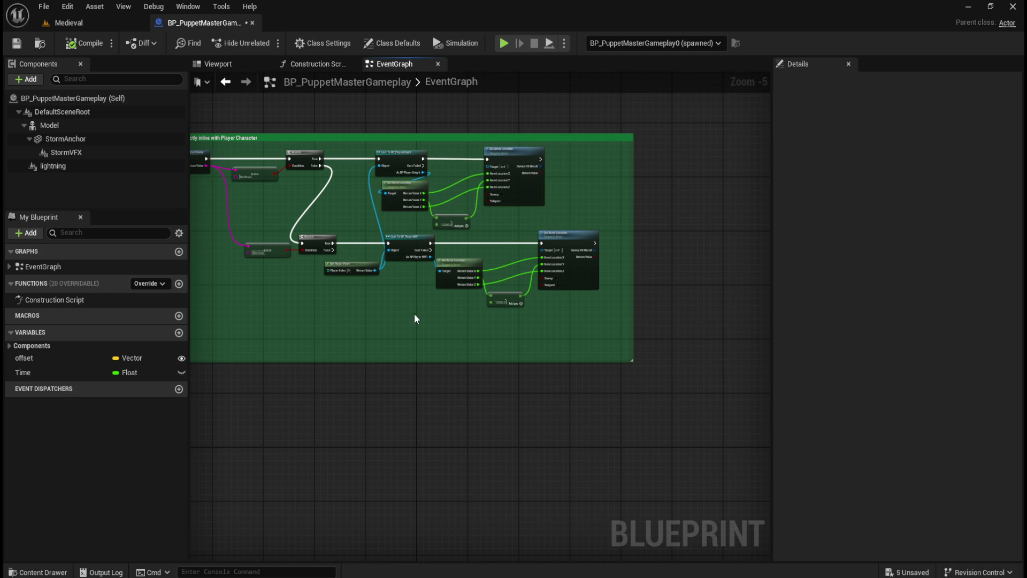
# Shrink the comment box's bottom and right edges to fit the nodes.
pyautogui.moveTo(414, 314); pyautogui.dragTo(500, 367)
pyautogui.moveTo(535, 412); pyautogui.dragTo(542, 392)
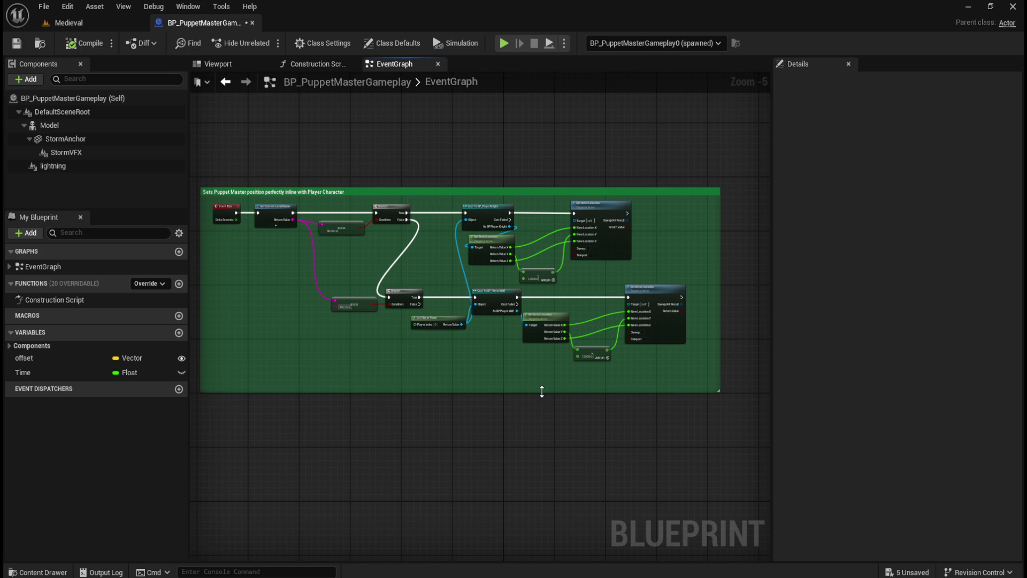
pyautogui.moveTo(720, 274); pyautogui.dragTo(707, 278)
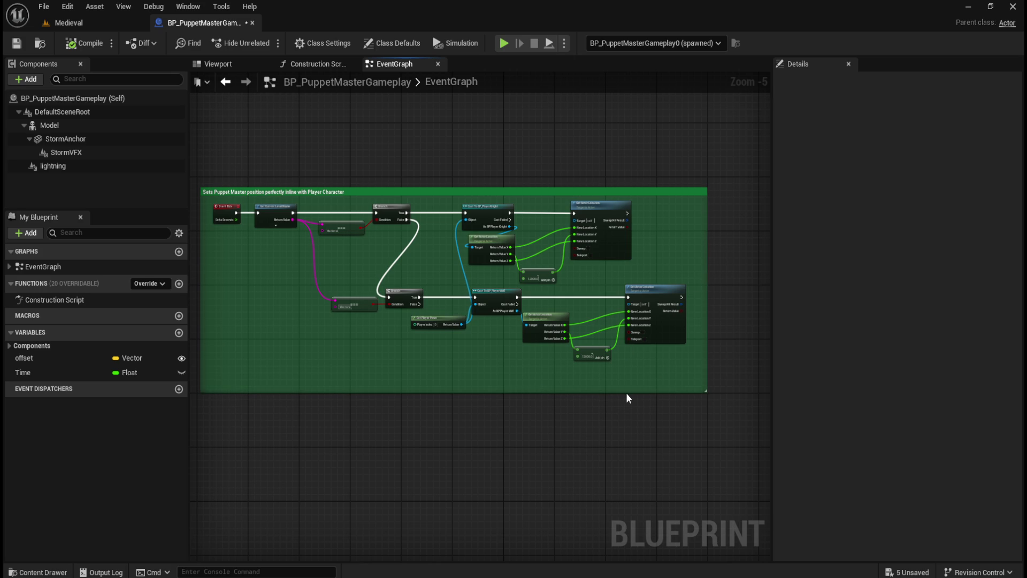
pyautogui.scroll(-3, 633, 327)
# Nudge the Puppet Master comment box down and right.
pyautogui.moveTo(573, 166)
pyautogui.mouseDown()
pyautogui.moveTo(695, 278)
pyautogui.moveTo(701, 325)
pyautogui.mouseUp()
pyautogui.scroll(3, 637, 465)
pyautogui.scroll(1, 631, 460)
pyautogui.scroll(-1, 588, 407)
pyautogui.moveTo(492, 215)
pyautogui.mouseDown()
pyautogui.moveTo(506, 229)
pyautogui.moveTo(504, 178)
pyautogui.moveTo(451, 177)
pyautogui.mouseUp()
pyautogui.click(407, 172)
# Line up the Medieval == node with the Branch condition.
pyautogui.scroll(2, 420, 214)
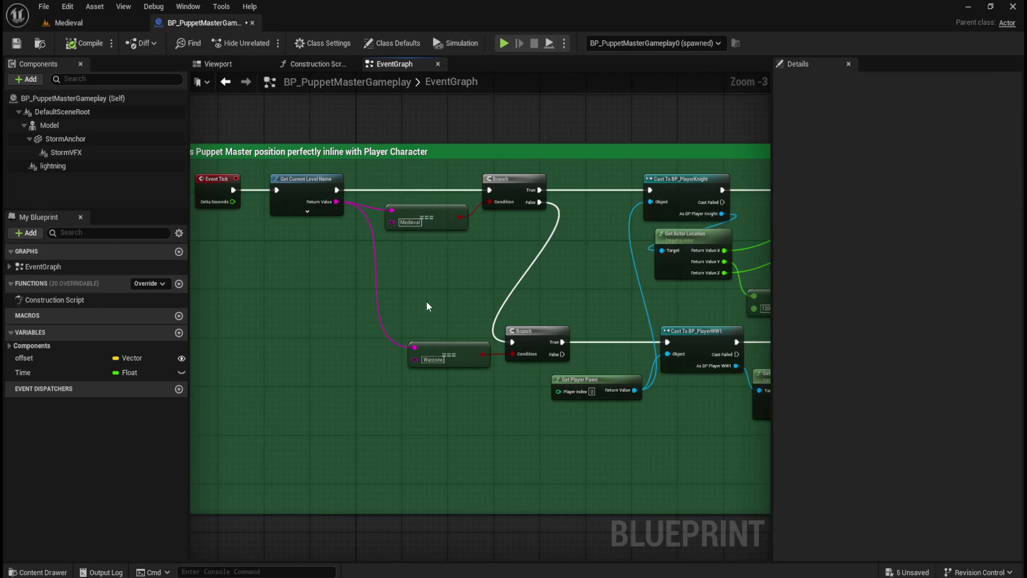
pyautogui.moveTo(453, 289); pyautogui.dragTo(509, 285)
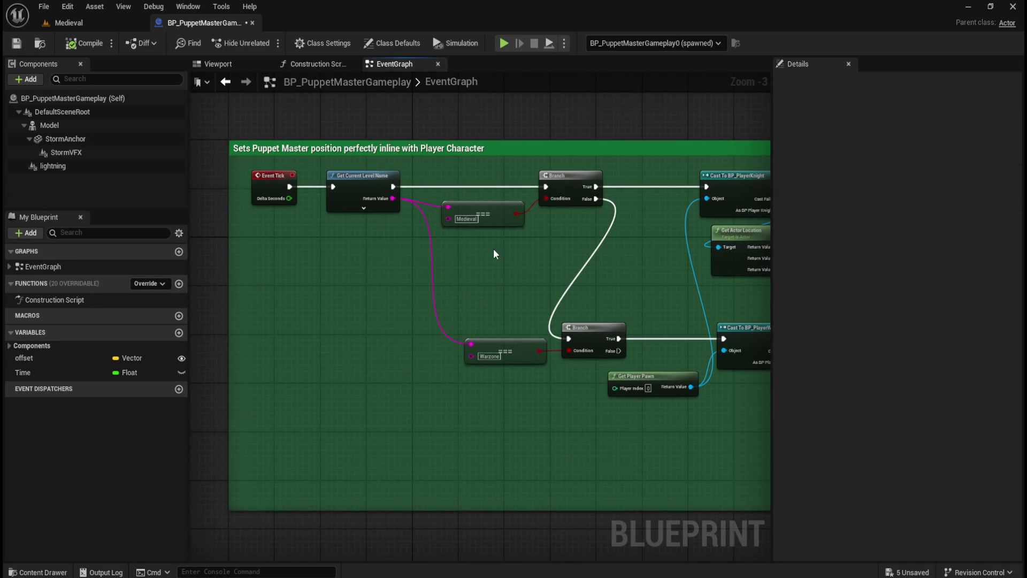
pyautogui.moveTo(485, 171); pyautogui.dragTo(562, 222)
pyautogui.press('q')
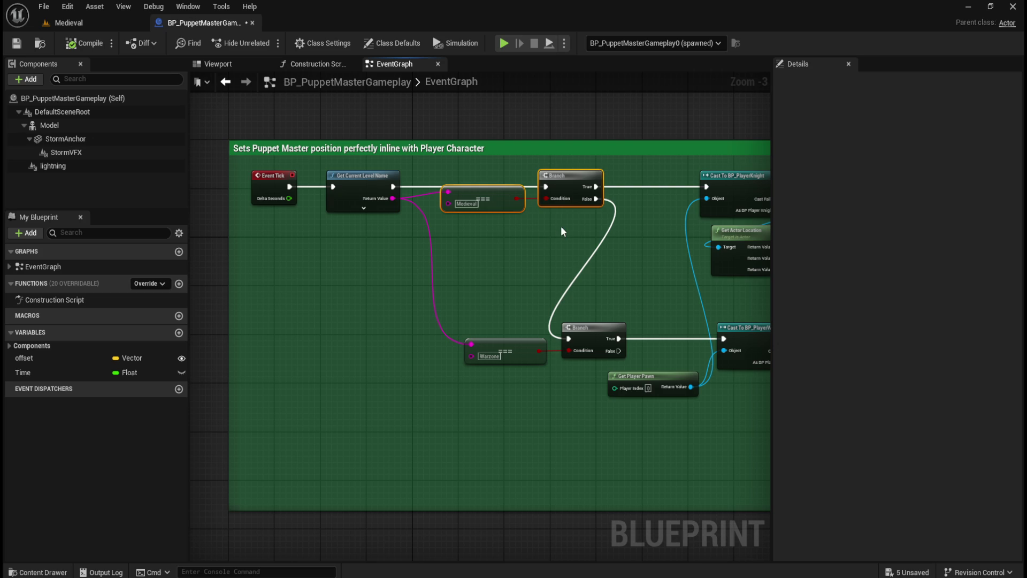
pyautogui.hotkey('ctrl', 'z')
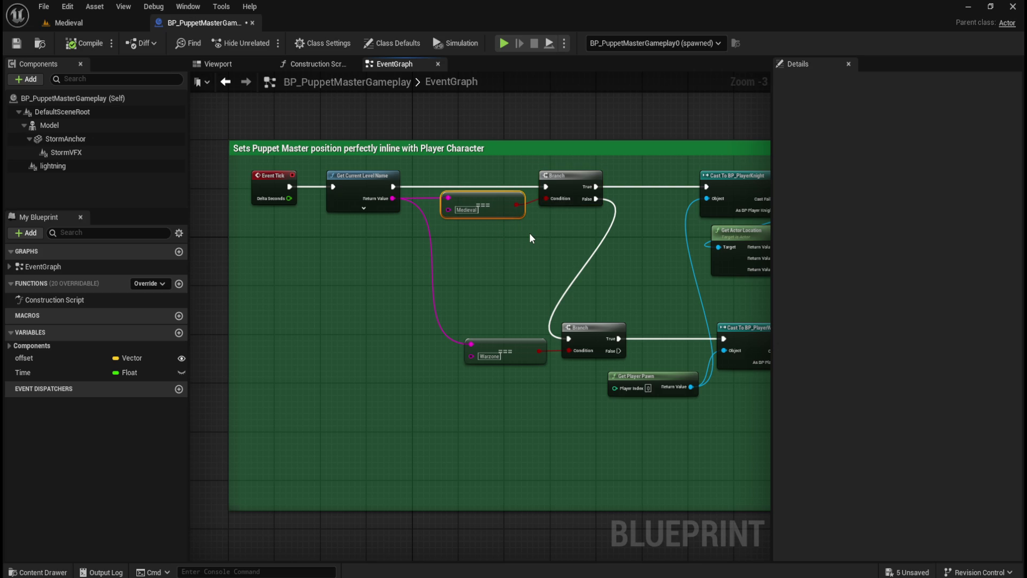
pyautogui.click(529, 235)
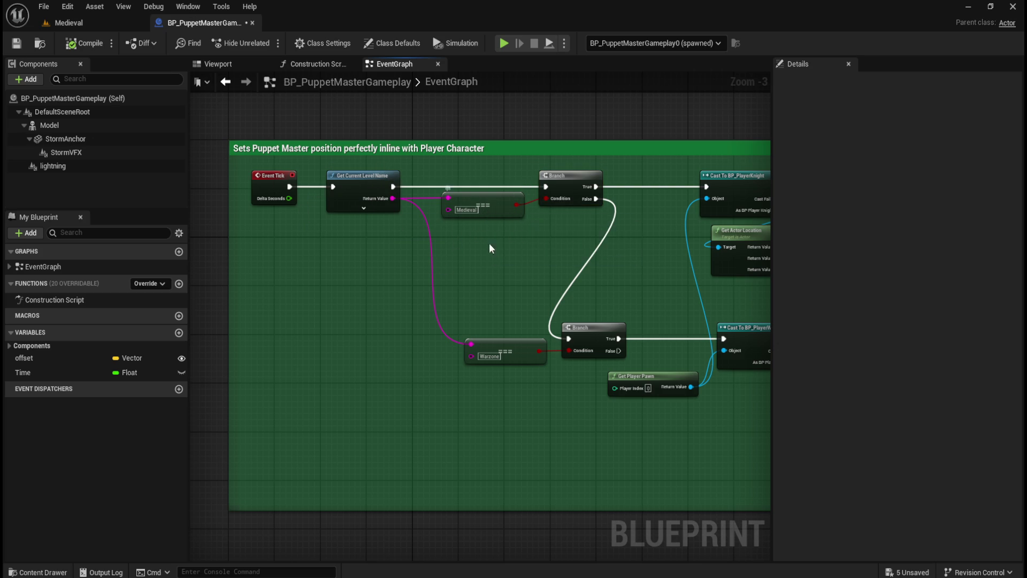
# Review the Cast To BP_PlayerKnight and Set Actor Location chains in the graph.
pyautogui.moveTo(506, 273); pyautogui.dragTo(419, 329)
pyautogui.moveTo(648, 240); pyautogui.dragTo(526, 223)
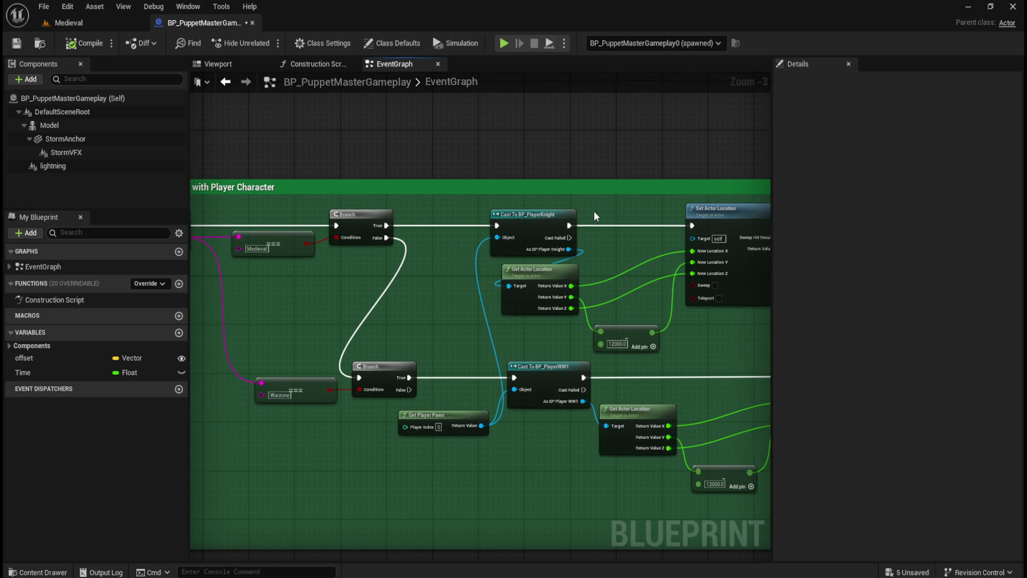
pyautogui.moveTo(454, 198); pyautogui.dragTo(612, 318)
pyautogui.click(366, 458)
pyautogui.moveTo(264, 336); pyautogui.dragTo(382, 254)
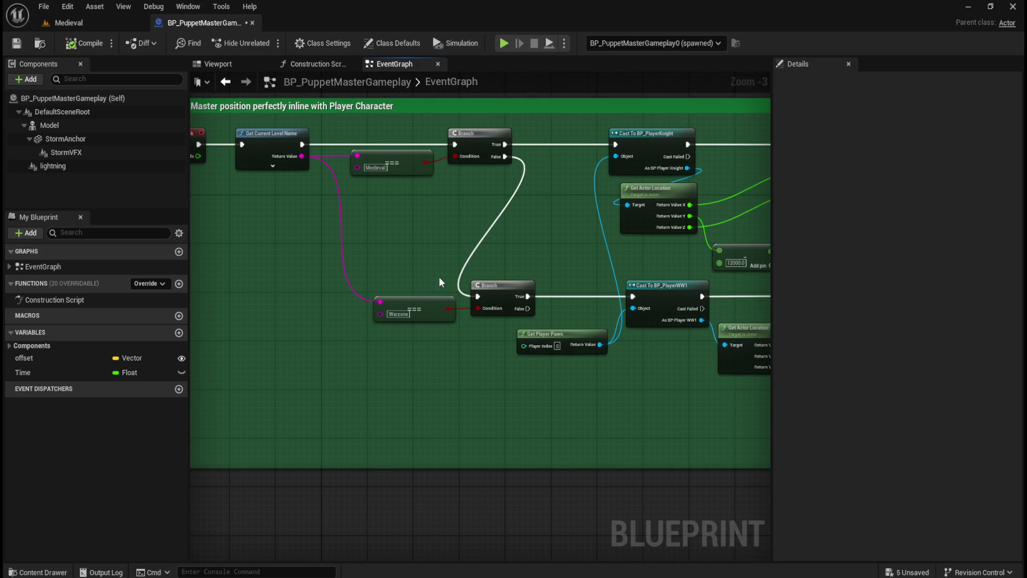
pyautogui.moveTo(574, 408); pyautogui.dragTo(384, 351)
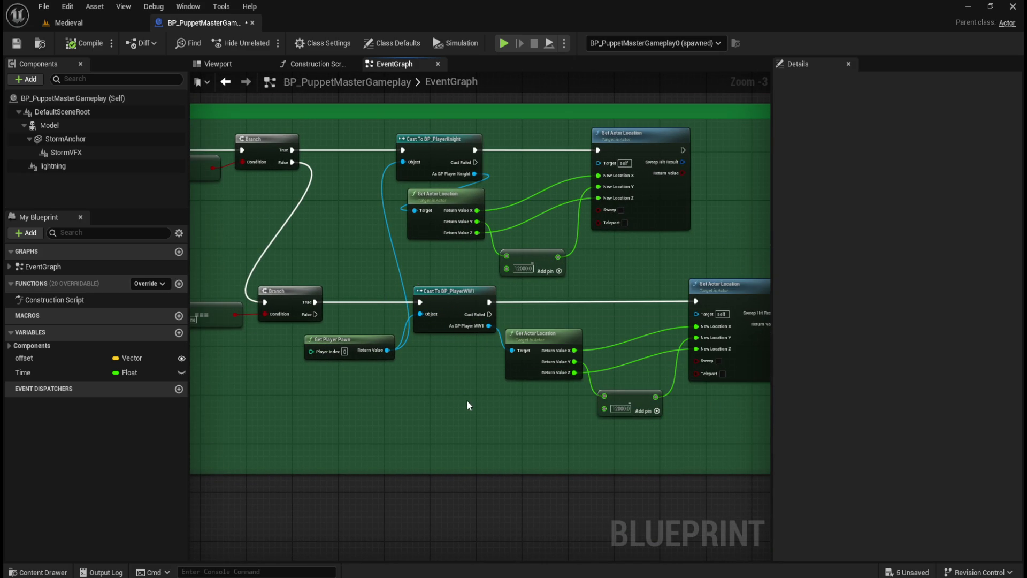
pyautogui.moveTo(535, 432); pyautogui.dragTo(428, 421)
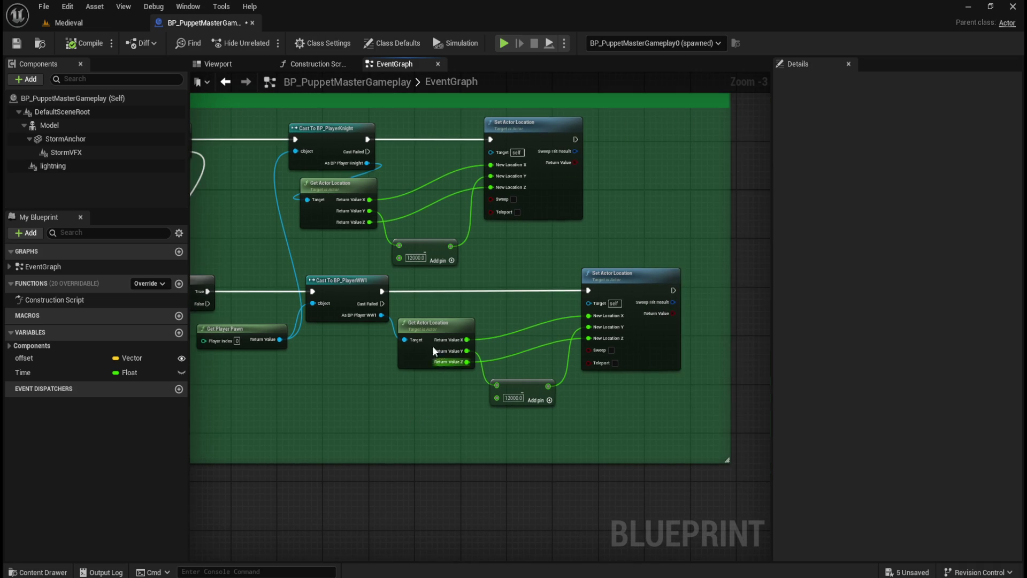
# Save the blueprint and start playing the Medieval level in the editor.
pyautogui.click(16, 43)
pyautogui.click(114, 20)
pyautogui.click(266, 43)
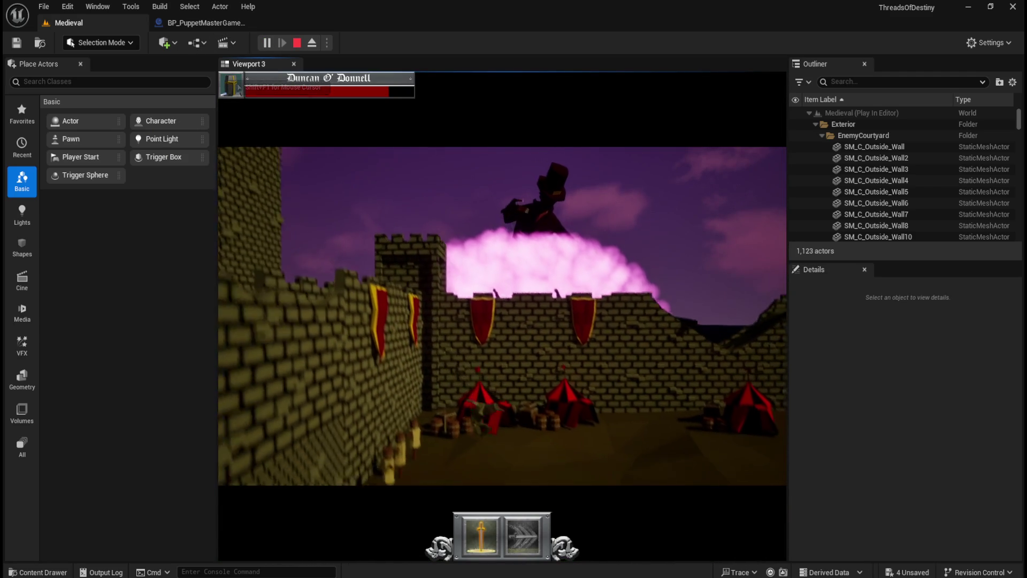
# Quit the Medieval play session and bring up the Levels folder in the Content Drawer.
pyautogui.press('Escape')
pyautogui.click(506, 366)
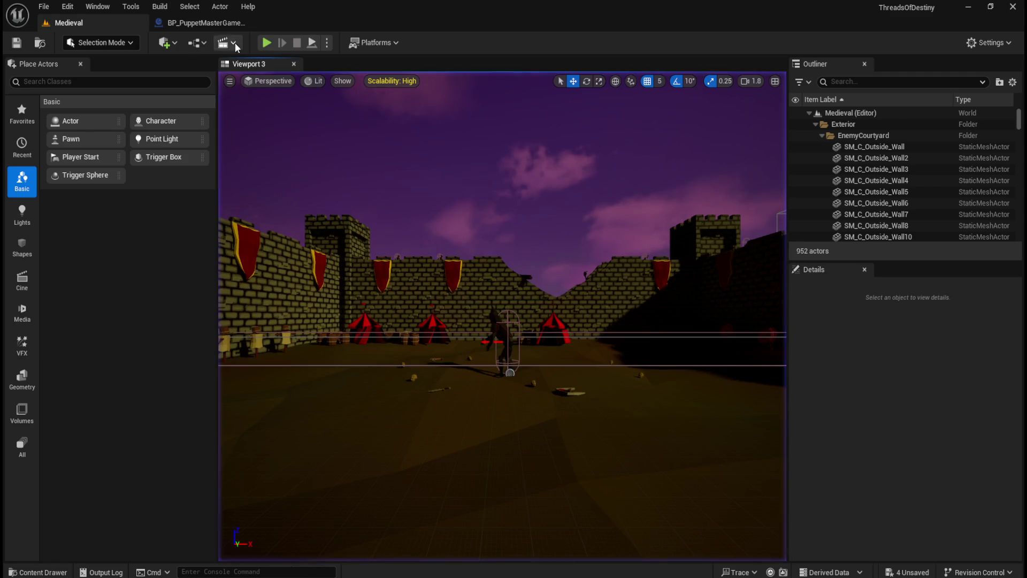
pyautogui.click(207, 23)
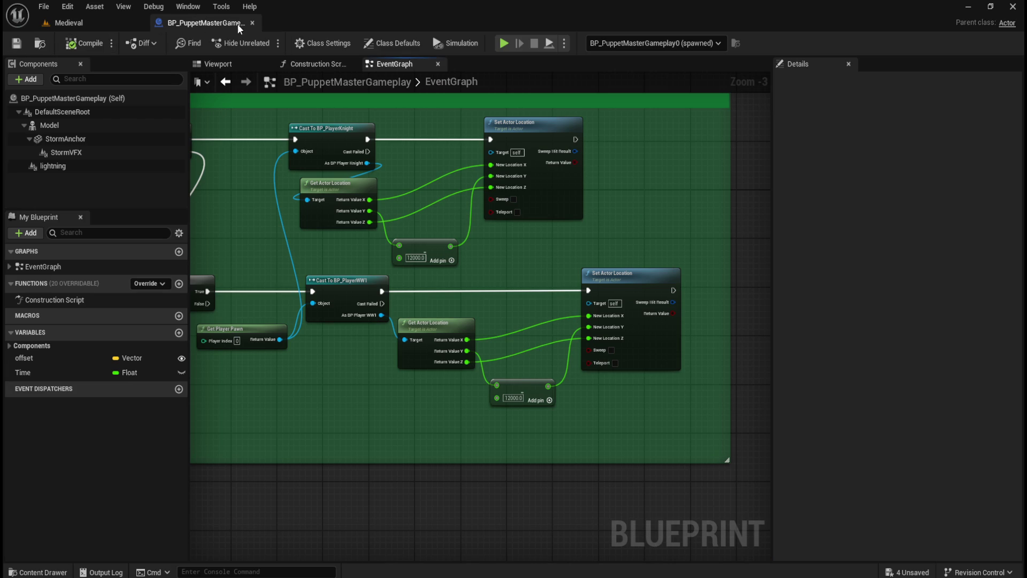
pyautogui.click(92, 23)
pyautogui.hotkey('ctrl', 'space')
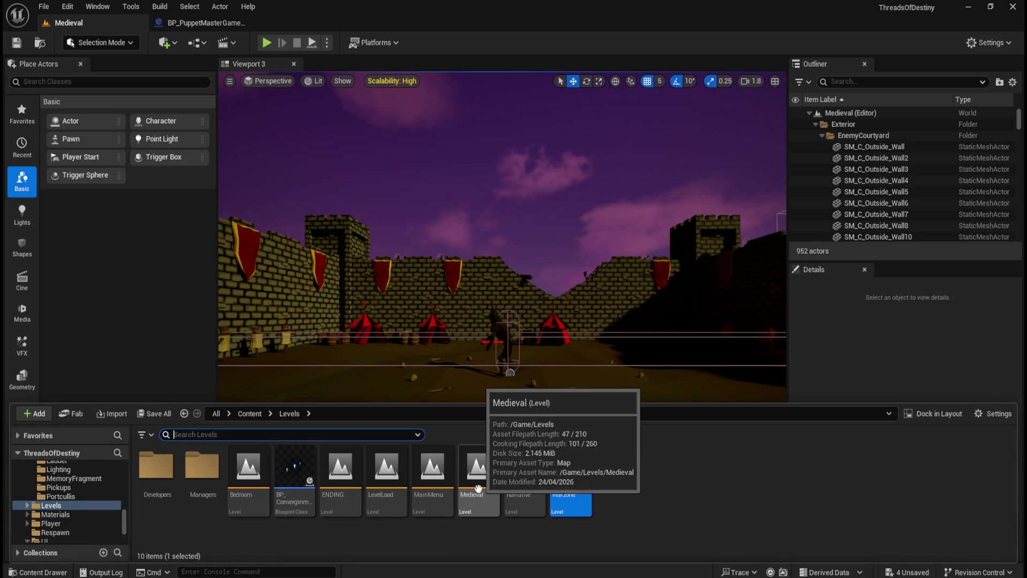
# Open the Warzone level, discarding the four pending materials.
pyautogui.doubleClick(569, 487)
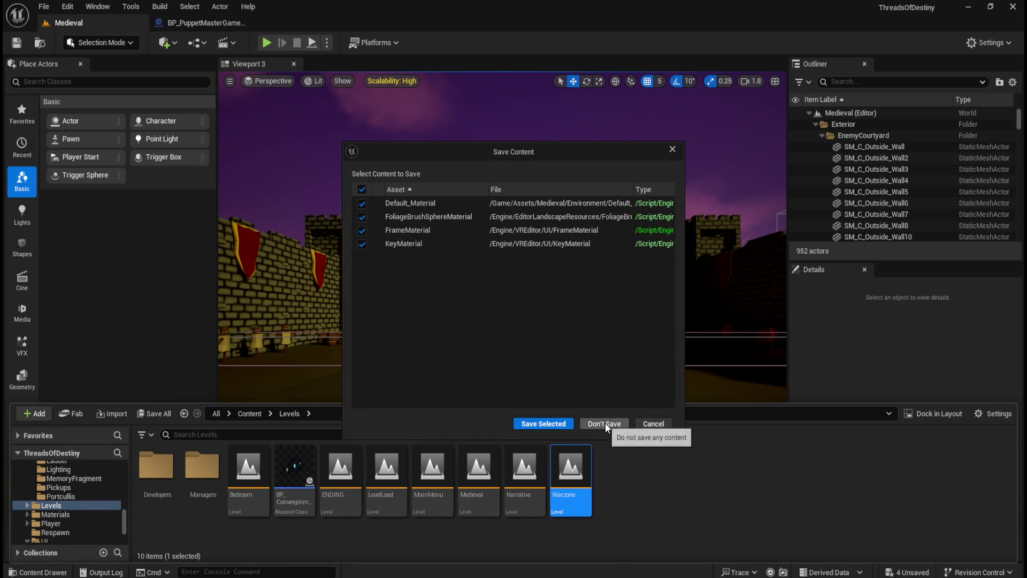
pyautogui.moveTo(682, 362); pyautogui.dragTo(851, 377)
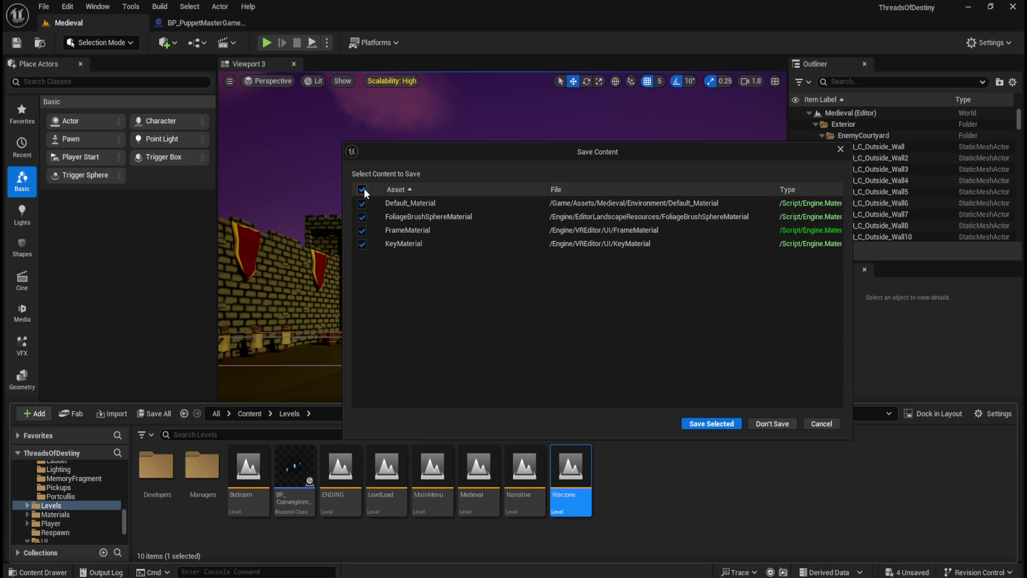
pyautogui.click(772, 423)
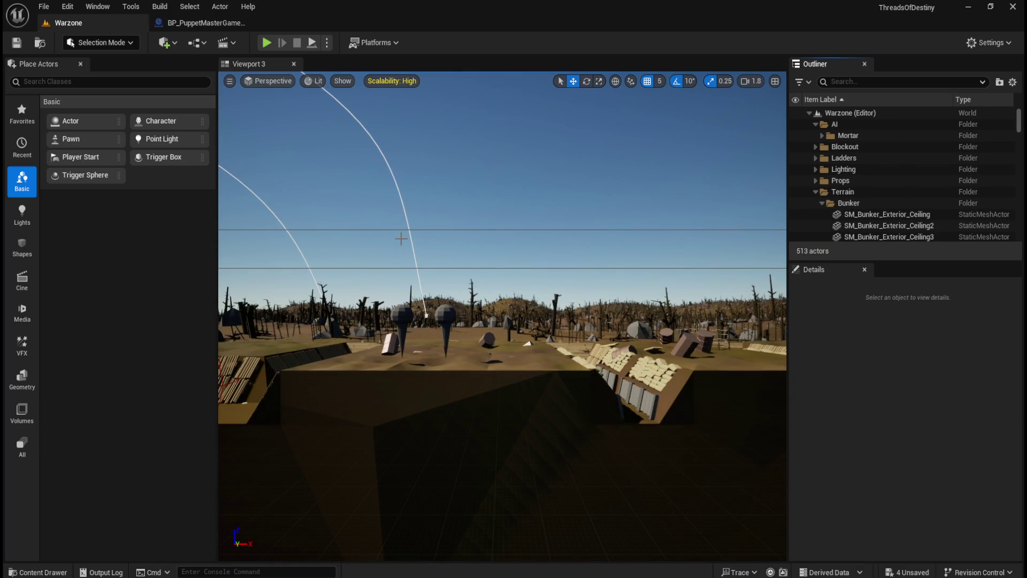
# Load MainMenu, then Warzone again without saving materials, and close the editor.
pyautogui.hotkey('ctrl', 'space')
pyautogui.doubleClick(432, 481)
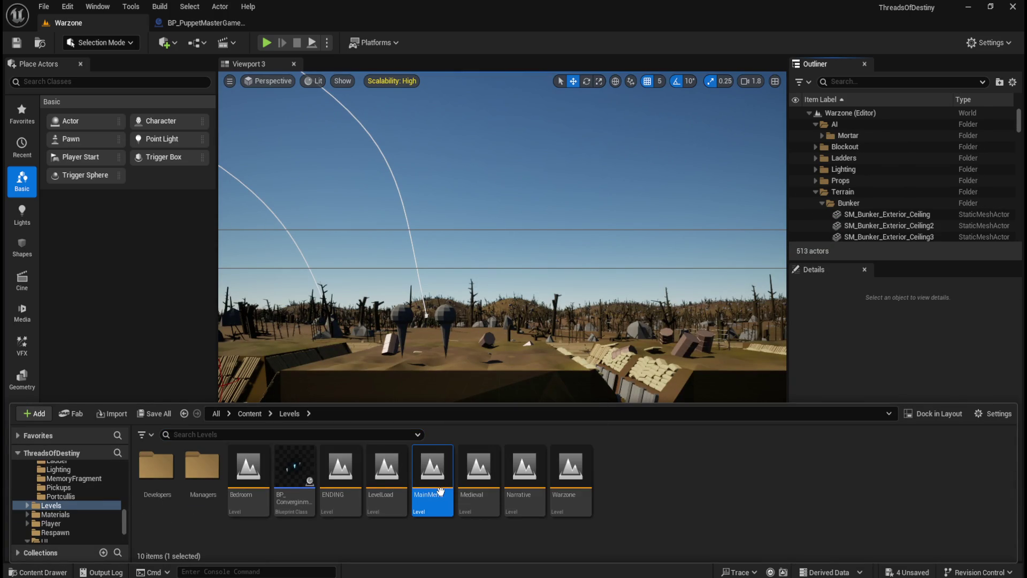
pyautogui.click(615, 423)
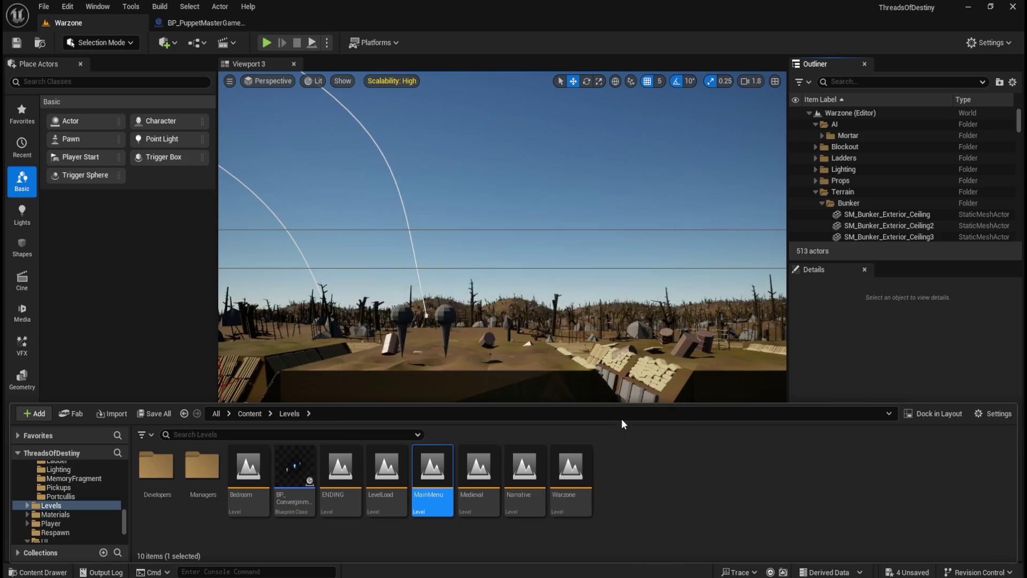
pyautogui.doubleClick(582, 506)
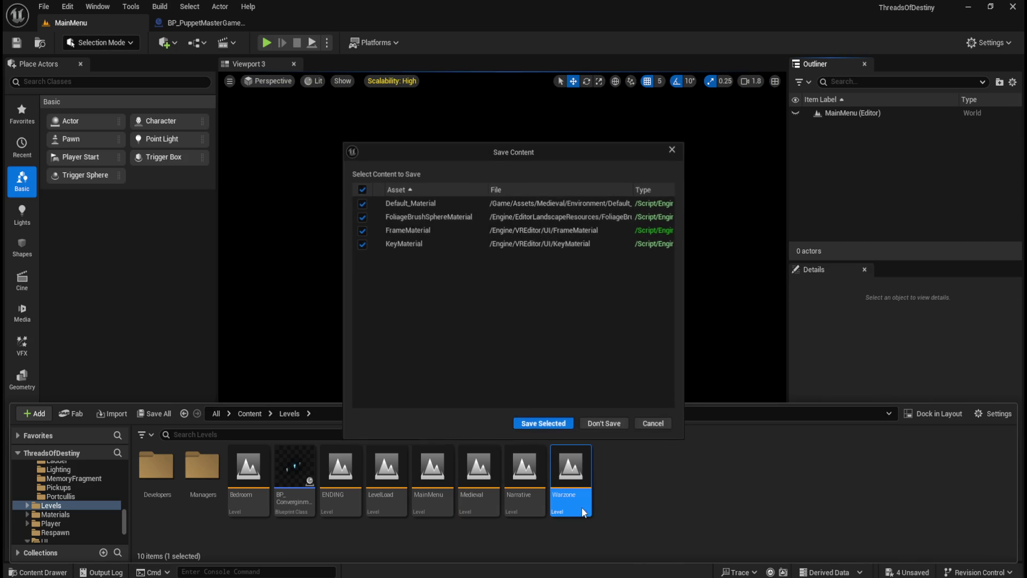
pyautogui.click(616, 424)
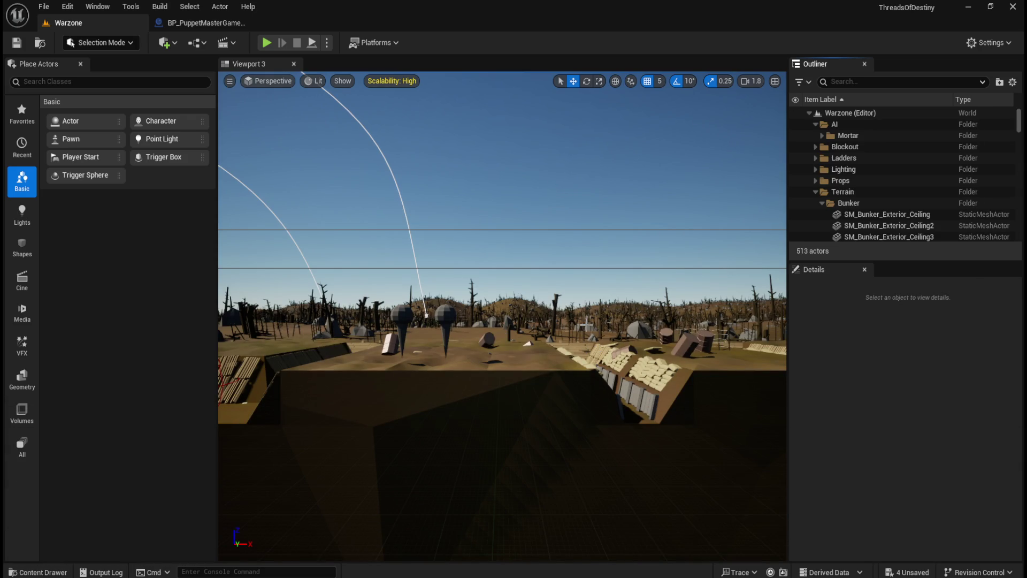
pyautogui.click(1013, 7)
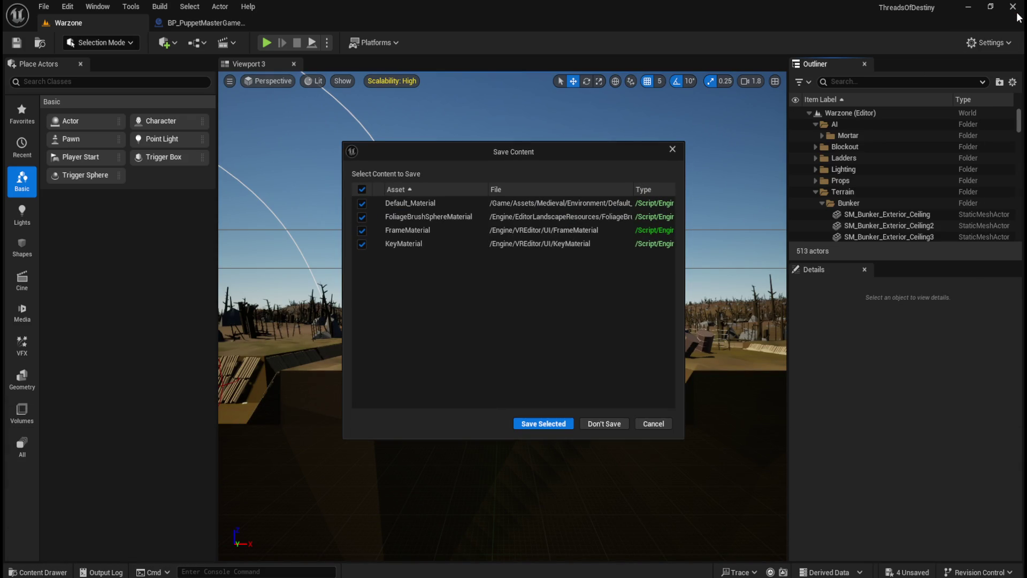
# Quit without saving, close the Project Browser, and dismiss both Epic Games Store notifications.
pyautogui.click(604, 423)
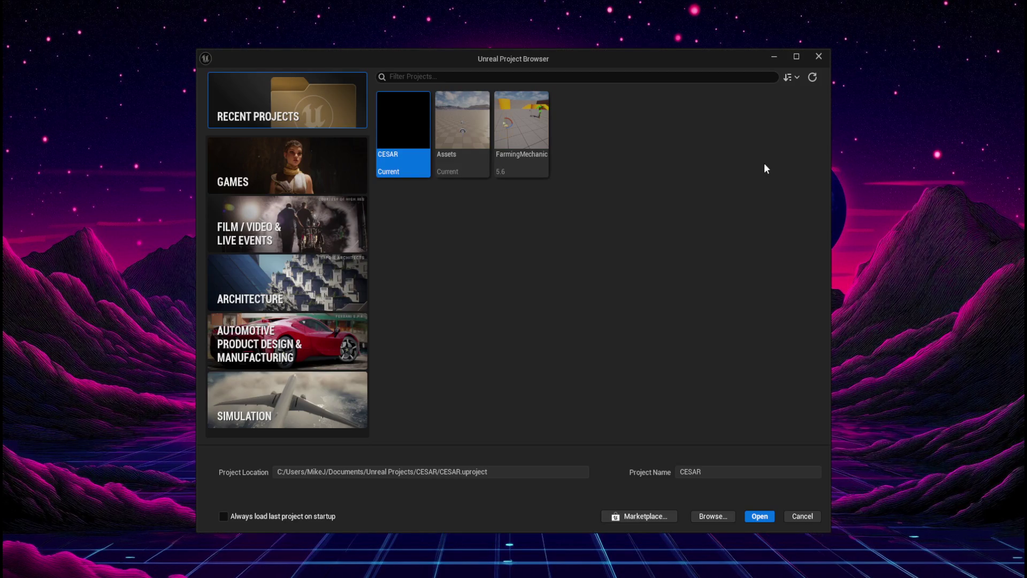
pyautogui.click(817, 55)
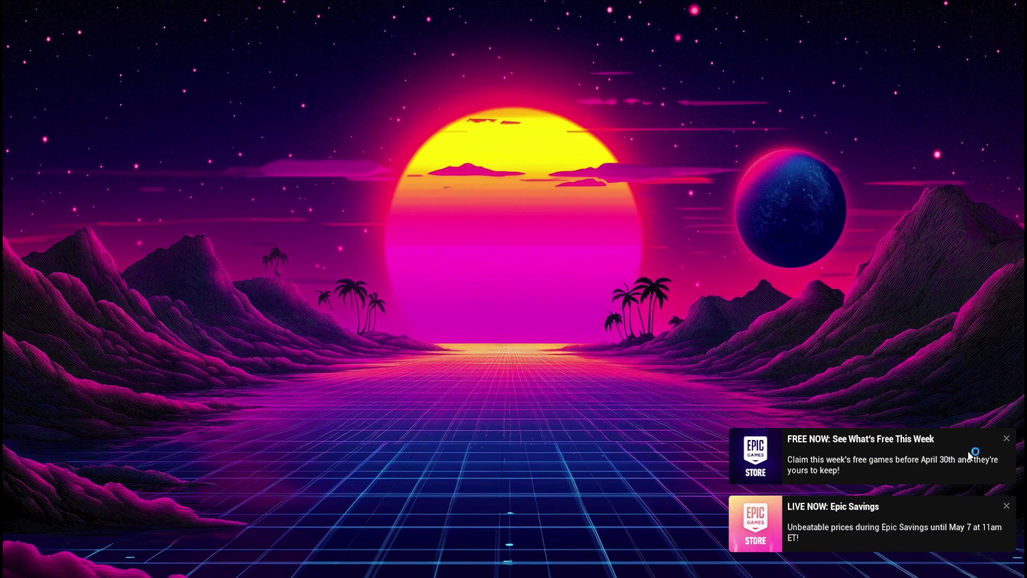
pyautogui.click(1005, 438)
pyautogui.click(1005, 506)
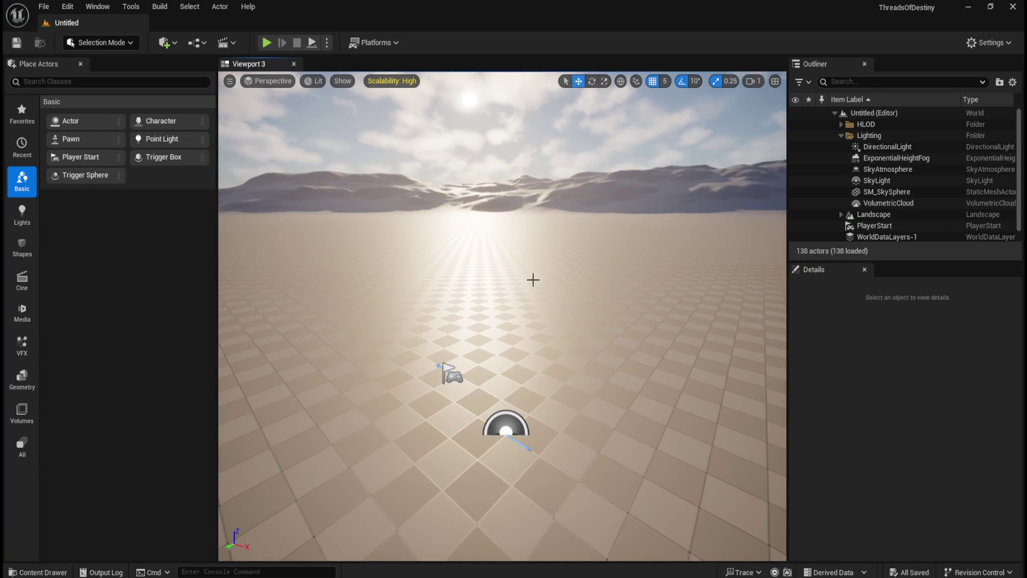
# Open the Medieval level from the Content Drawer.
pyautogui.click(1017, 11)
pyautogui.hotkey('ctrl', 'space')
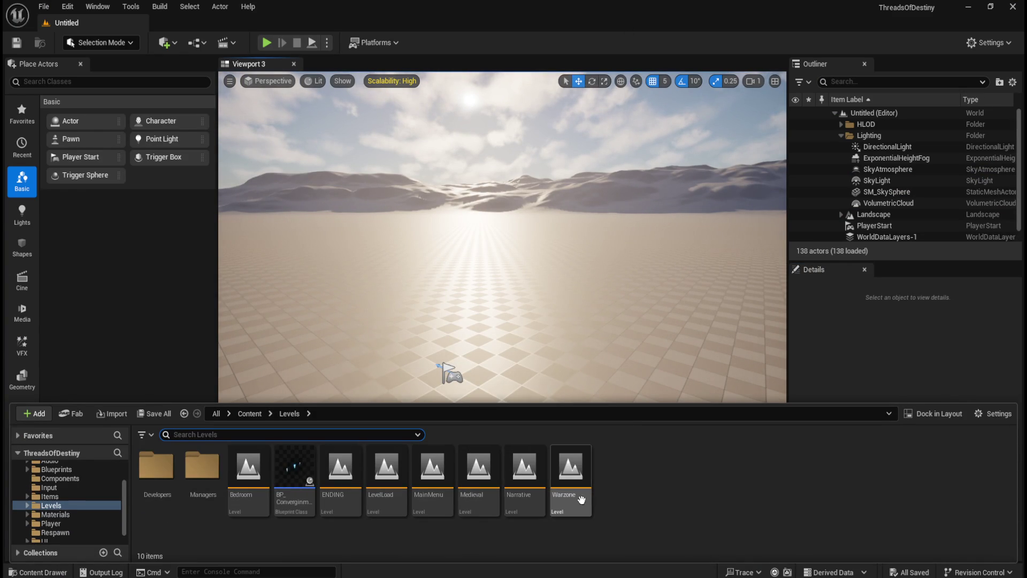
pyautogui.doubleClick(478, 471)
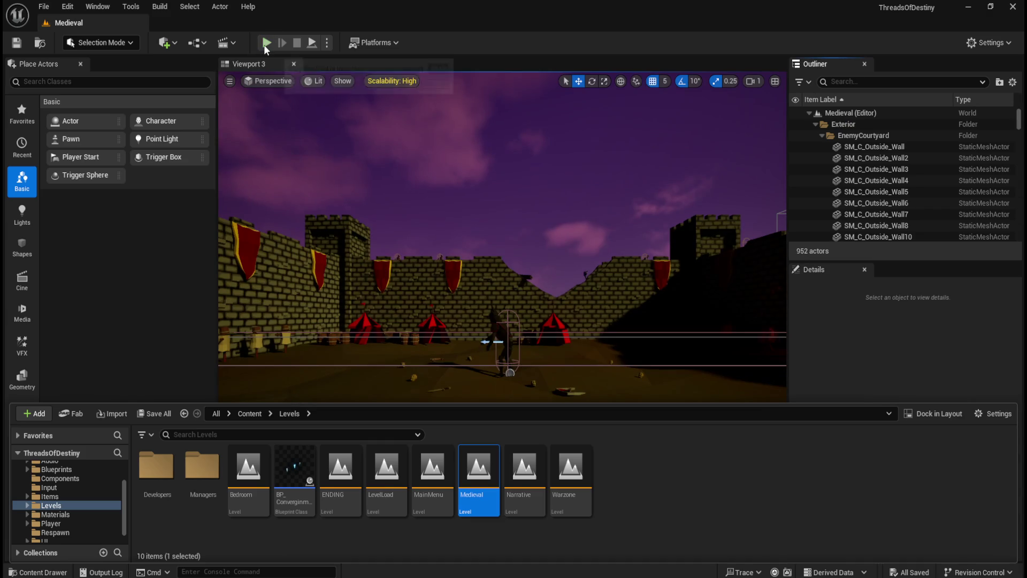
# Play-test Medieval briefly, then quit from the pause menu.
pyautogui.click(265, 43)
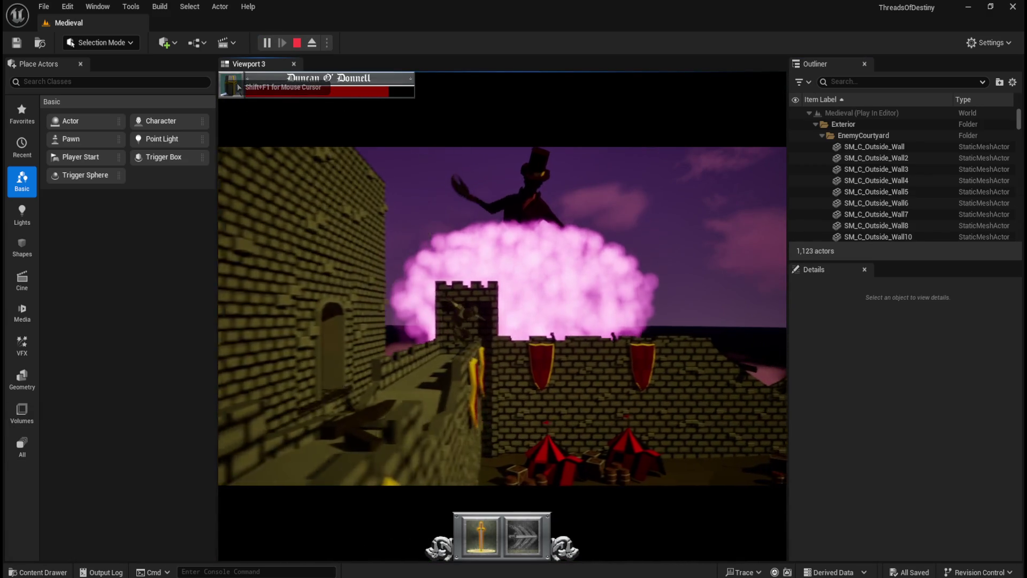
pyautogui.press('Escape')
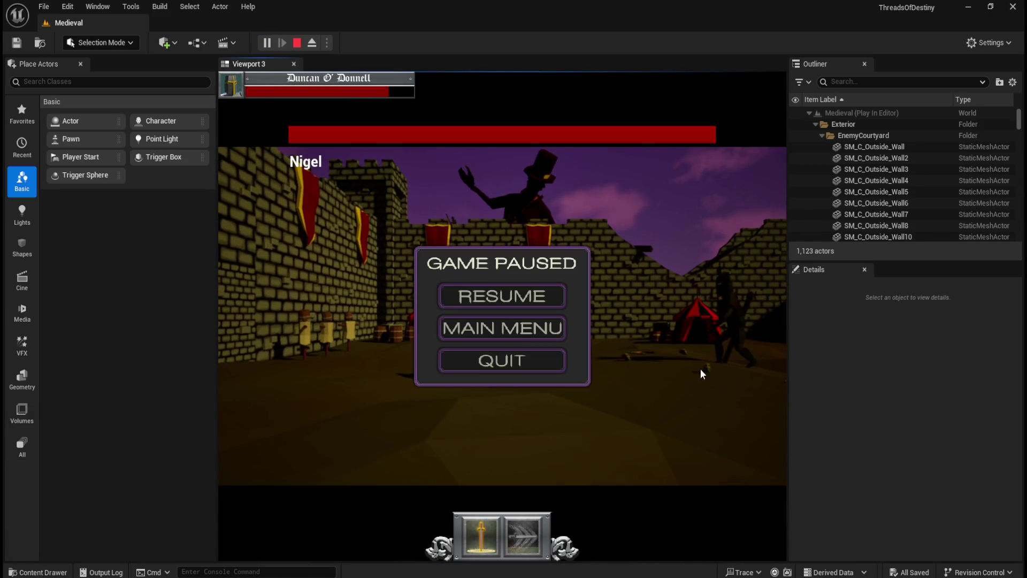
pyautogui.click(558, 360)
pyautogui.hotkey('ctrl', 'space')
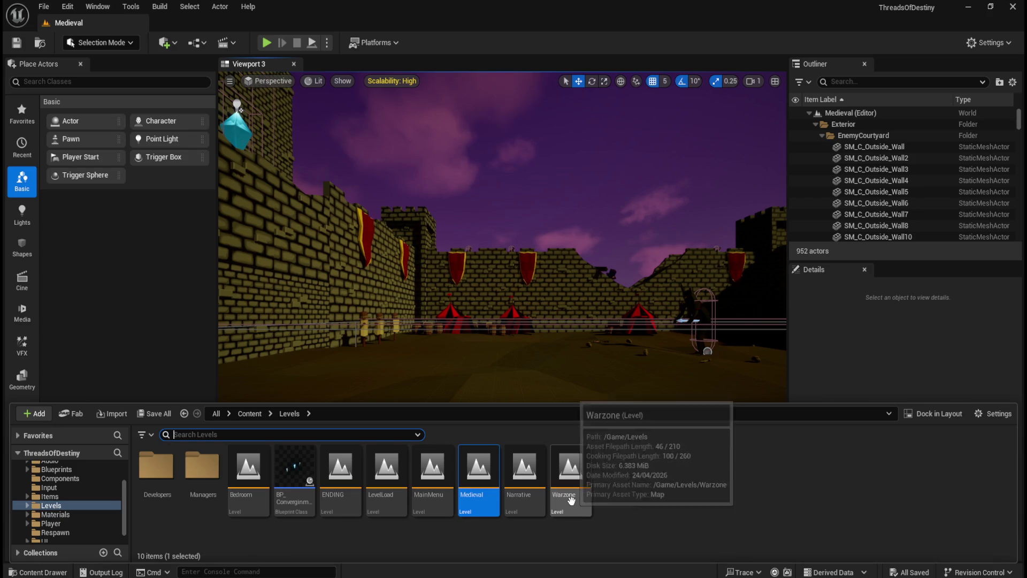
# Open Warzone, close the map check Message Log, and play-test it in the editor.
pyautogui.doubleClick(571, 506)
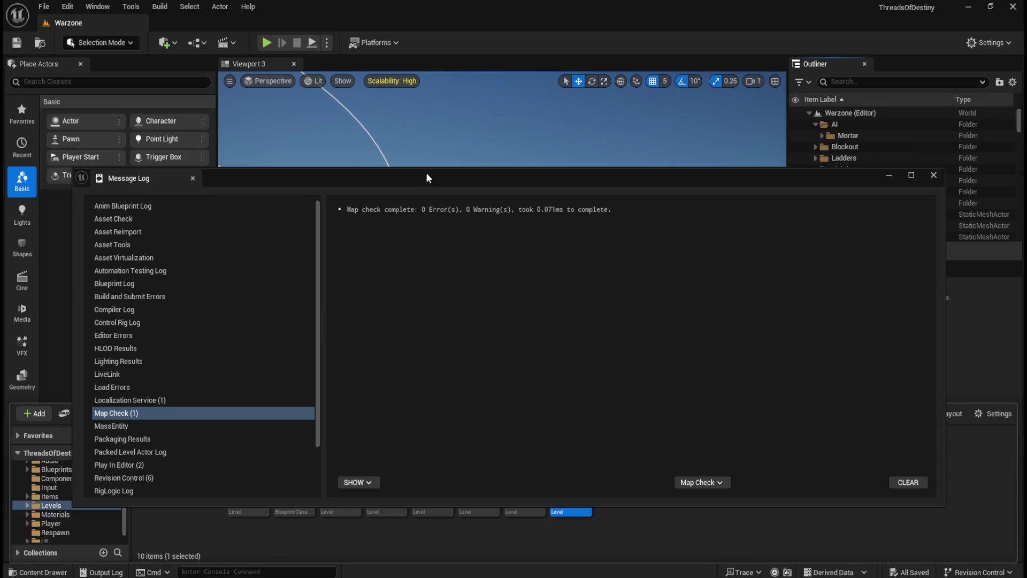
pyautogui.click(933, 175)
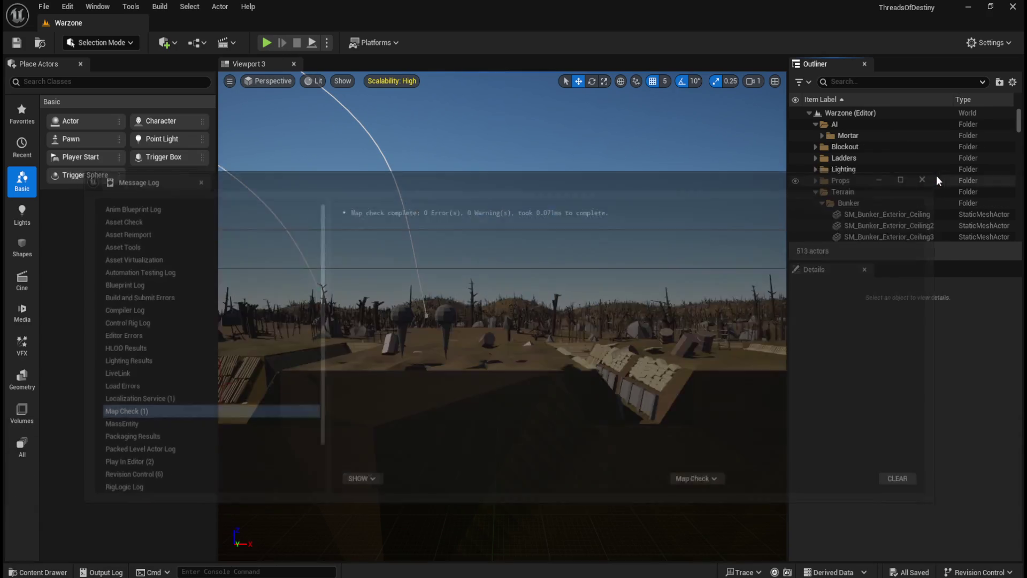
pyautogui.click(270, 43)
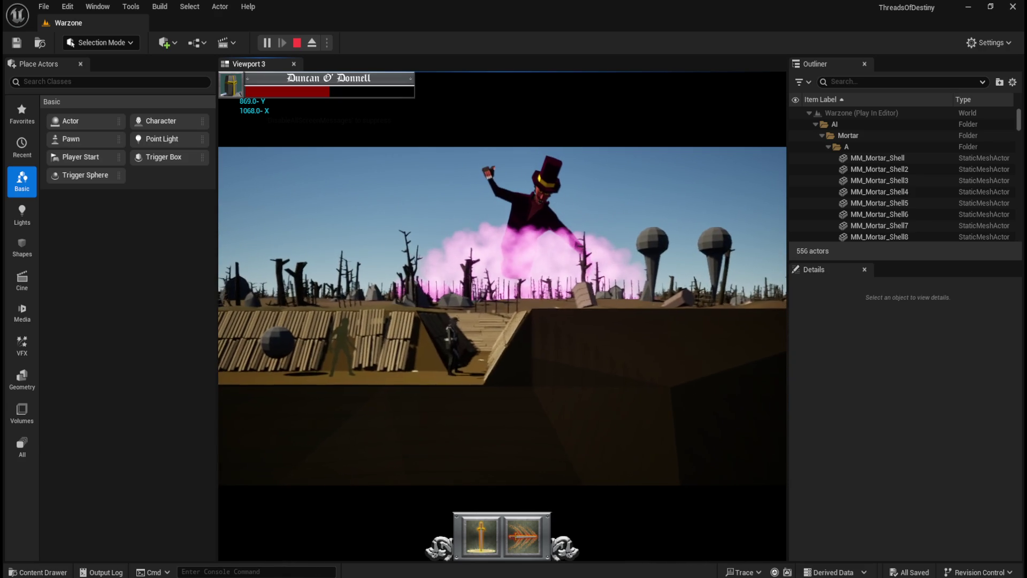
# Pause the Warzone game and quit back to level editing.
pyautogui.press('p')
pyautogui.click(525, 372)
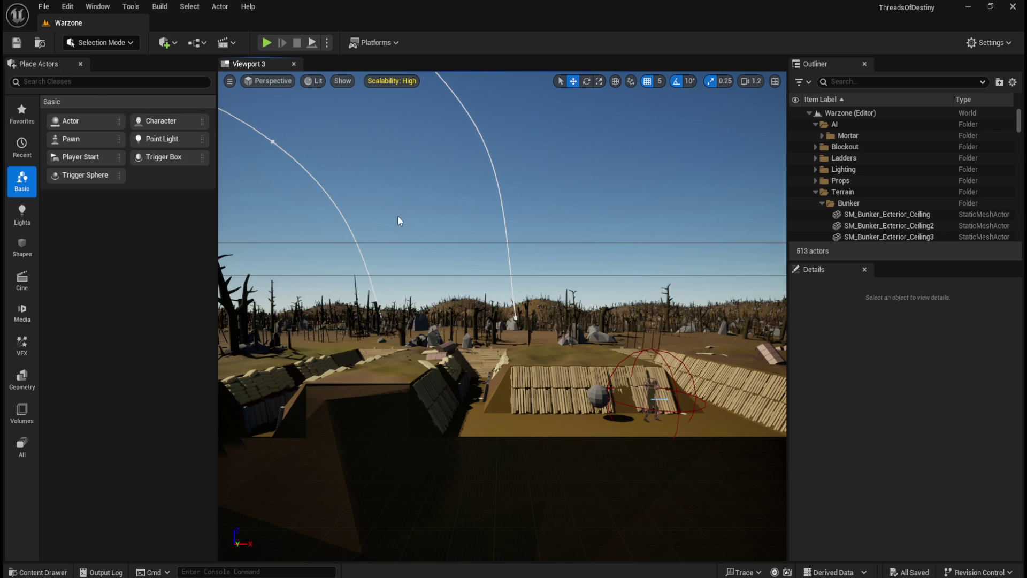
# Load the MainMenu level from the Content Drawer.
pyautogui.scroll(2, 535, 251)
pyautogui.hotkey('ctrl', 'space')
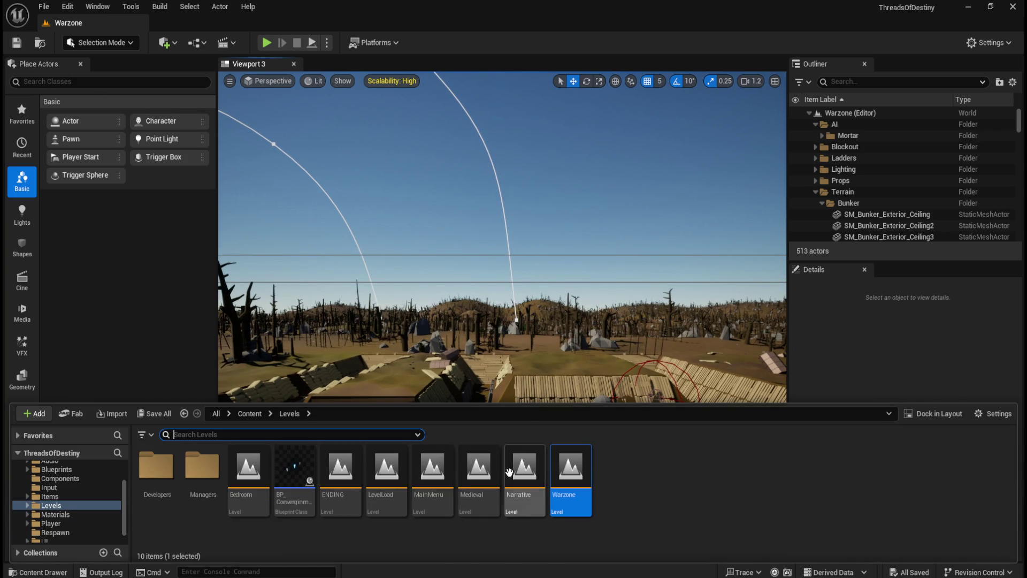
pyautogui.doubleClick(435, 487)
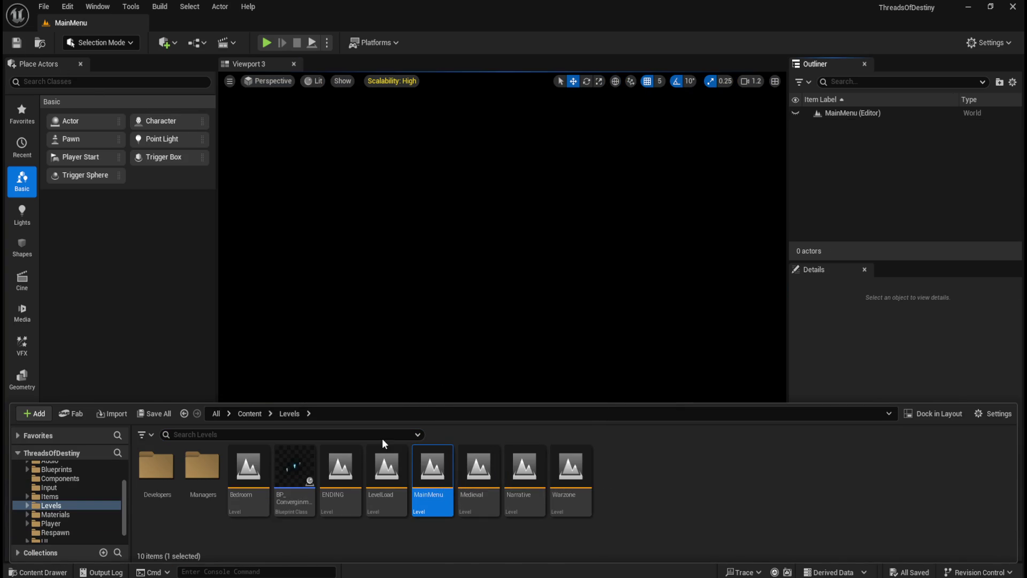
# Open WBP_Main_Menu from Content > UI > Menus > Main in the widget designer.
pyautogui.click(250, 414)
pyautogui.doubleClick(680, 481)
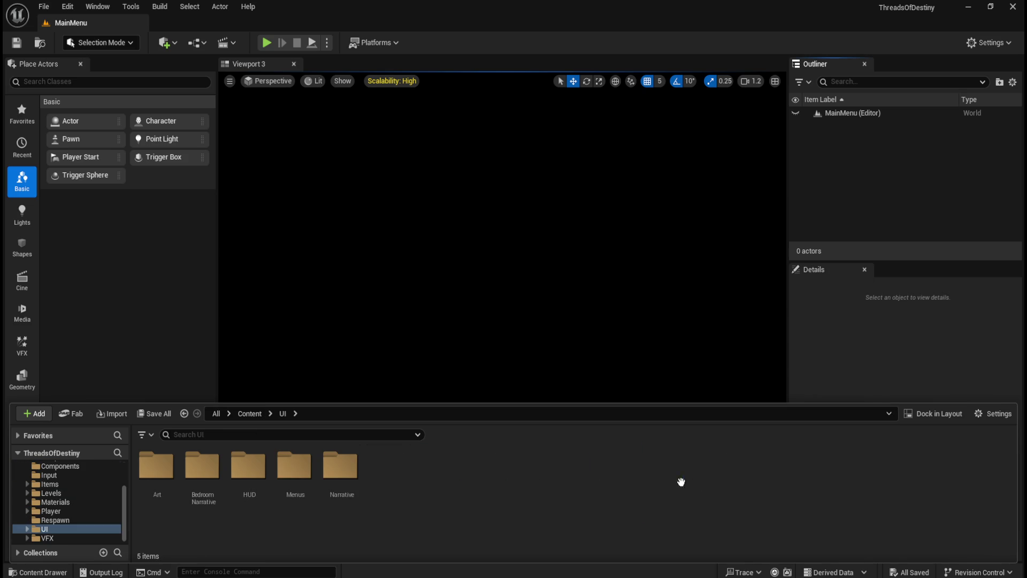
pyautogui.doubleClick(296, 471)
pyautogui.doubleClick(163, 482)
pyautogui.click(159, 484)
pyautogui.doubleClick(158, 484)
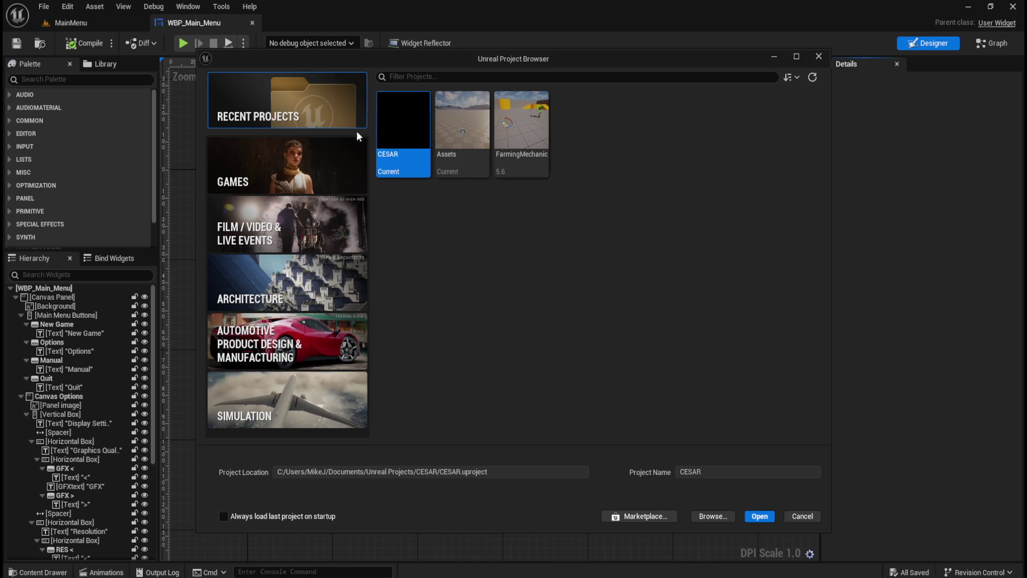
pyautogui.doubleClick(400, 133)
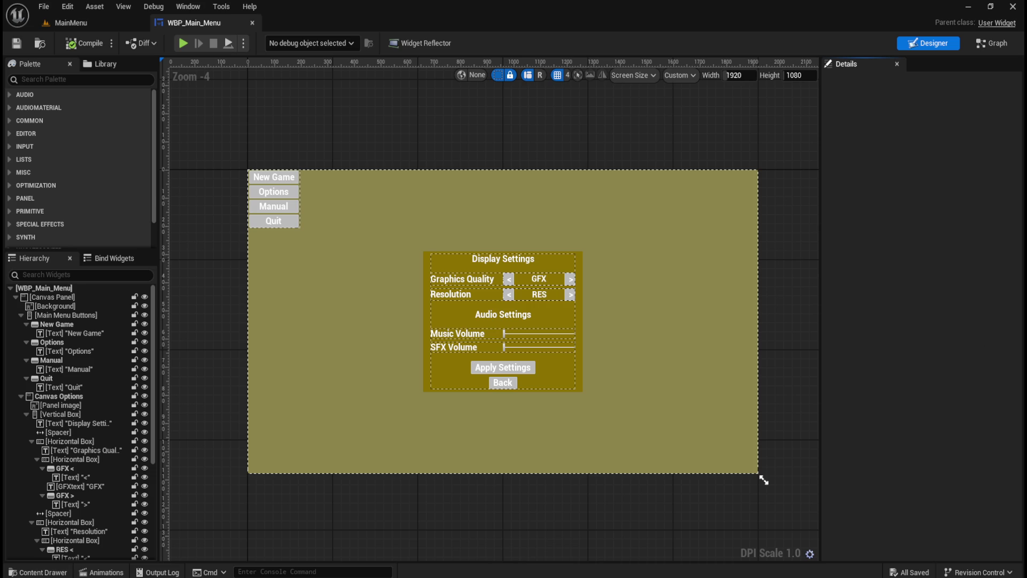
# Rename the New Game button to Button_New Game in the Hierarchy.
pyautogui.click(21, 315)
pyautogui.click(22, 323)
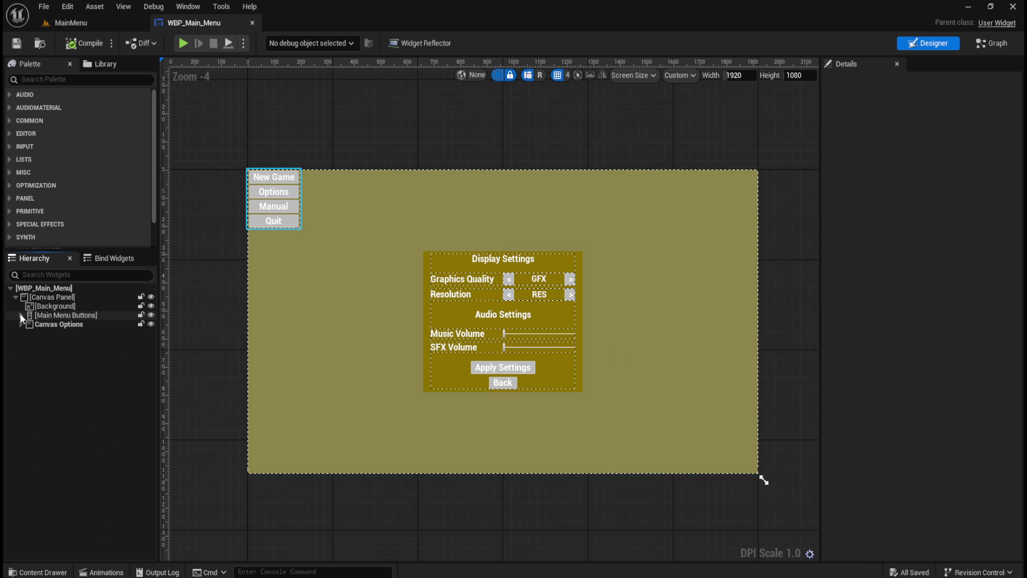
pyautogui.click(21, 315)
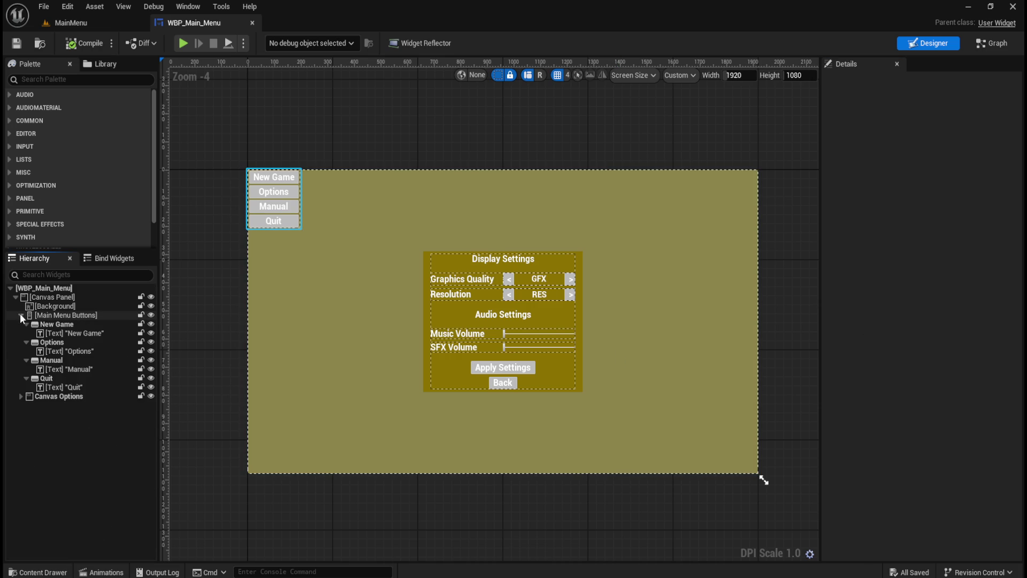
pyautogui.click(60, 323)
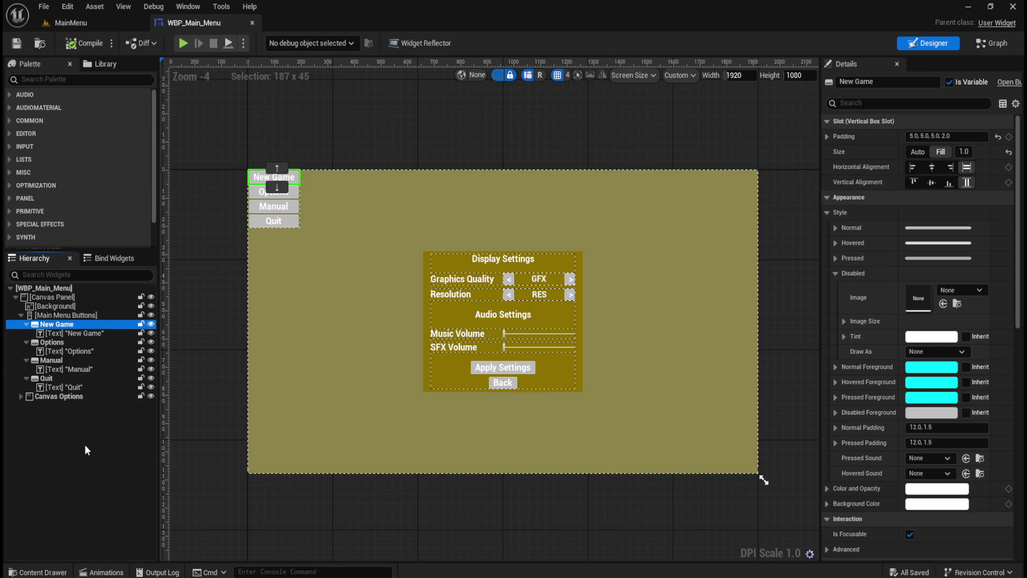
pyautogui.press('F2')
pyautogui.press('Home')
pyautogui.write('Button_')
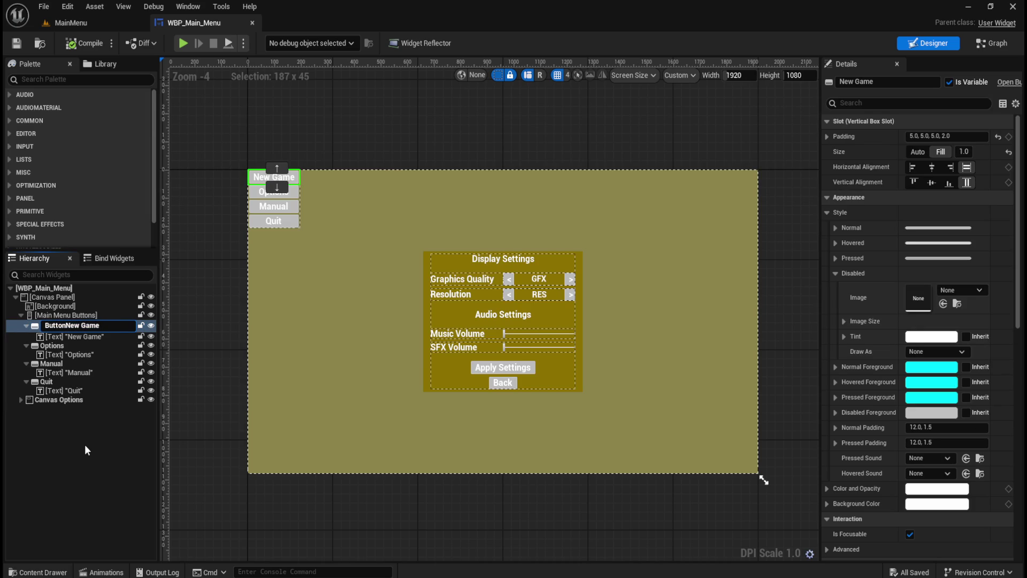
pyautogui.press('Return')
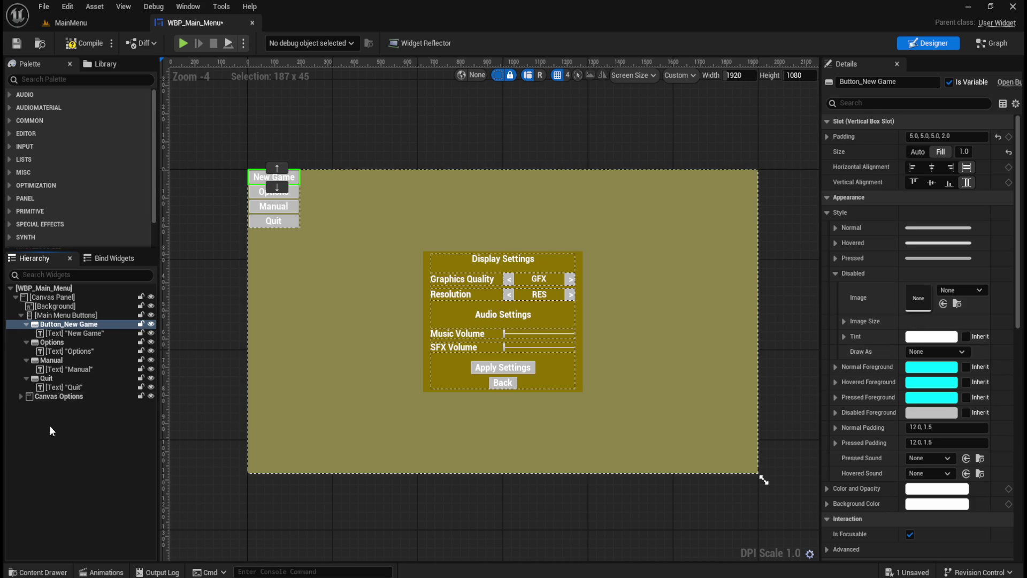
# Rename the Options button to Button_Options.
pyautogui.click(51, 345)
pyautogui.press('F2')
pyautogui.press('Home')
pyautogui.write('Button_')
pyautogui.press('Return')
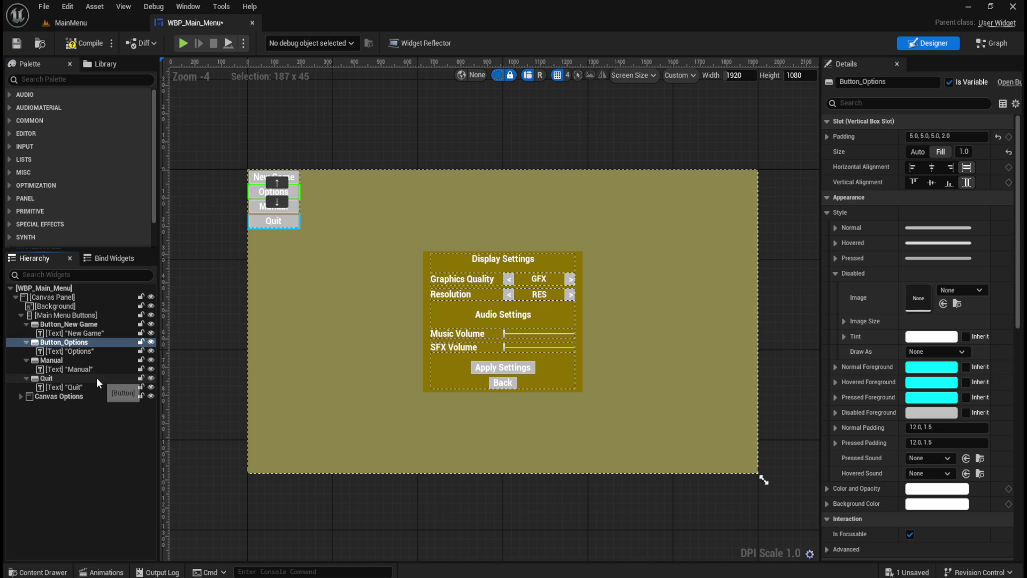
# Rename the Manual button to Button_Manual, correcting a mistyped parenthesis.
pyautogui.click(81, 360)
pyautogui.press('F2')
pyautogui.press('Home')
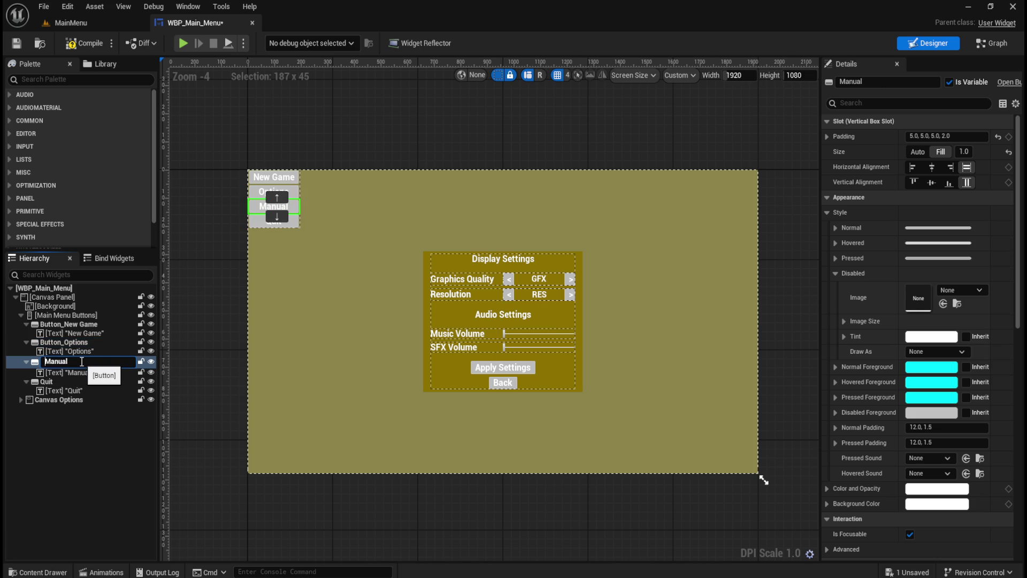
pyautogui.write('Button)')
pyautogui.press('Return')
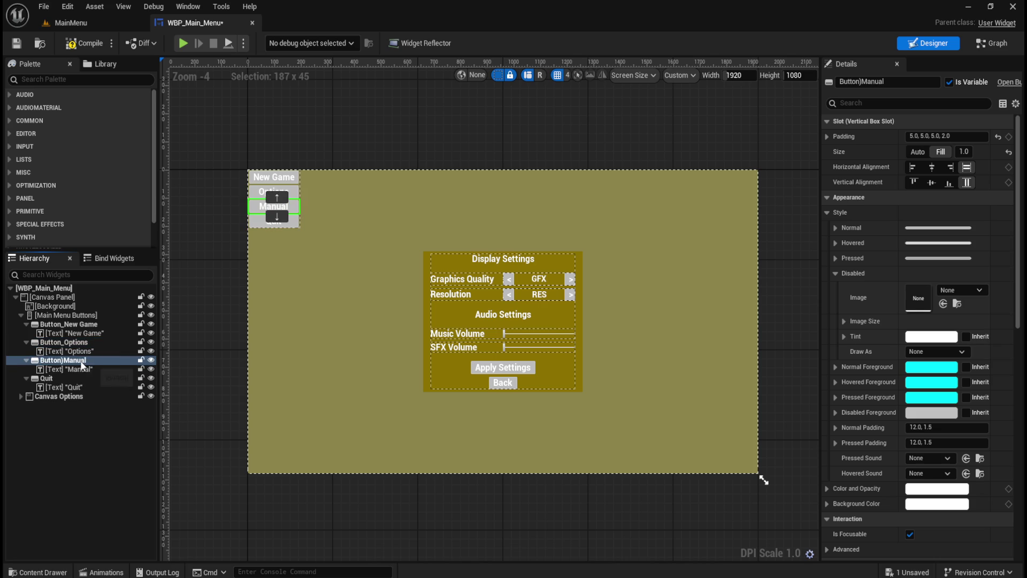
pyautogui.press('F2')
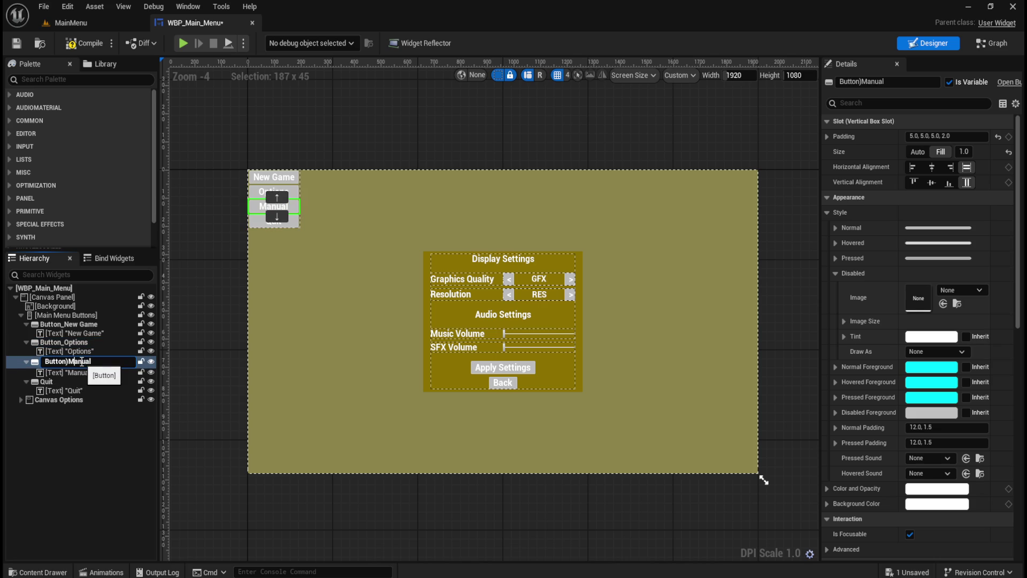
pyautogui.press('BackSpace')
pyautogui.write('_')
pyautogui.press('Return')
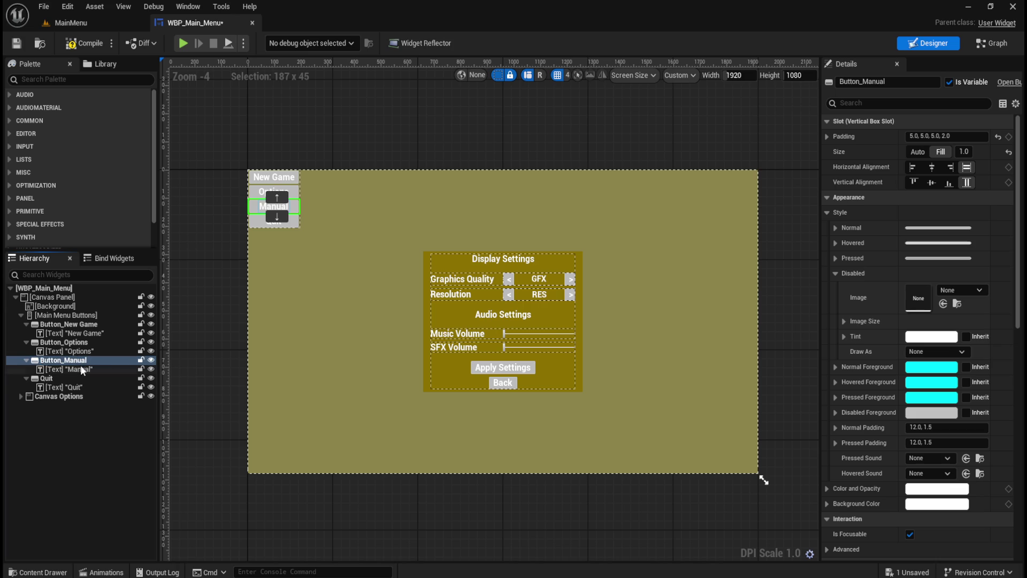
# Rename the Quit button to Button_Quit and check it appears as a graph variable.
pyautogui.doubleClick(75, 378)
pyautogui.press('Home')
pyautogui.write('Button')
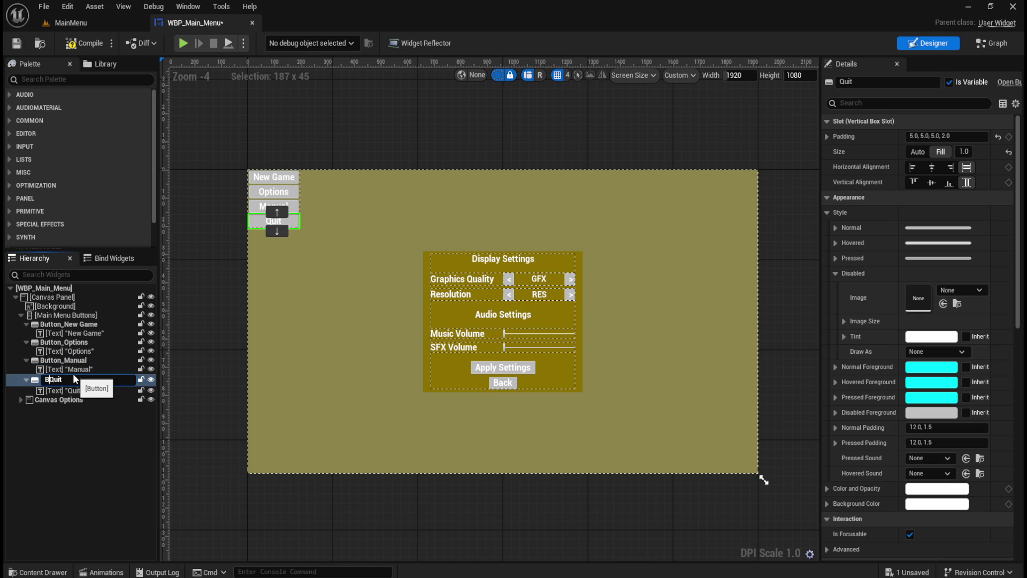
pyautogui.write('_')
pyautogui.press('Return')
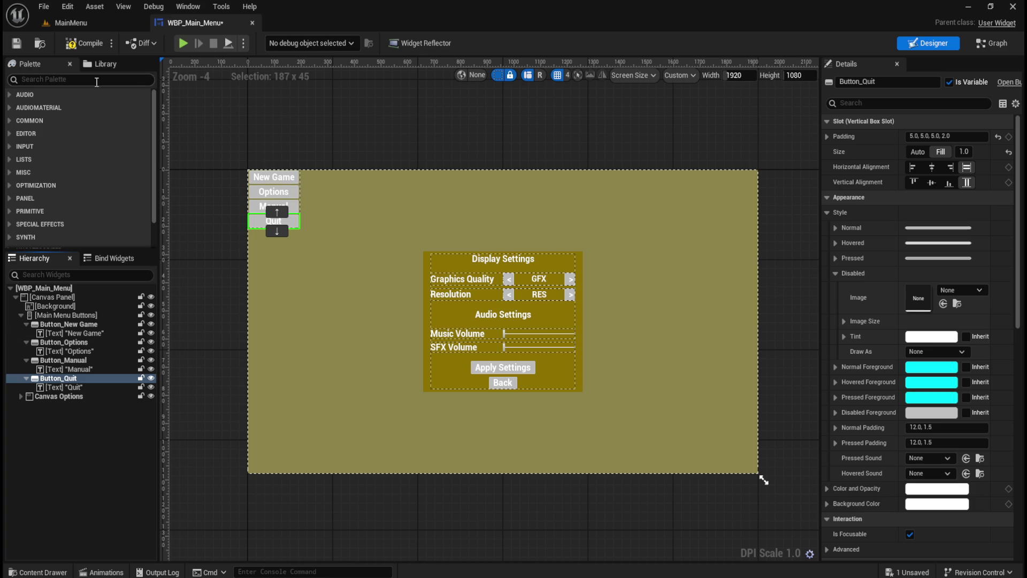
pyautogui.click(990, 45)
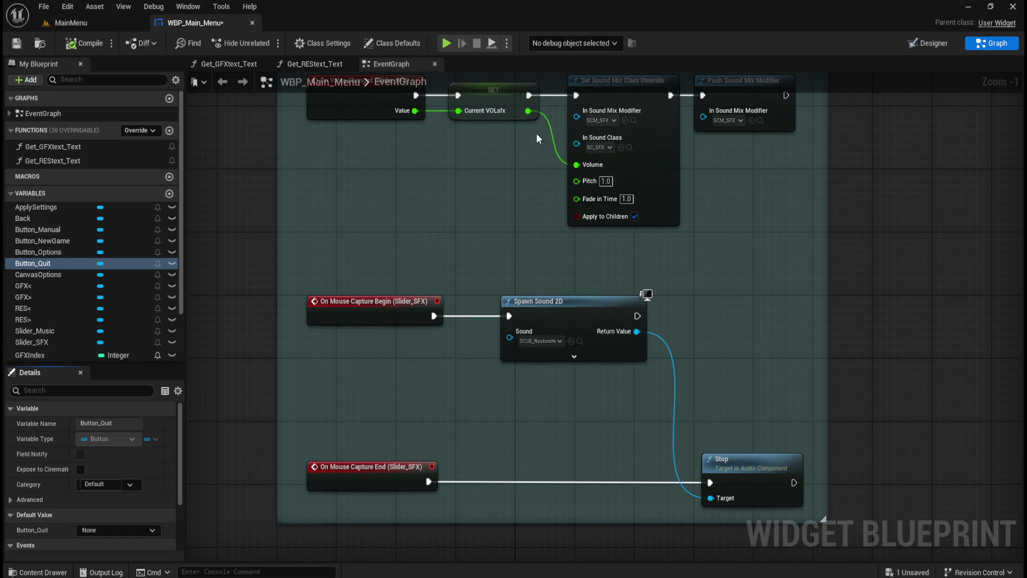
pyautogui.click(919, 45)
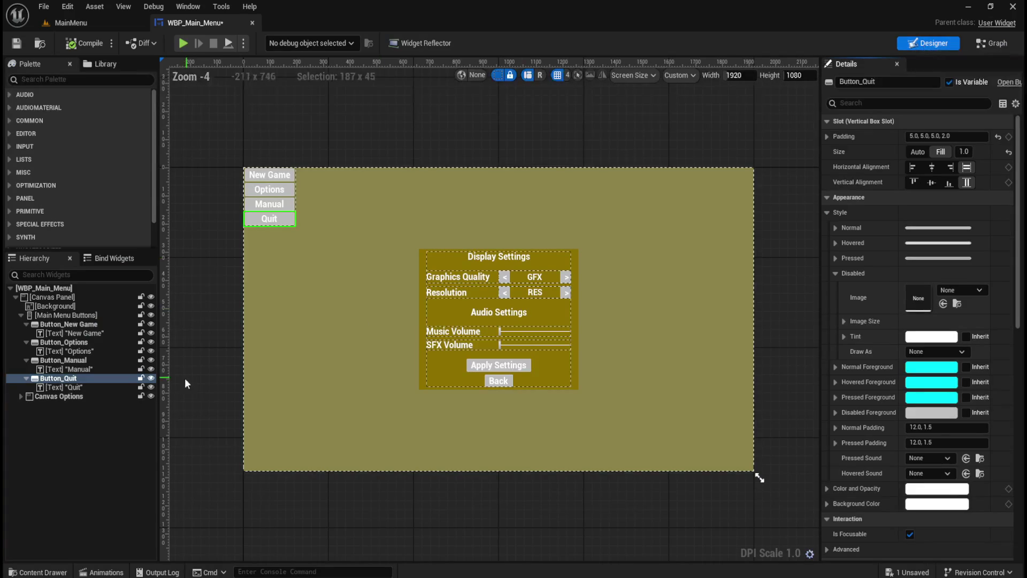
# Show the individual padding values for Button_New Game.
pyautogui.click(21, 396)
pyautogui.click(21, 396)
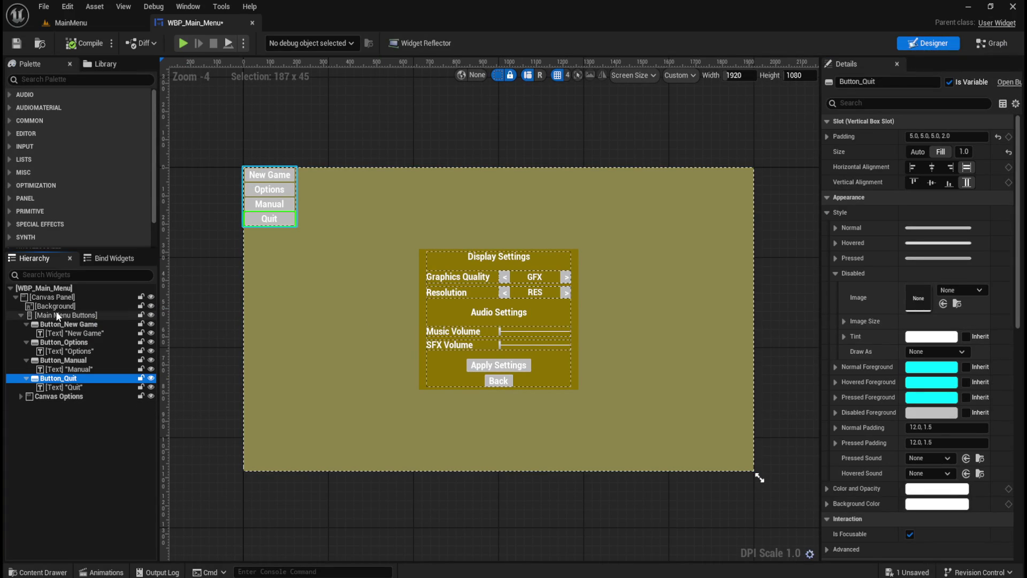
pyautogui.click(60, 315)
pyautogui.scroll(1, 219, 230)
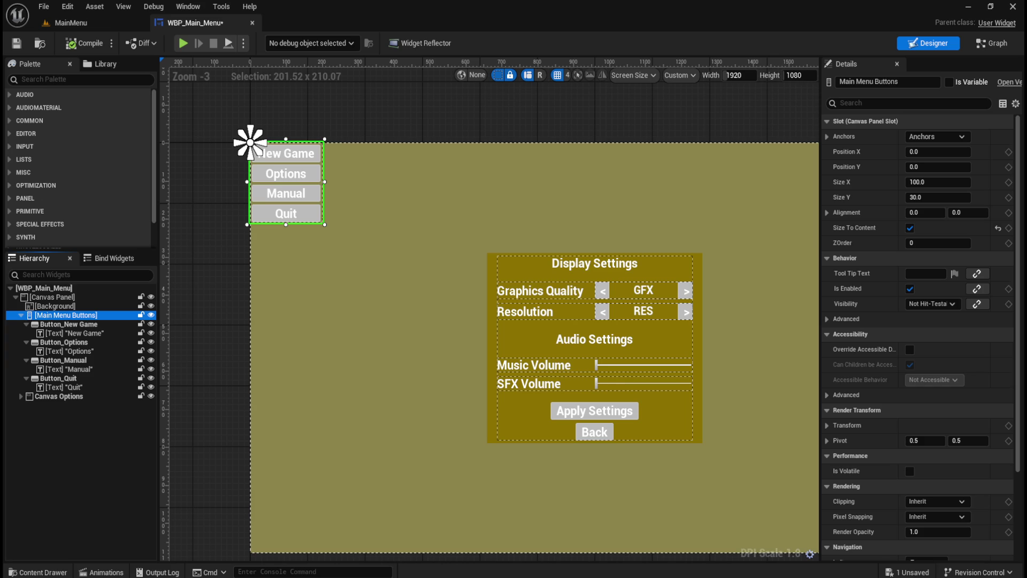
pyautogui.scroll(4, 258, 145)
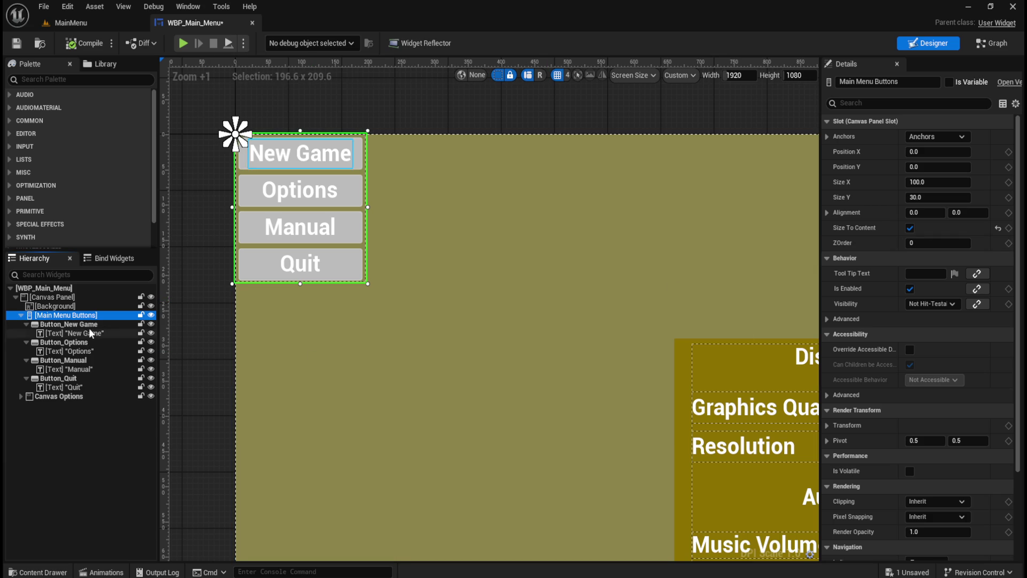
pyautogui.click(106, 326)
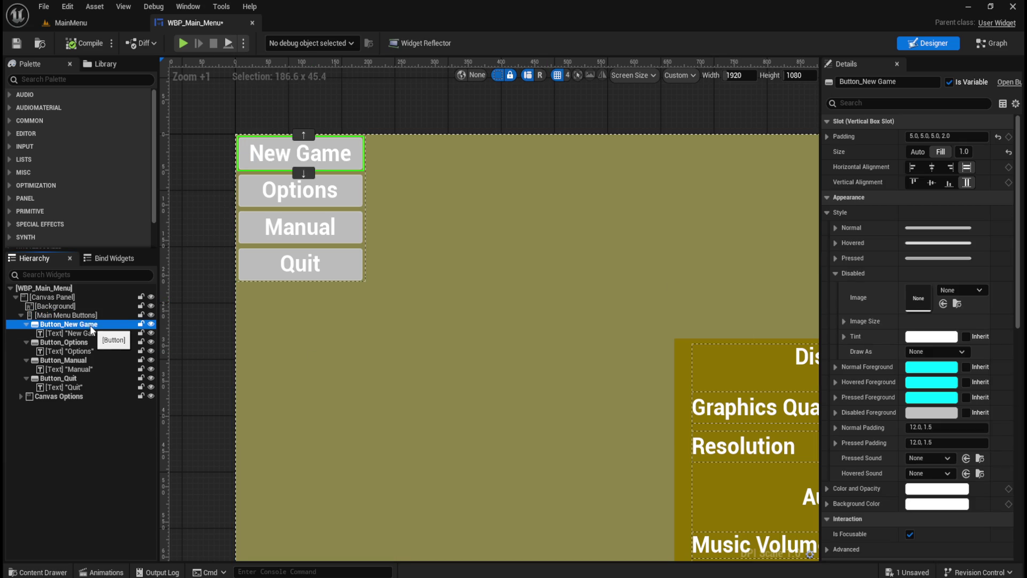
pyautogui.click(827, 136)
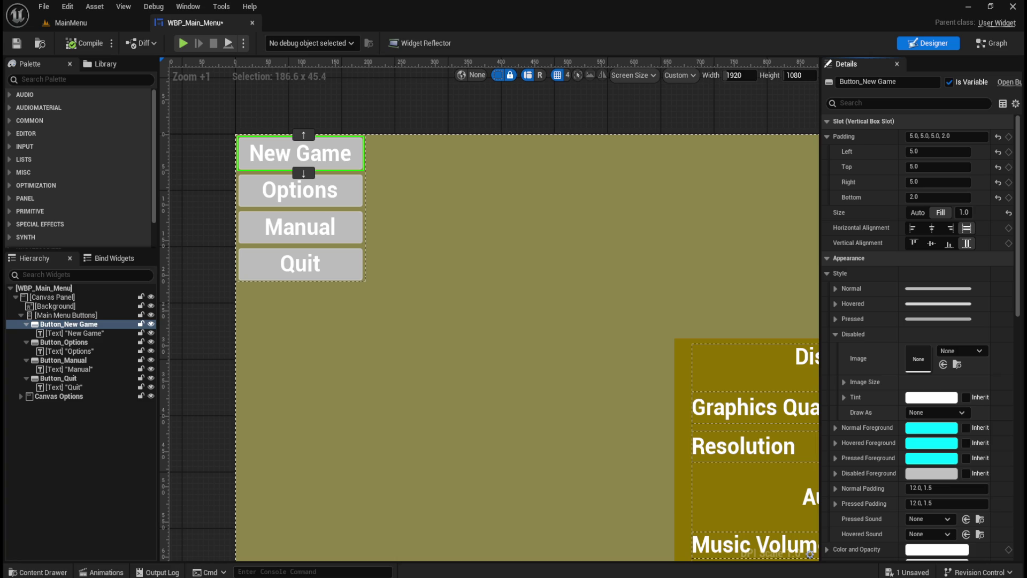
# Set Button_New Game's padding to left 10, top 10 and bottom 0.
pyautogui.click(78, 323)
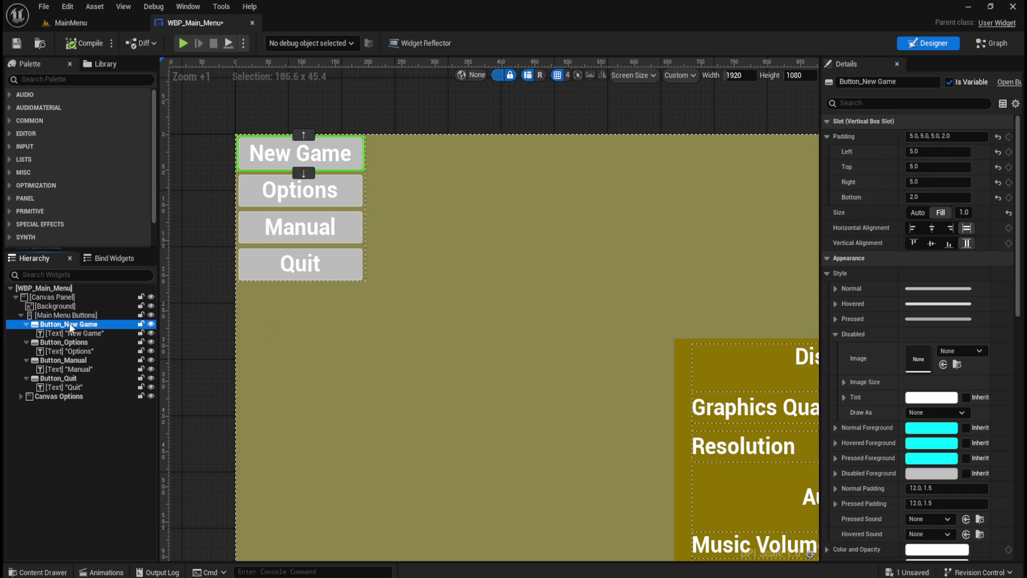
pyautogui.click(938, 152)
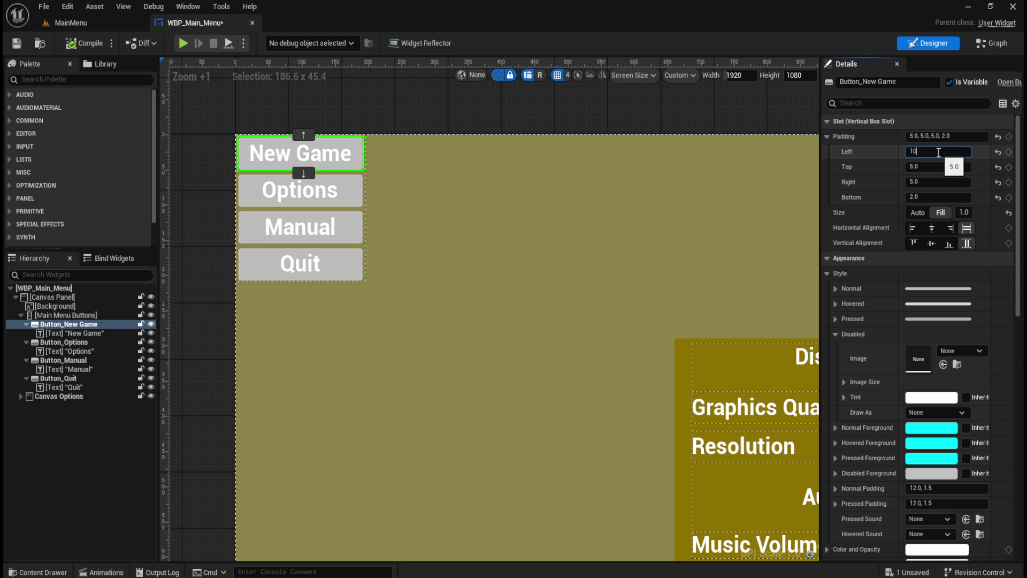
pyautogui.press('Tab')
pyautogui.press('Tab')
pyautogui.write('0')
pyautogui.press('Tab')
pyautogui.write('0')
pyautogui.press('Return')
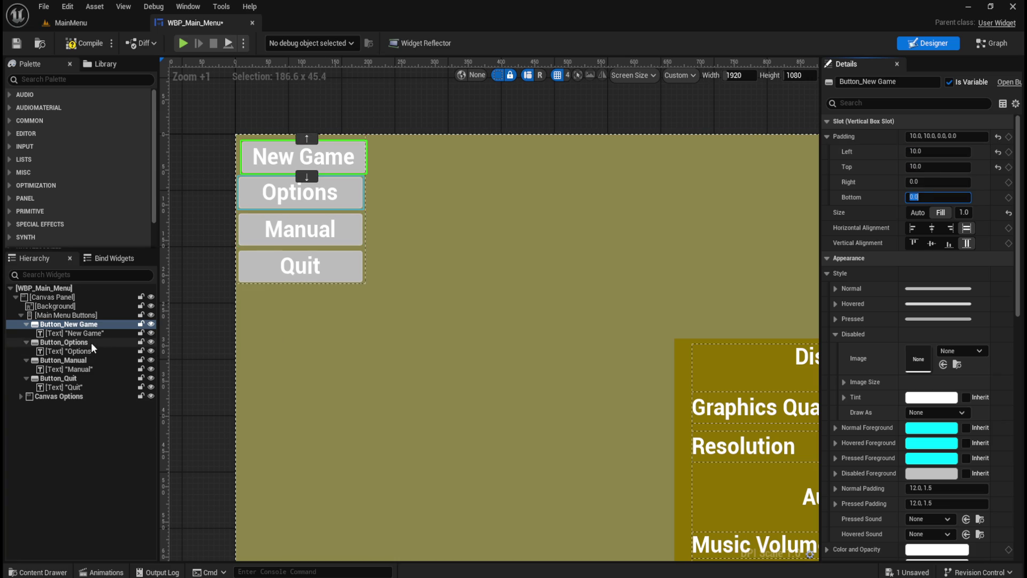
# Give Button_Options a left padding of 10.
pyautogui.click(64, 342)
pyautogui.click(920, 152)
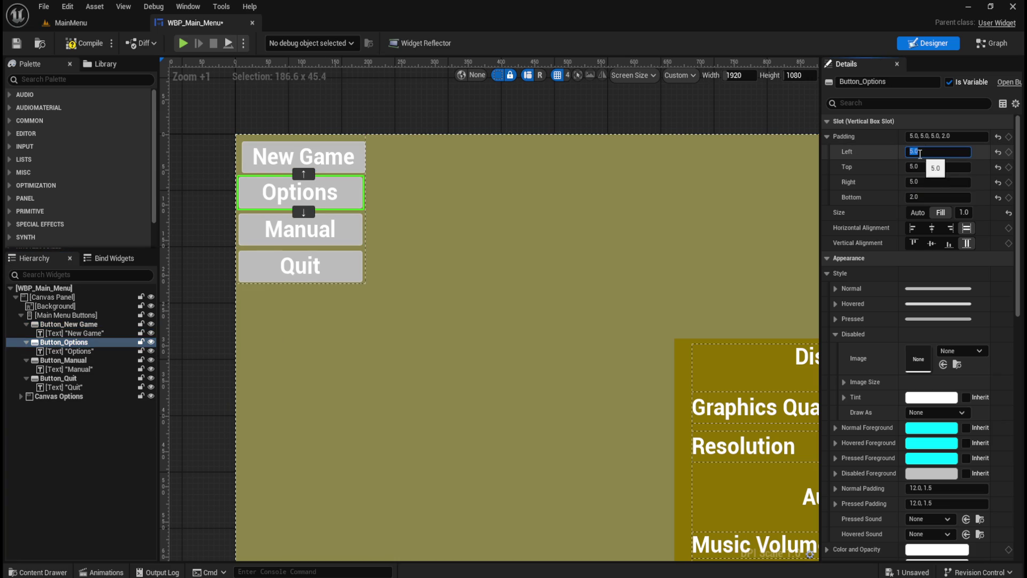
pyautogui.press('Tab')
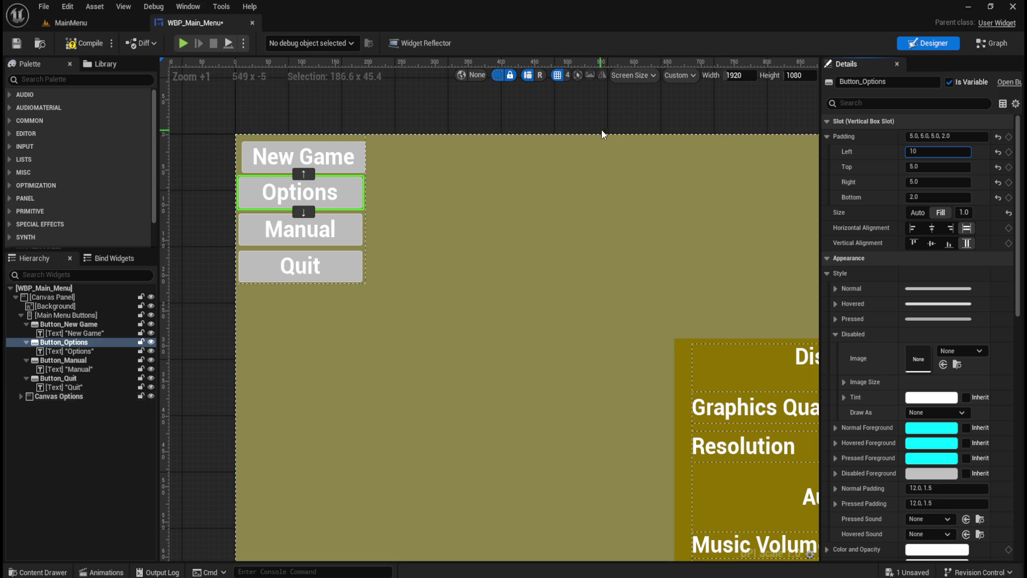
pyautogui.click(541, 152)
# Copy Button_New Game's padding.
pyautogui.click(68, 324)
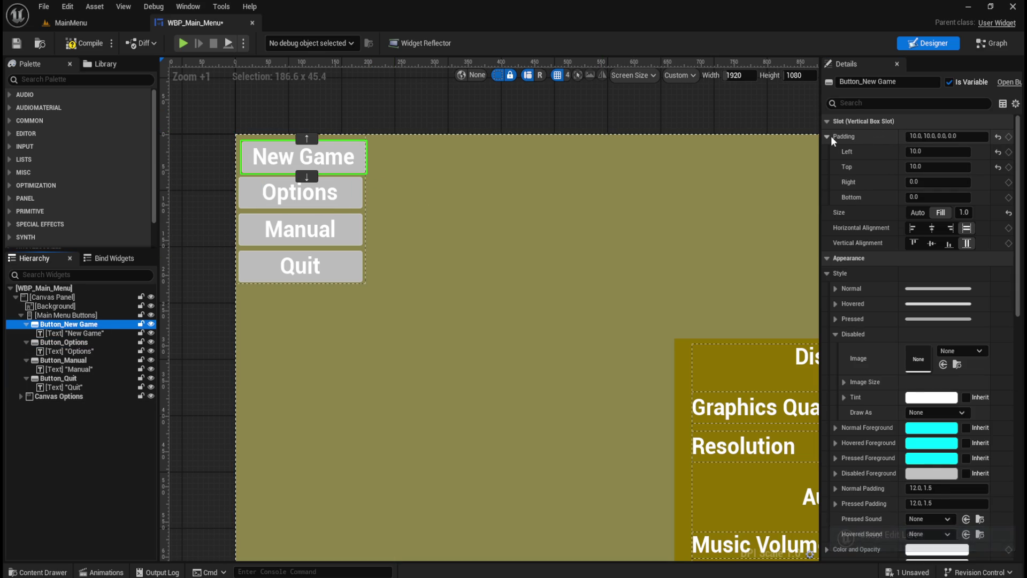
pyautogui.click(830, 136)
pyautogui.rightClick(877, 140)
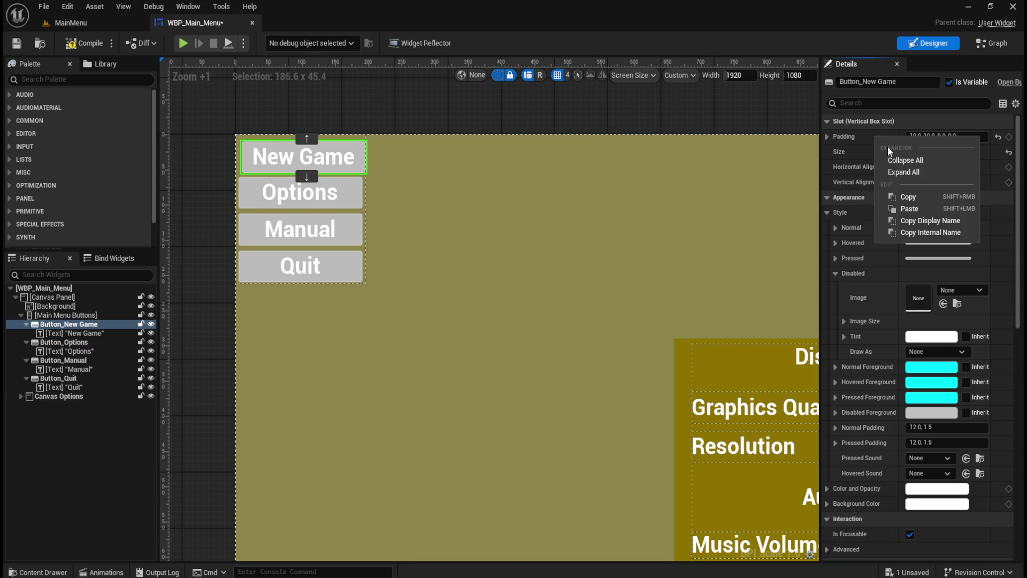
pyautogui.click(910, 199)
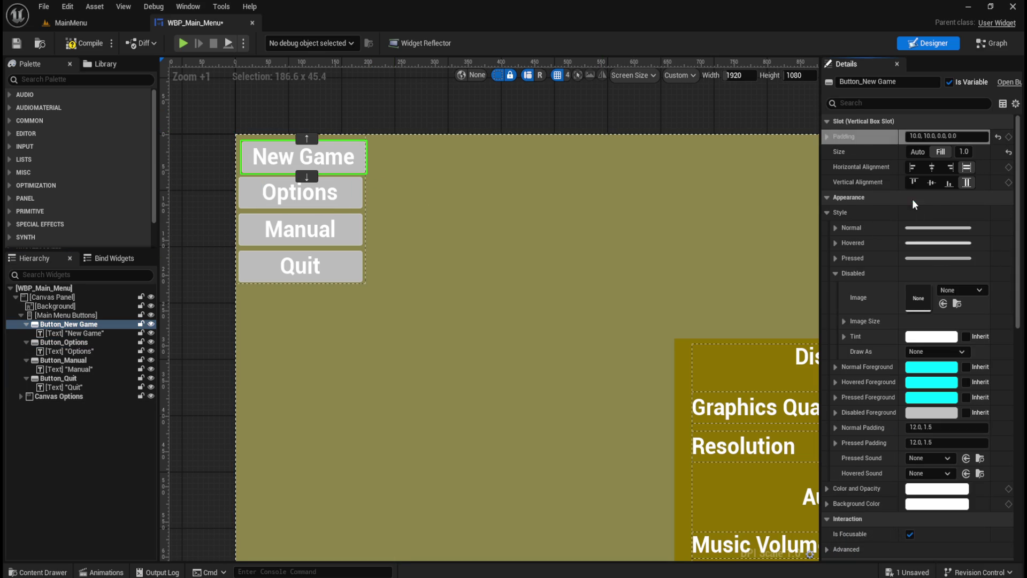
# Paste the copied padding onto Button_Options, Button_Manual and Button_Quit.
pyautogui.click(74, 342)
pyautogui.rightClick(875, 139)
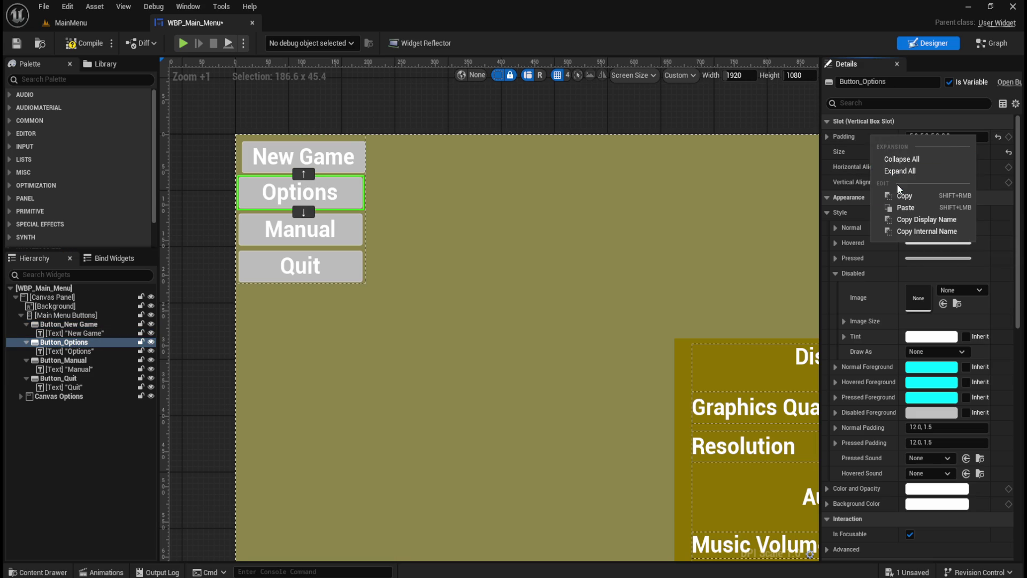
pyautogui.click(905, 208)
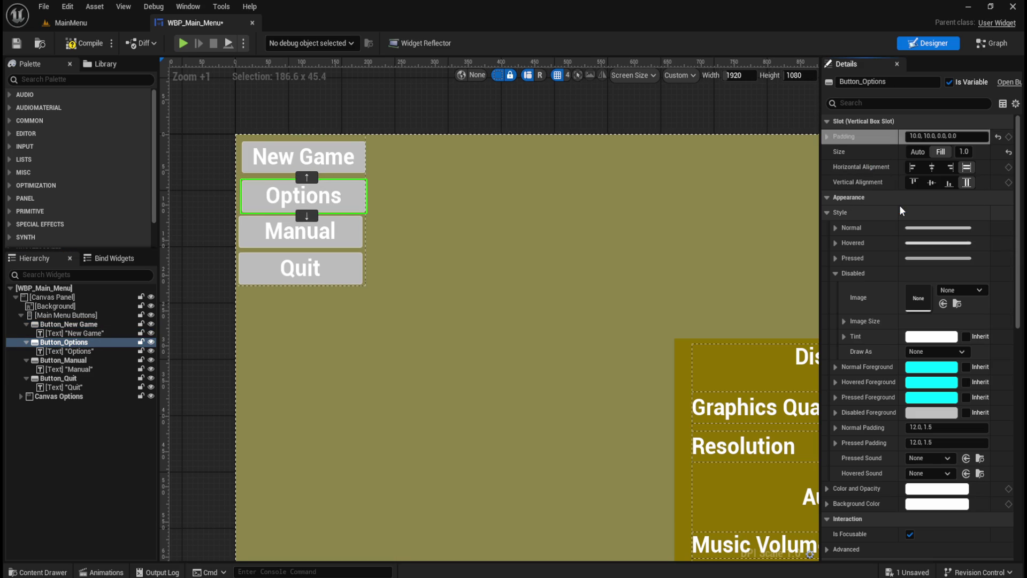
pyautogui.click(84, 362)
pyautogui.rightClick(867, 138)
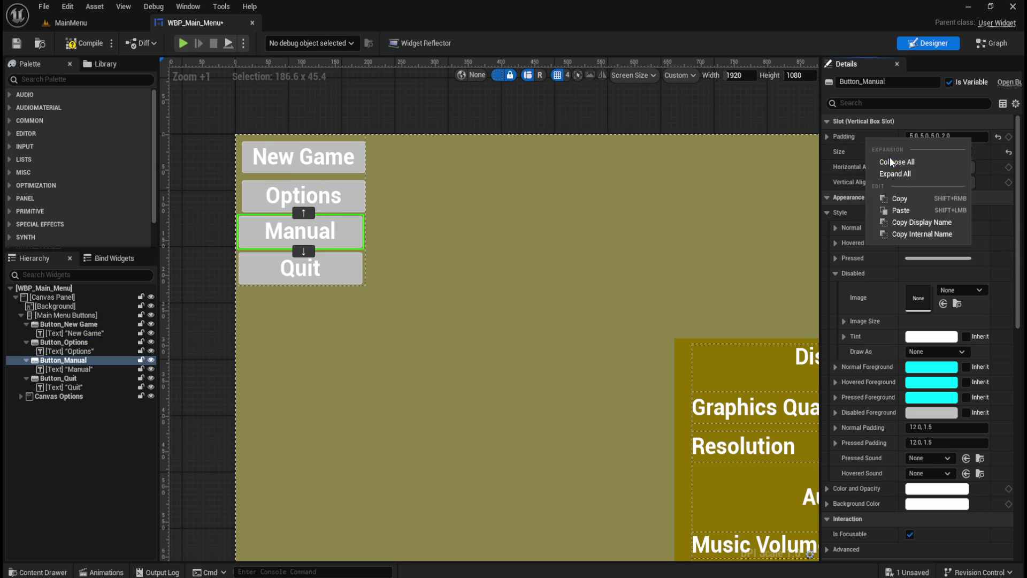
pyautogui.click(901, 209)
pyautogui.click(59, 378)
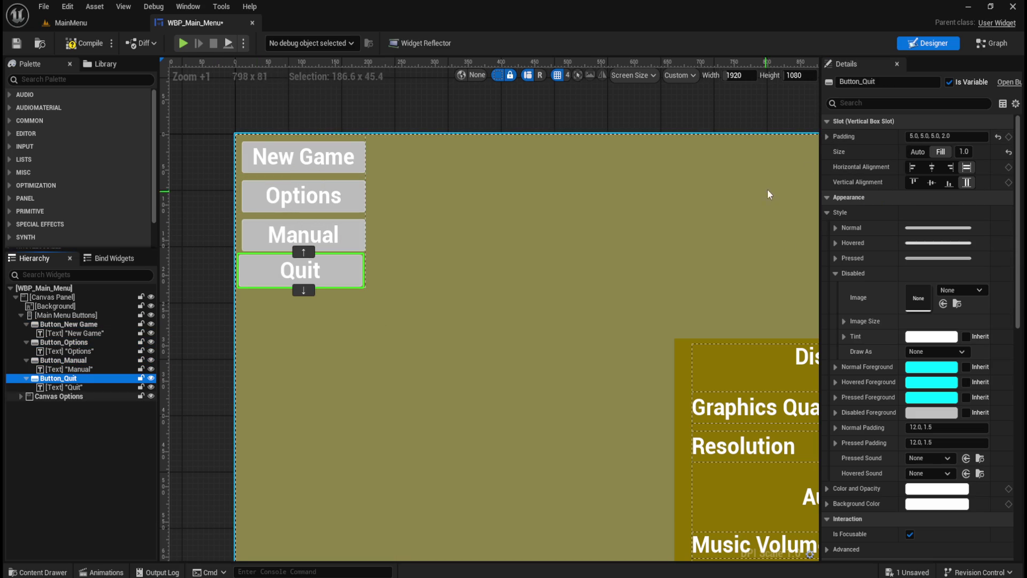
pyautogui.rightClick(864, 138)
pyautogui.click(885, 210)
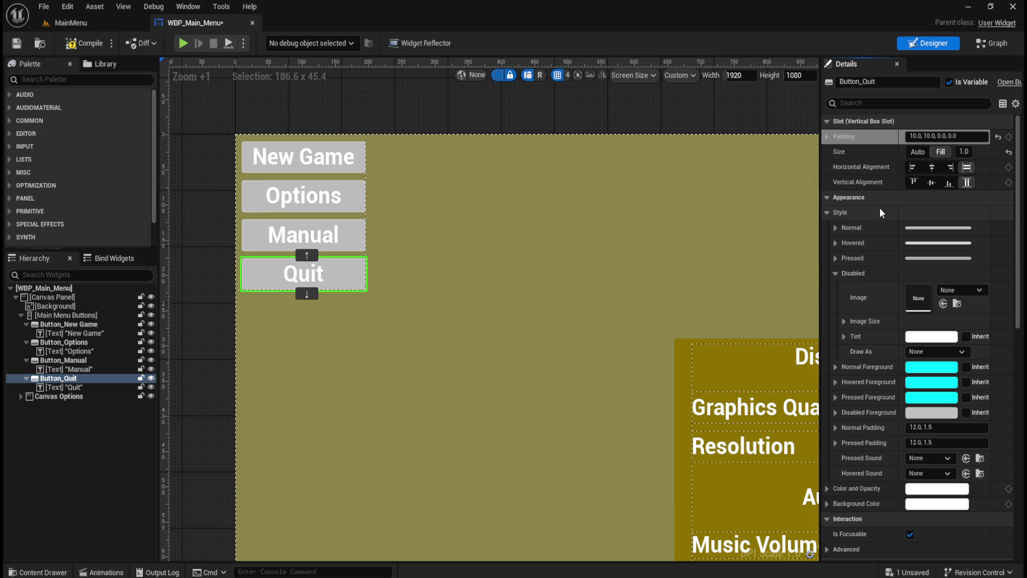
pyautogui.click(502, 101)
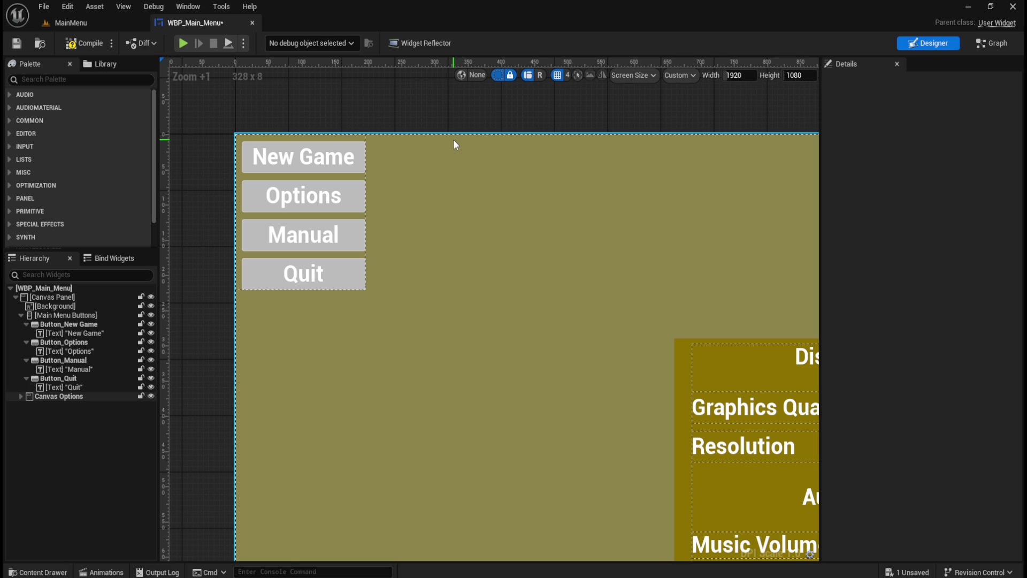
# Compile WBP_Main_Menu, save it with Ctrl+S, then use File > Save All.
pyautogui.scroll(-7, 399, 244)
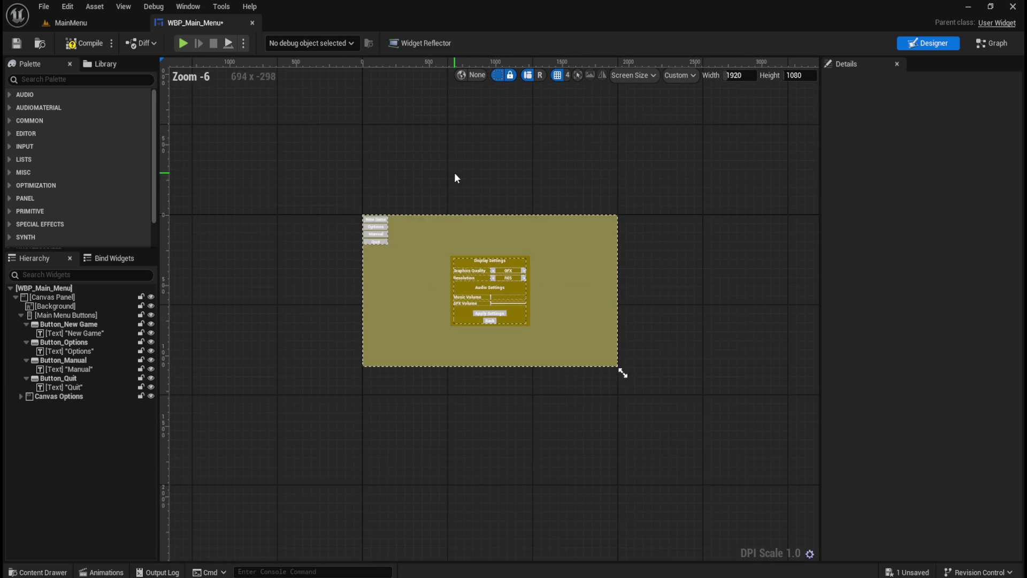
pyautogui.scroll(2, 482, 187)
pyautogui.scroll(1, 508, 171)
pyautogui.scroll(-1, 500, 190)
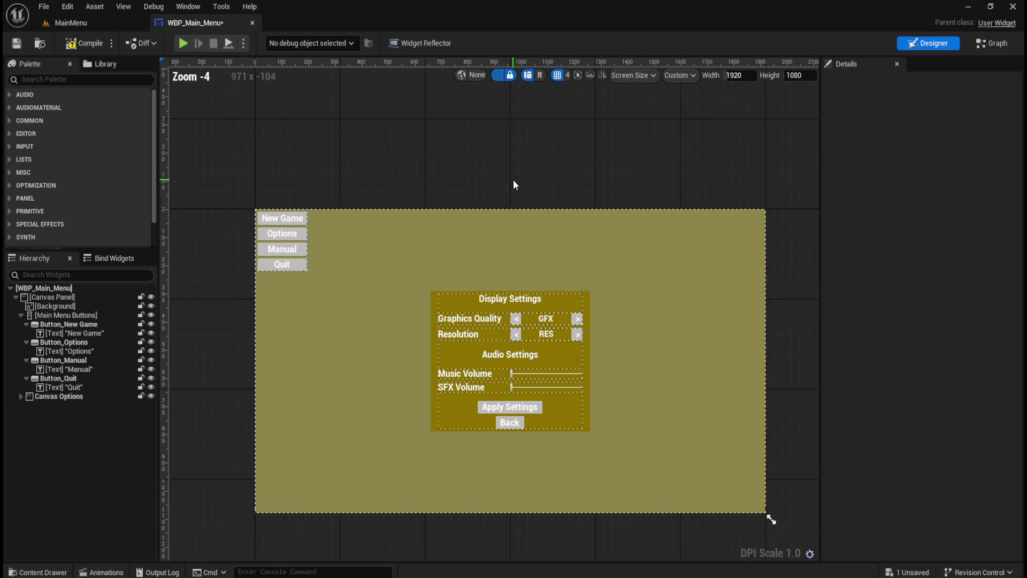
pyautogui.click(79, 45)
pyautogui.hotkey('ctrl', 's')
pyautogui.click(52, 12)
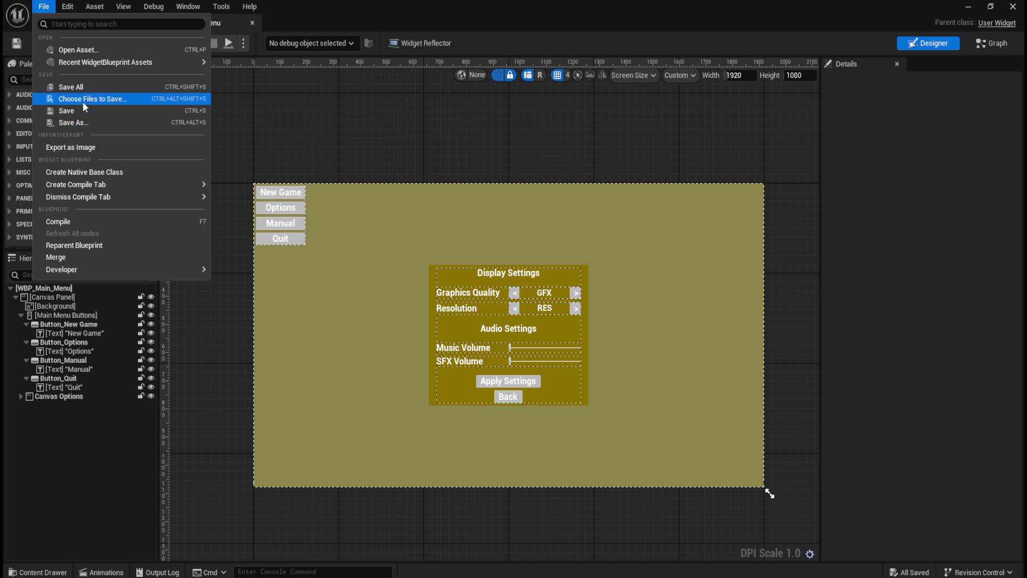
pyautogui.click(71, 86)
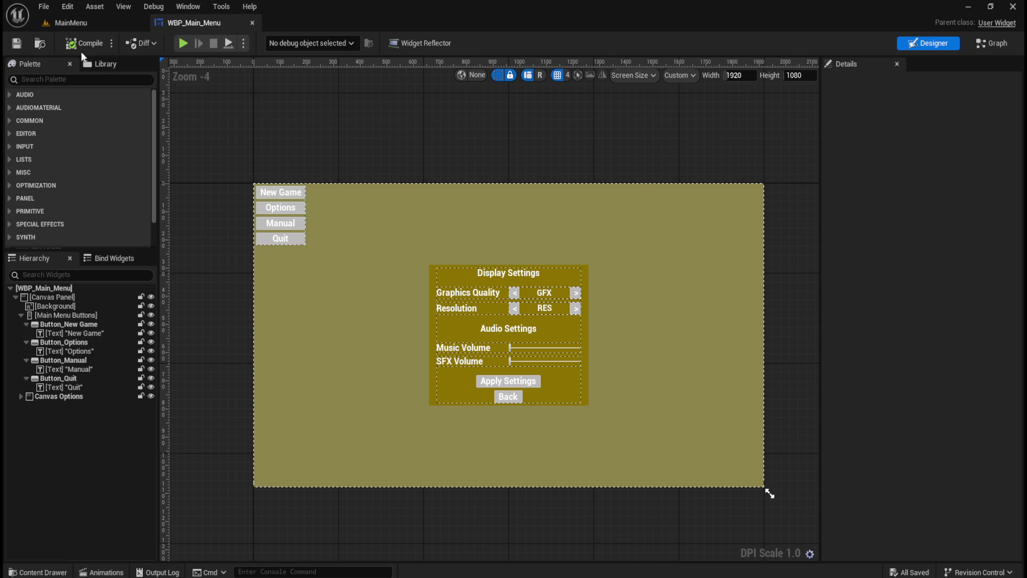
pyautogui.click(16, 49)
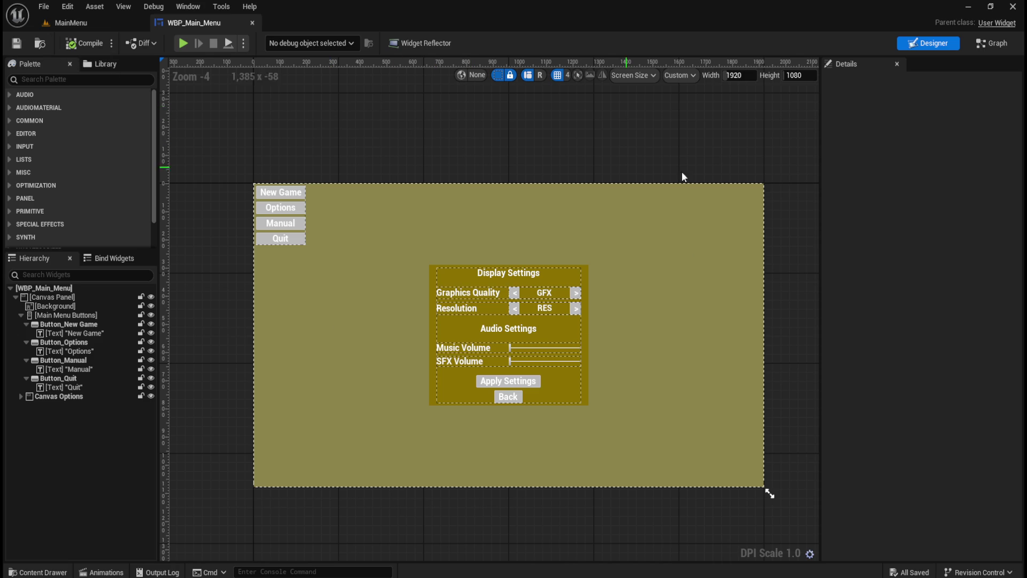
# Close and restart Unreal Editor, reopening the ThreadsOfDestiny project.
pyautogui.click(1010, 8)
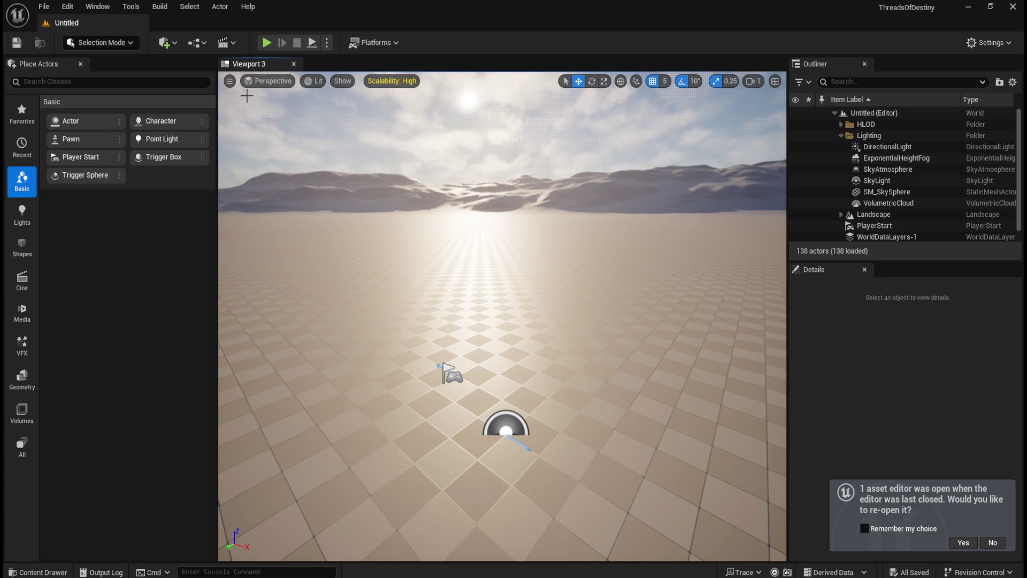
pyautogui.hotkey('ctrl', 'space')
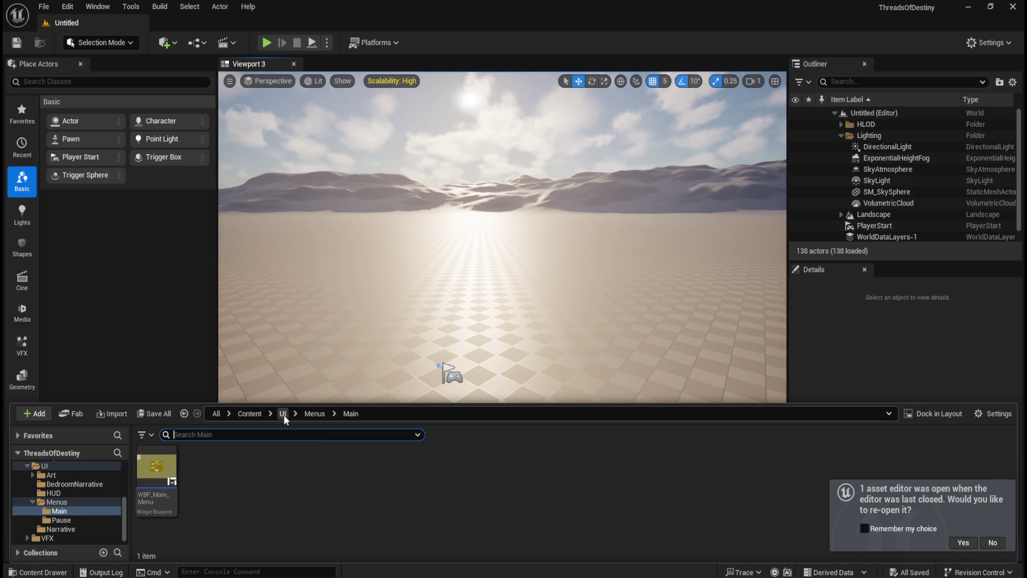
# Load the Medieval level from Content > Levels and reopen the WBP_Main_Menu editor.
pyautogui.click(255, 416)
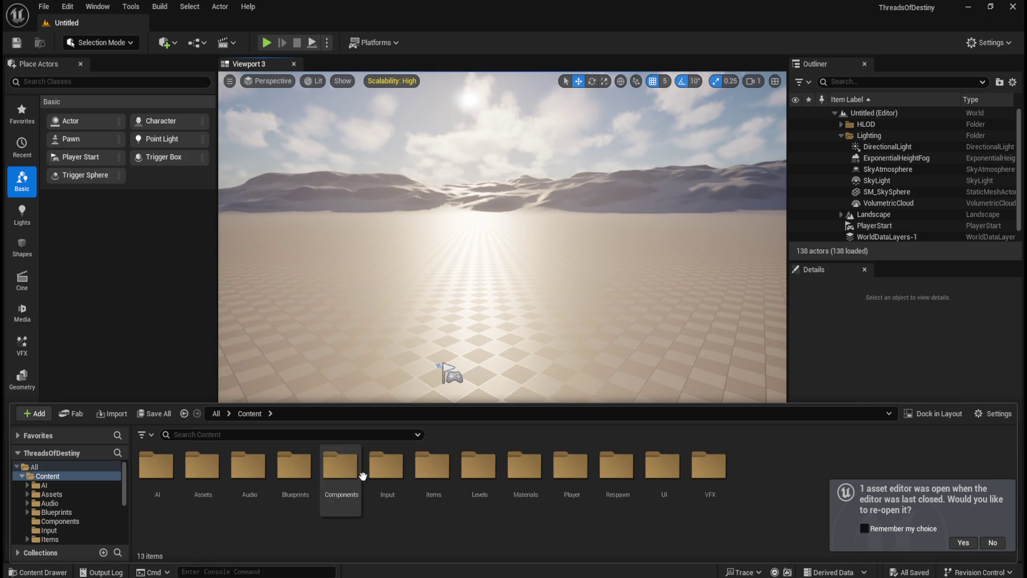
pyautogui.doubleClick(489, 471)
pyautogui.doubleClick(482, 489)
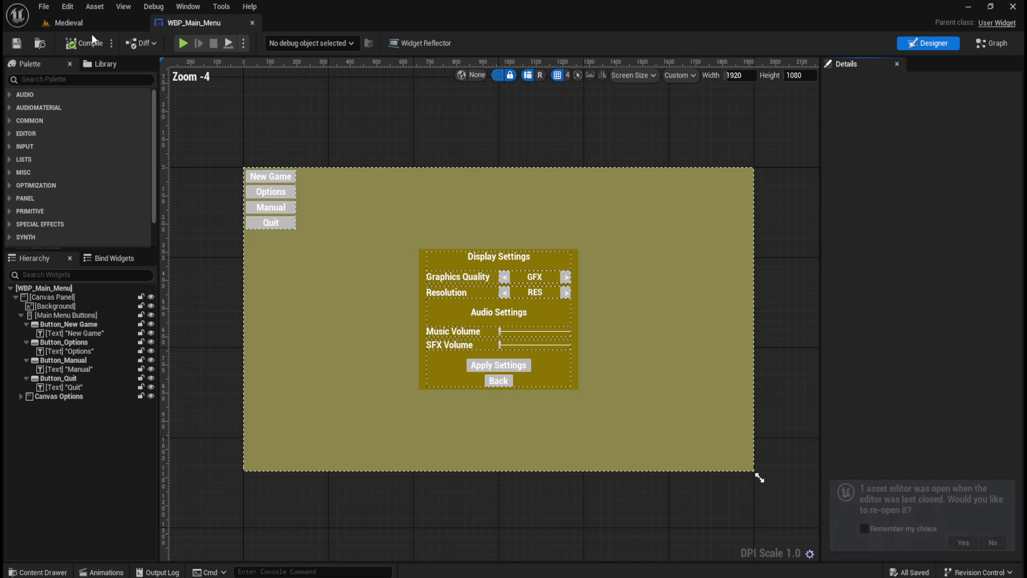
pyautogui.click(96, 22)
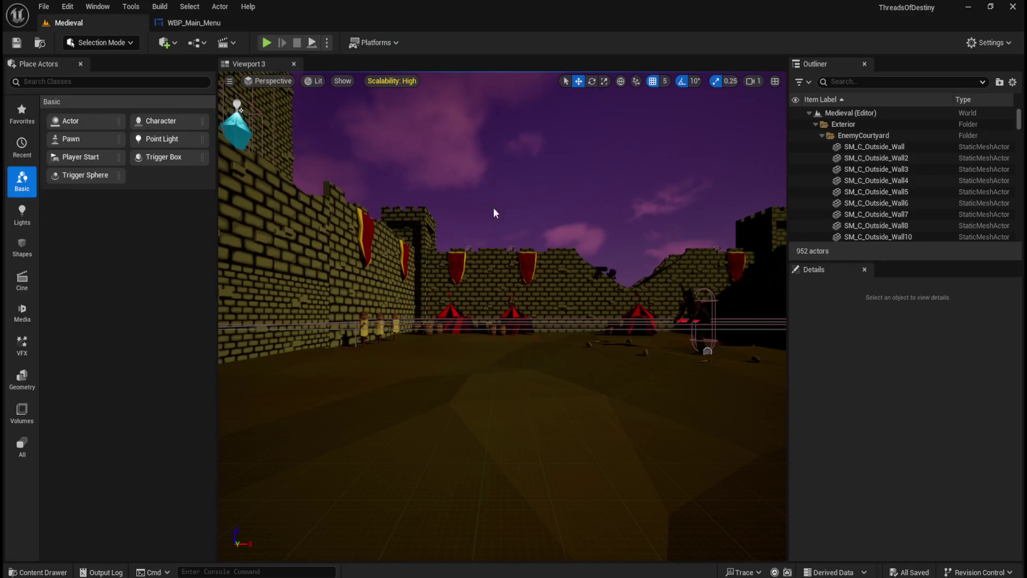
pyautogui.hotkey('alt', 'p')
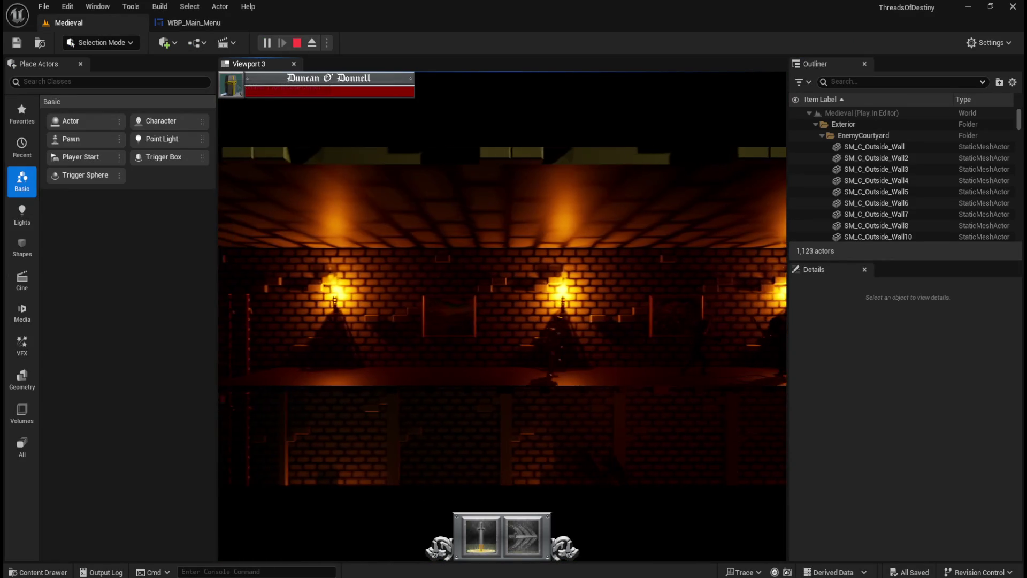
pyautogui.press('a')
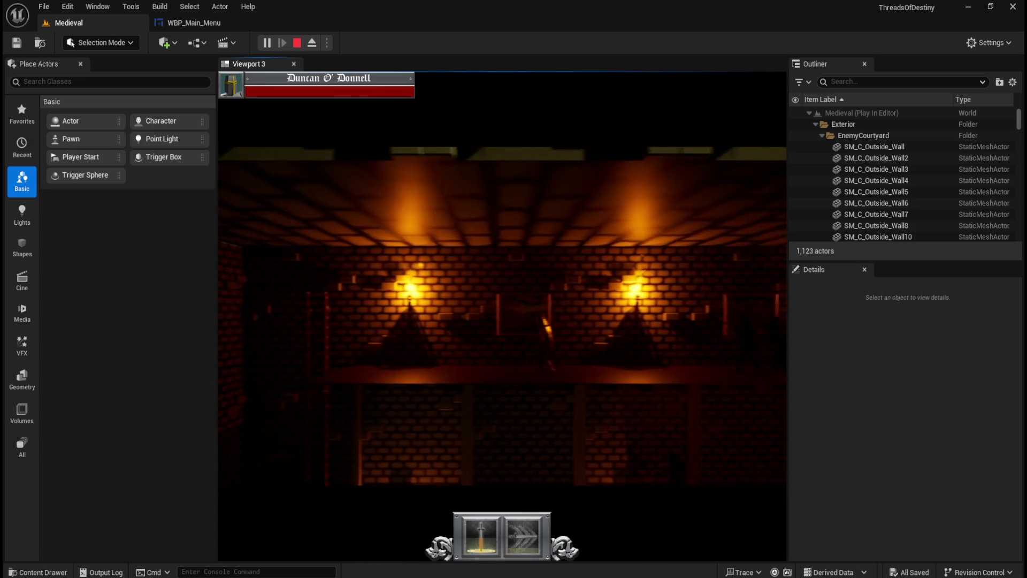
pyautogui.press('d')
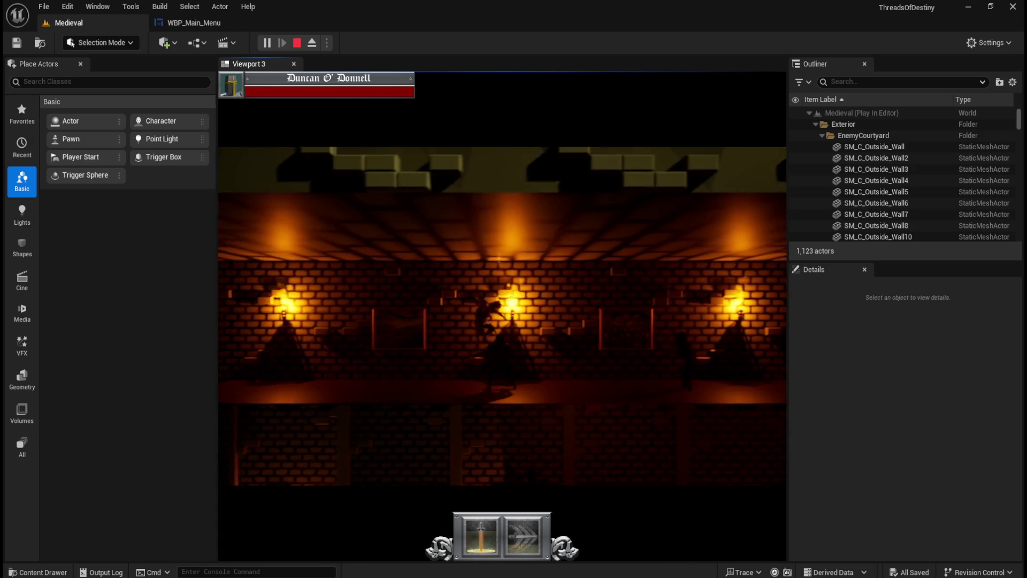
pyautogui.press('a')
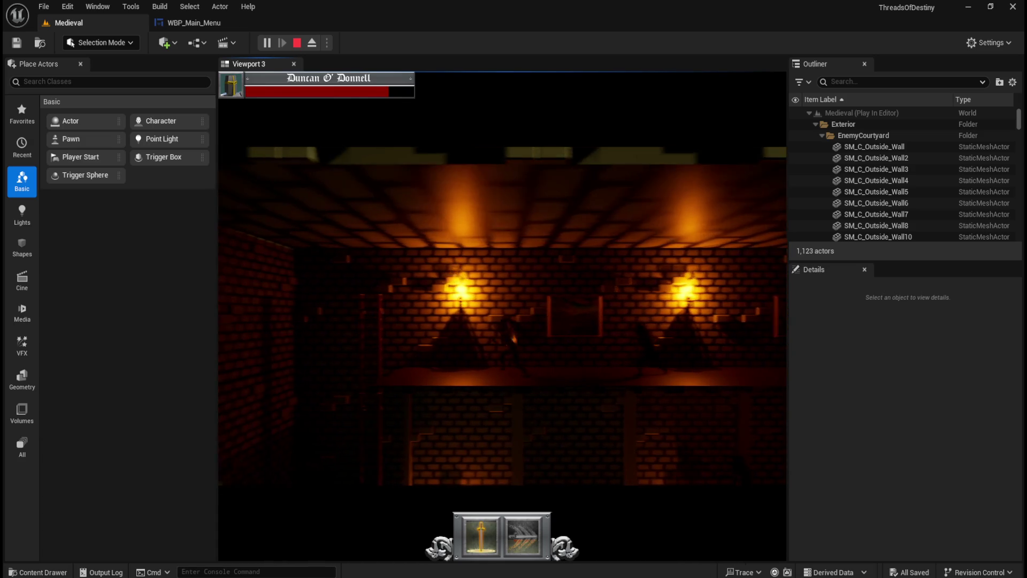
pyautogui.press('d')
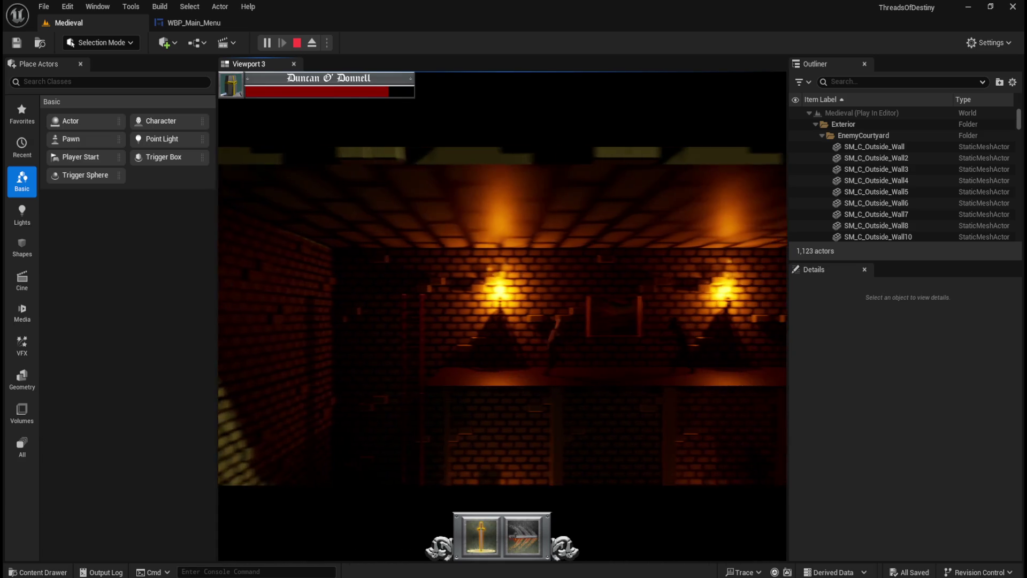
pyautogui.press('a')
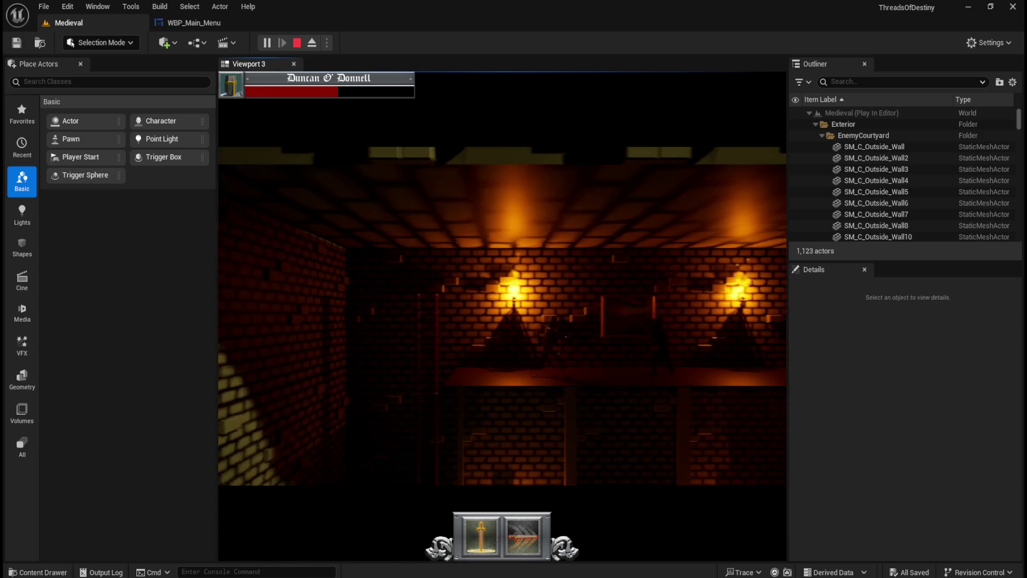
pyautogui.press('d')
pyautogui.press('a')
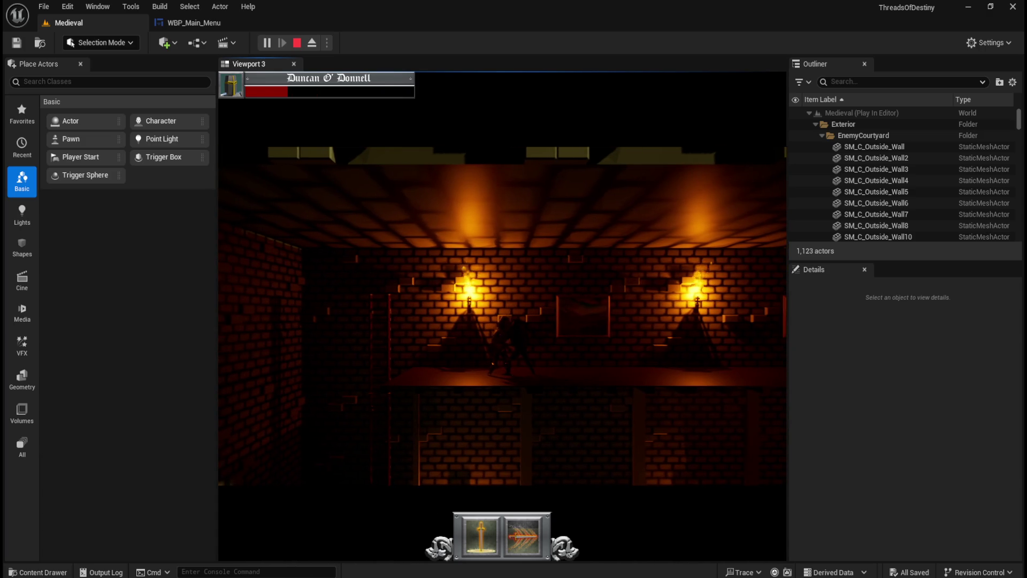
pyautogui.press('a')
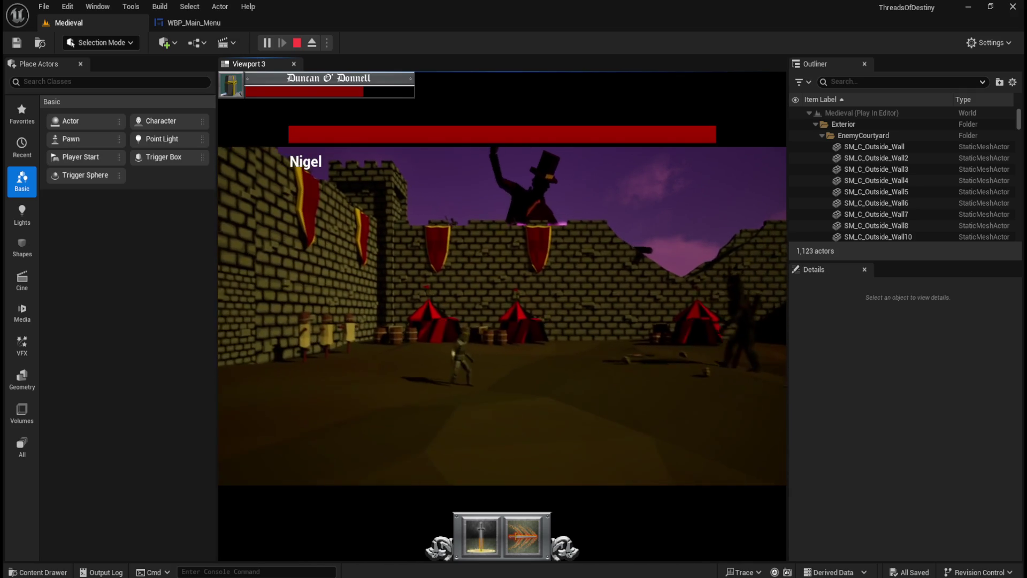
pyautogui.press('Escape')
pyautogui.click(489, 364)
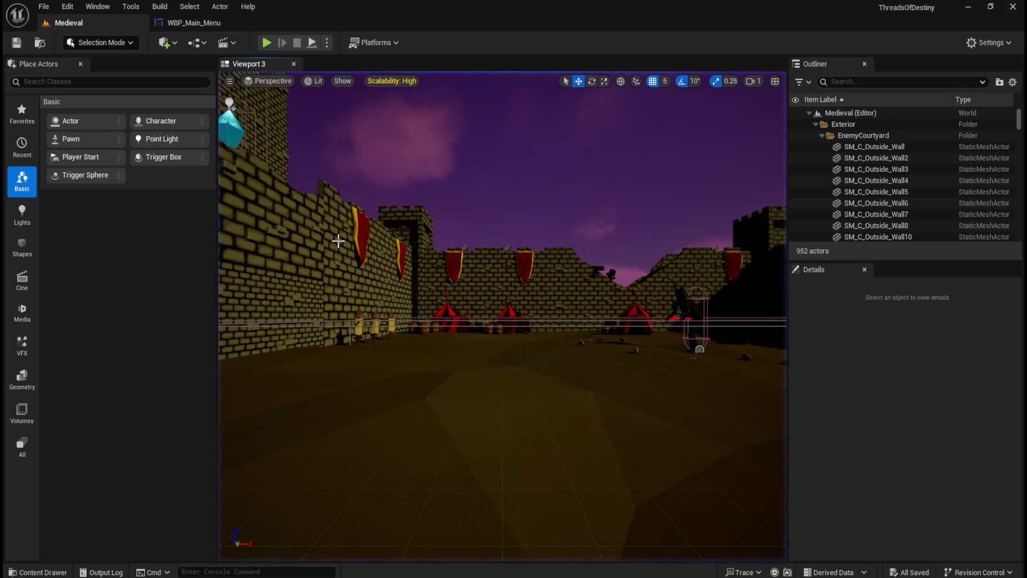
pyautogui.click(194, 23)
pyautogui.scroll(1, 341, 288)
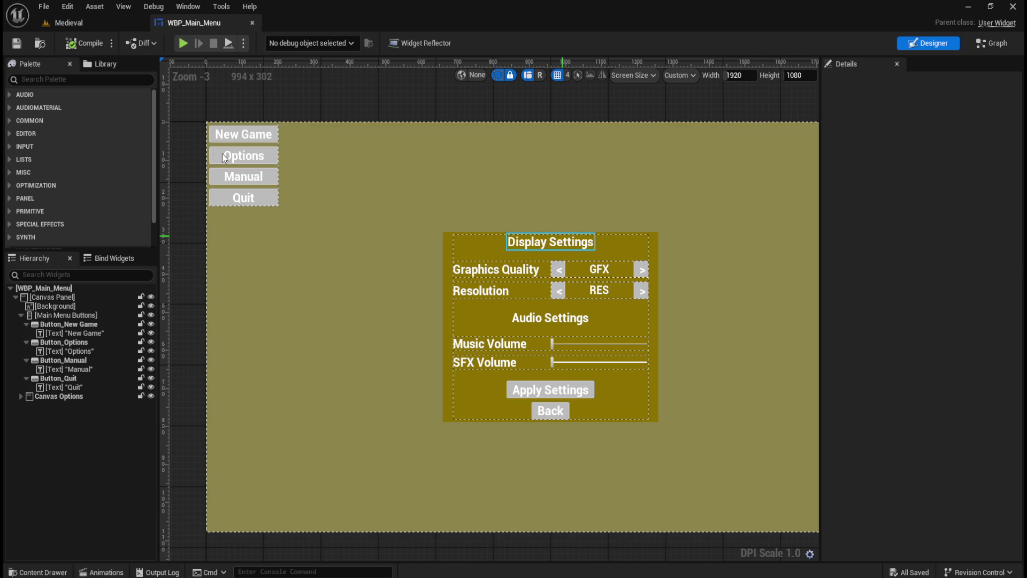
pyautogui.scroll(5, 210, 134)
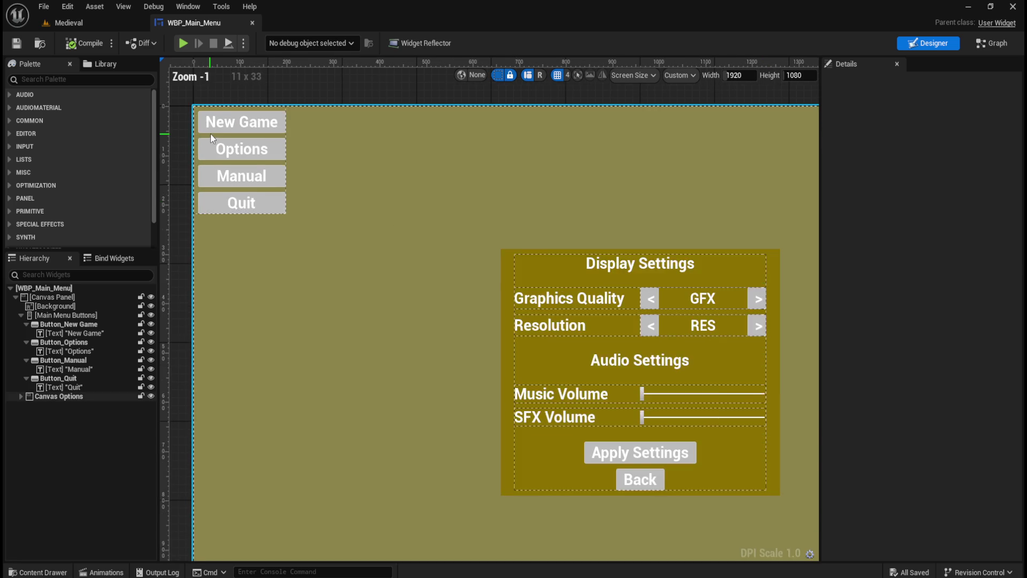
pyautogui.scroll(-3, 544, 346)
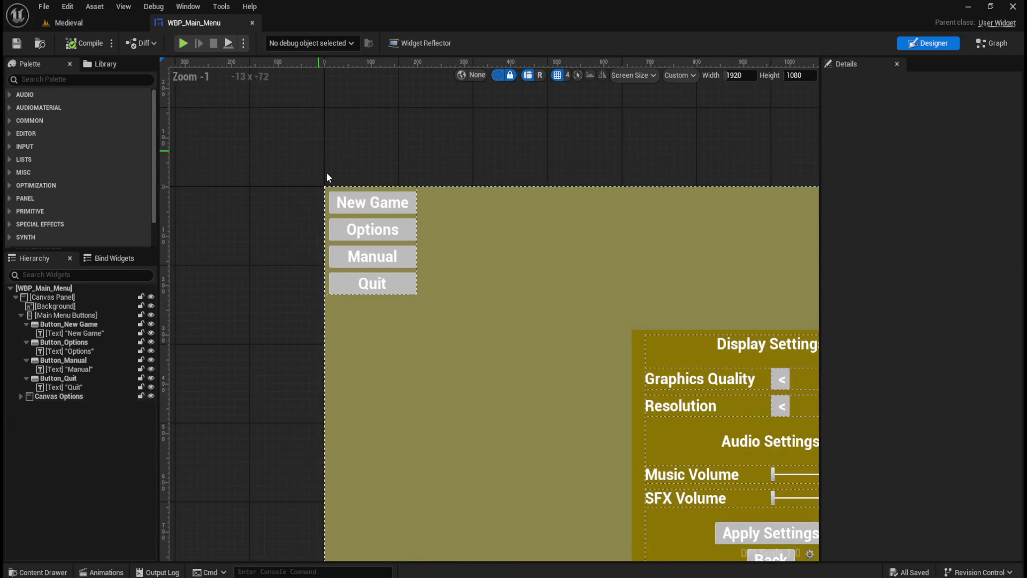
pyautogui.scroll(1, 364, 205)
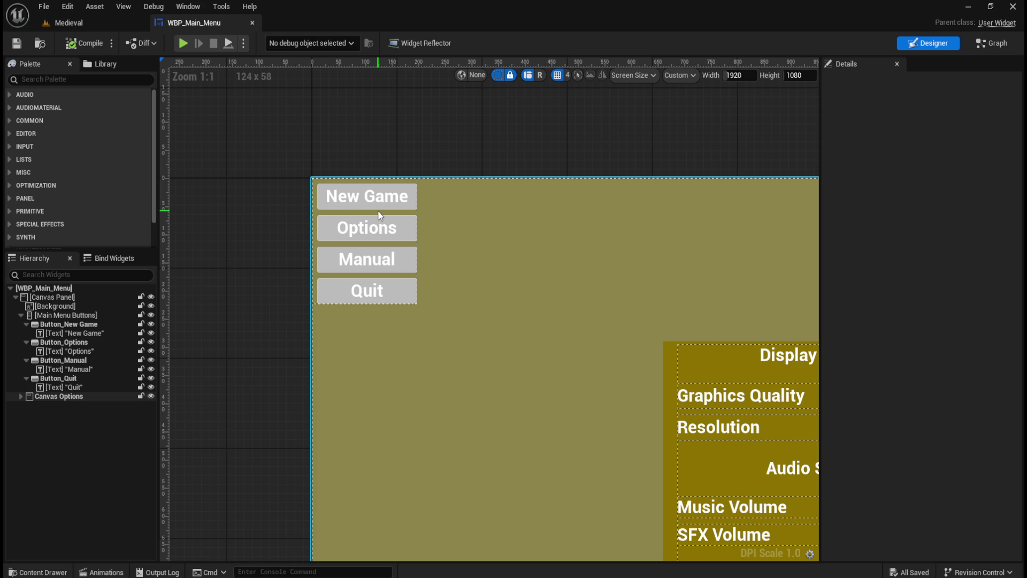
pyautogui.scroll(-3, 281, 213)
pyautogui.scroll(2, 333, 214)
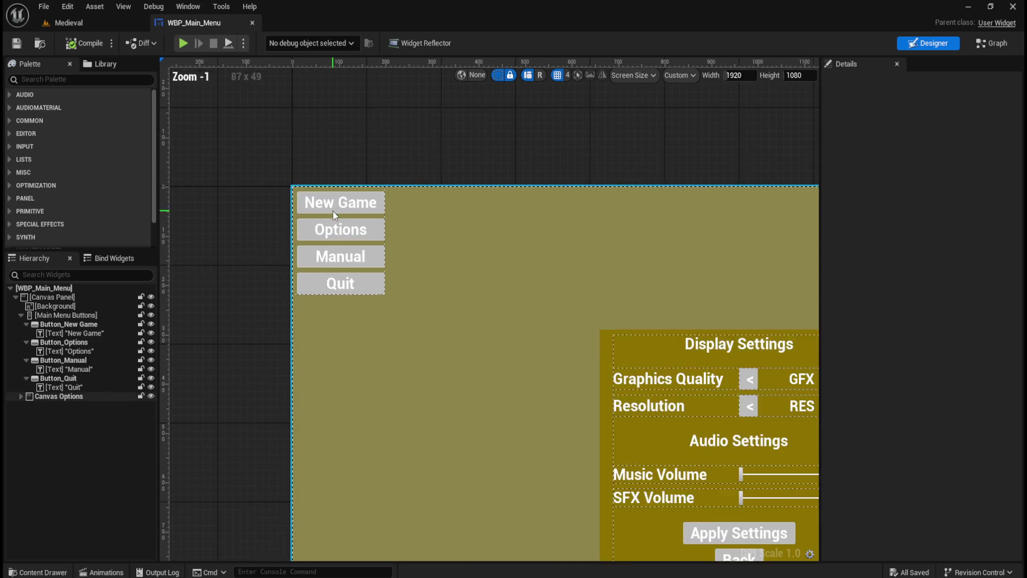
pyautogui.scroll(3, 336, 160)
pyautogui.scroll(1, 330, 170)
pyautogui.scroll(-2, 353, 146)
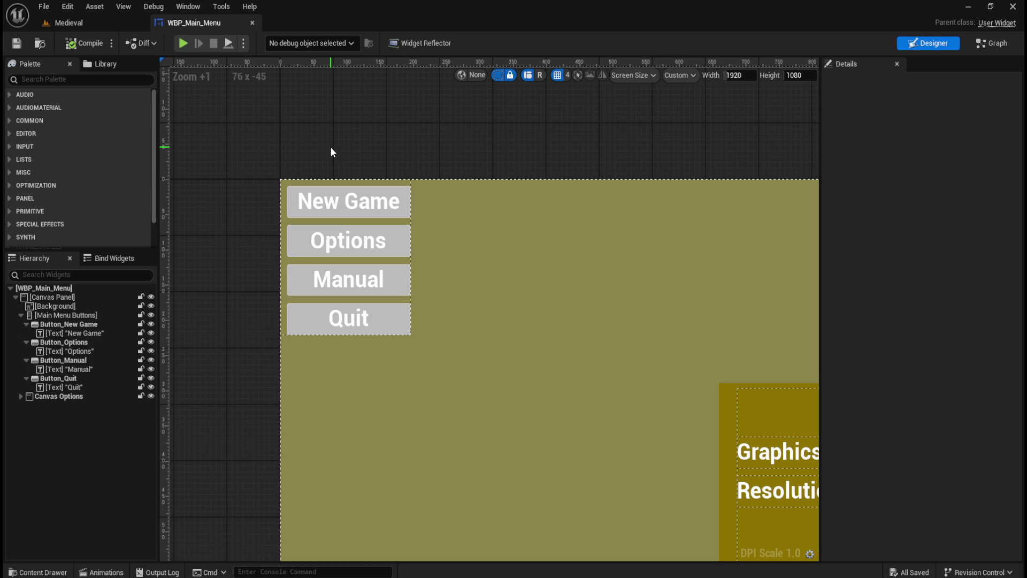
pyautogui.scroll(-2, 331, 152)
pyautogui.scroll(4, 329, 173)
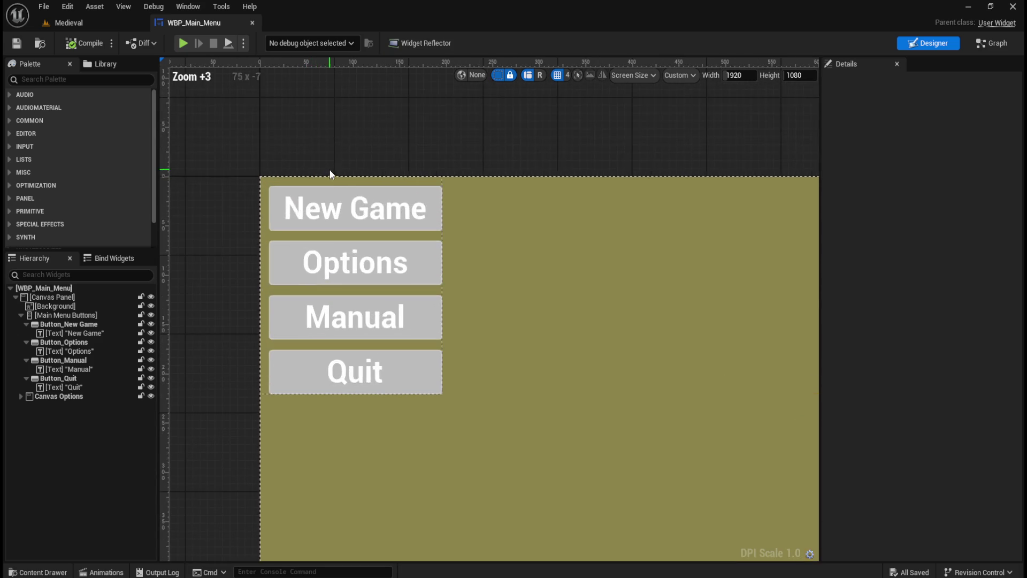
pyautogui.scroll(-2, 323, 176)
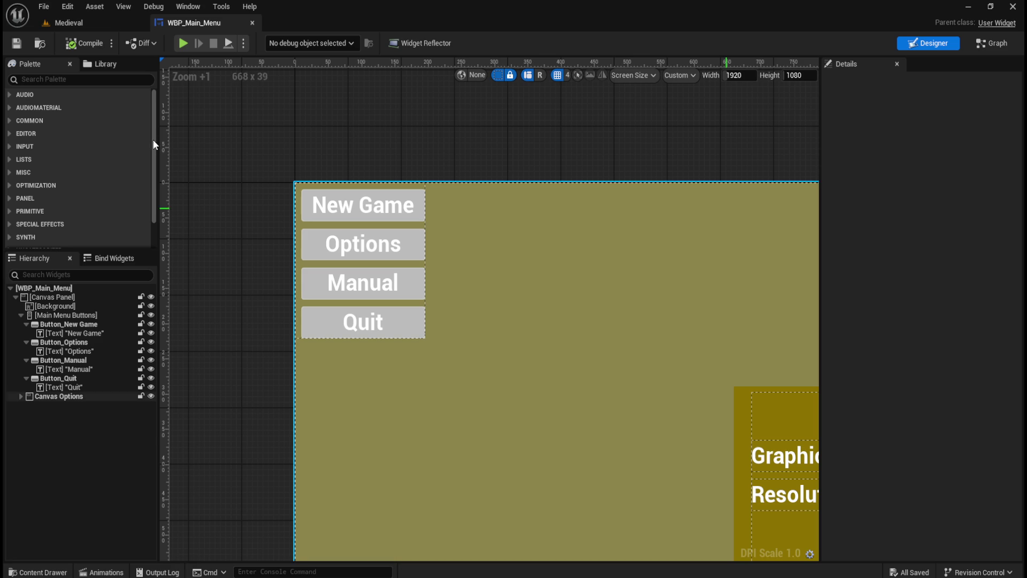
pyautogui.hotkey('ctrl', 'space')
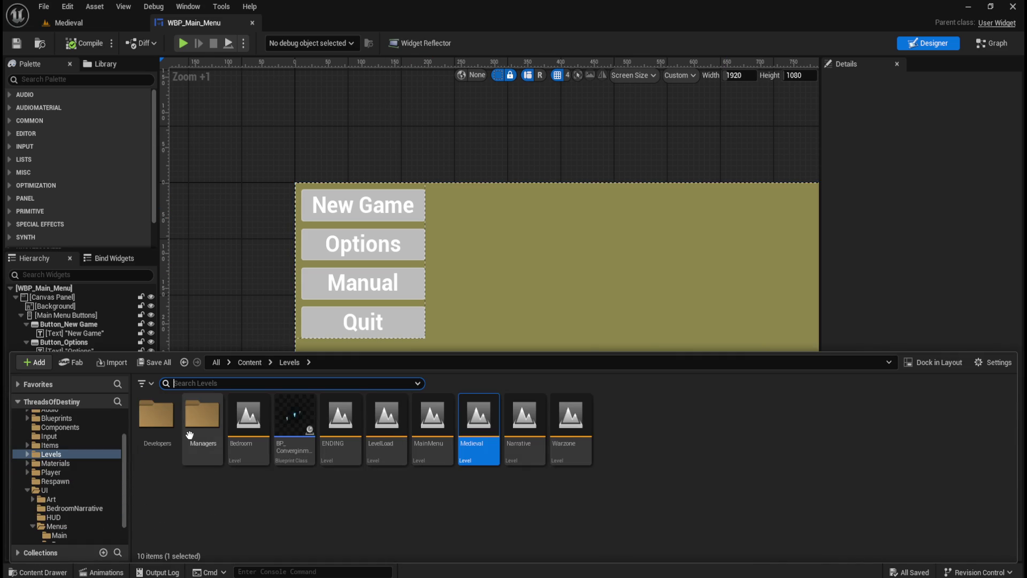
# Browse the Content Drawer to the UI/Art/Buttons folder.
pyautogui.click(250, 362)
pyautogui.click(653, 439)
pyautogui.doubleClick(652, 439)
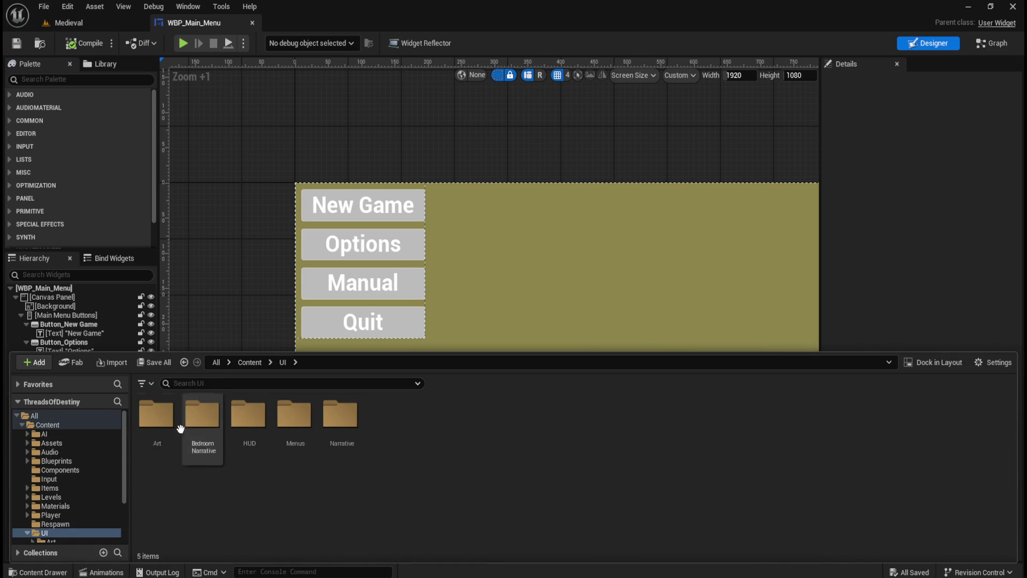
pyautogui.doubleClick(165, 425)
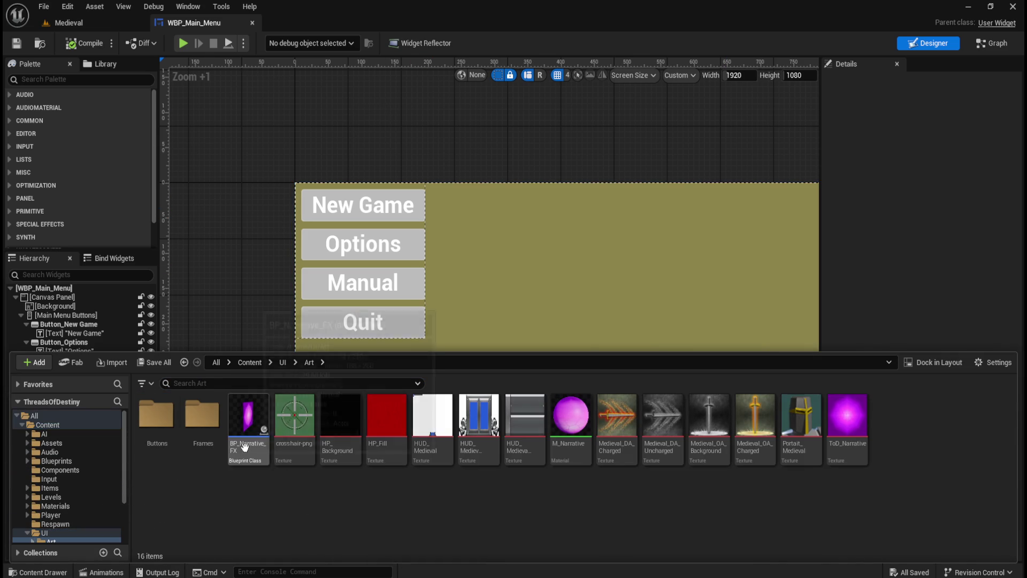
pyautogui.doubleClick(156, 414)
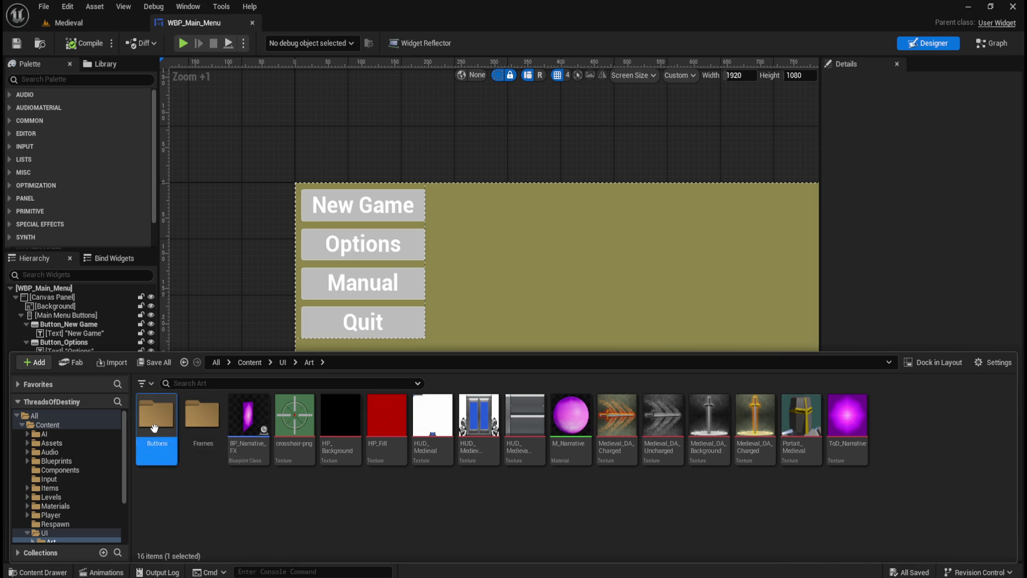
pyautogui.click(309, 363)
pyautogui.doubleClick(157, 417)
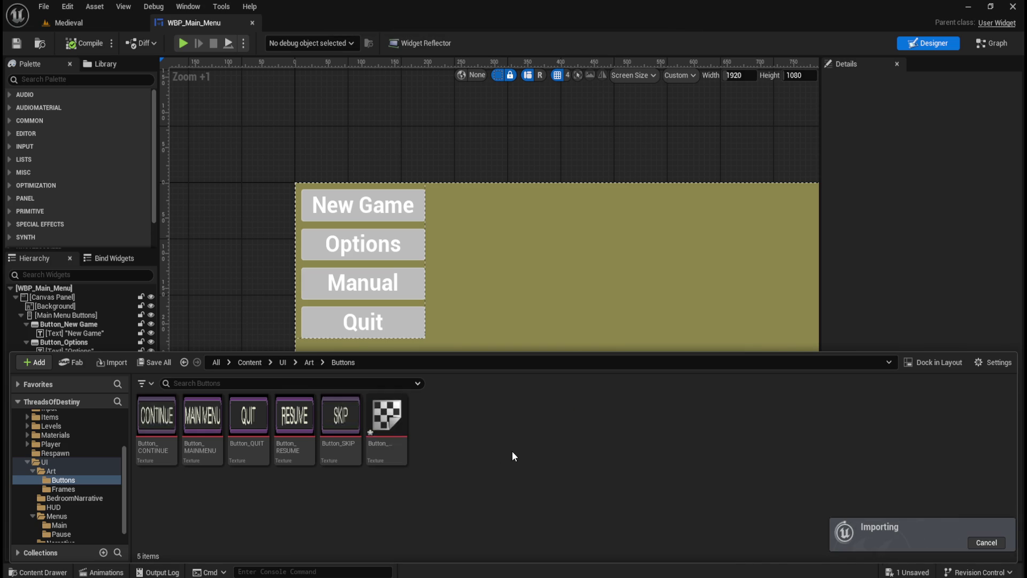
# Set the Button_NEWGAME texture's filter to Nearest and save it.
pyautogui.doubleClick(252, 437)
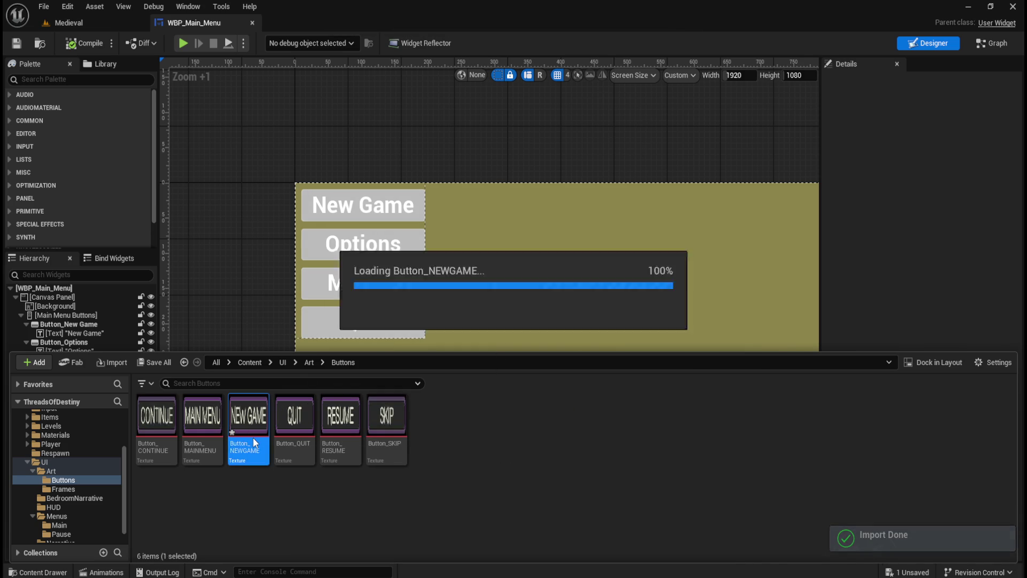
pyautogui.click(684, 226)
pyautogui.write('filter')
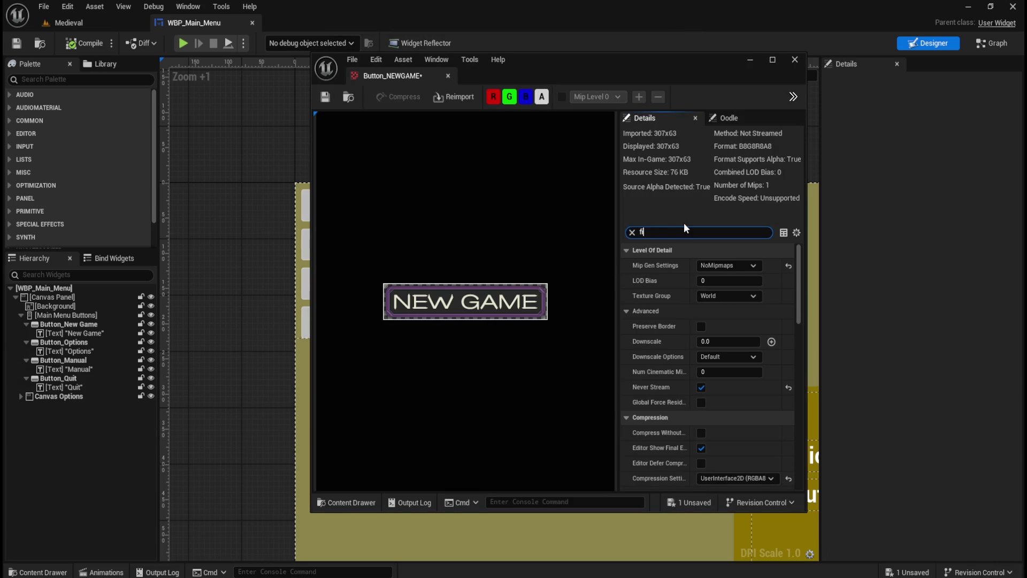
pyautogui.click(714, 297)
pyautogui.click(716, 317)
pyautogui.click(733, 296)
pyautogui.click(730, 317)
pyautogui.click(324, 97)
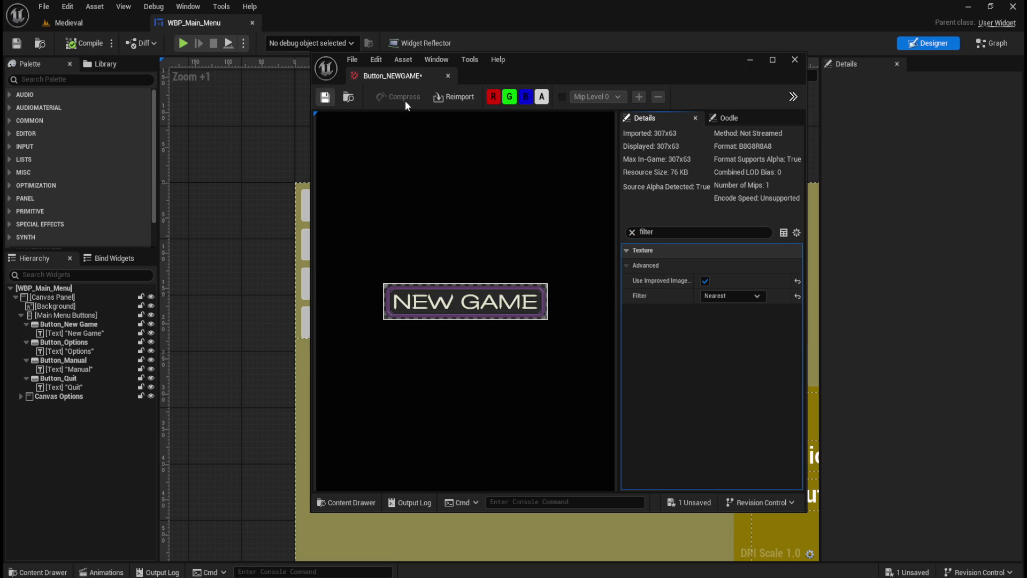
pyautogui.click(449, 75)
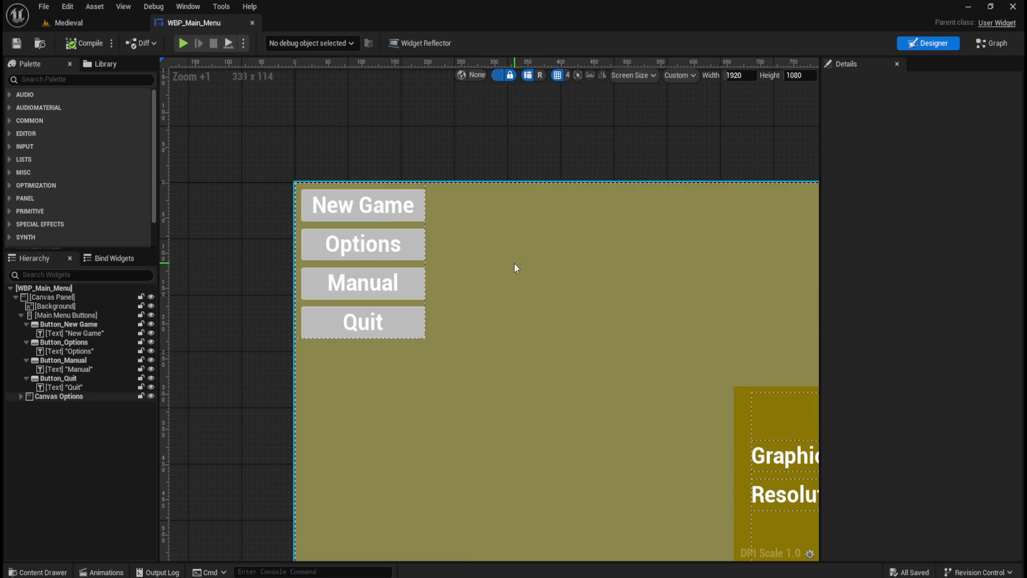
pyautogui.click(75, 315)
pyautogui.click(72, 324)
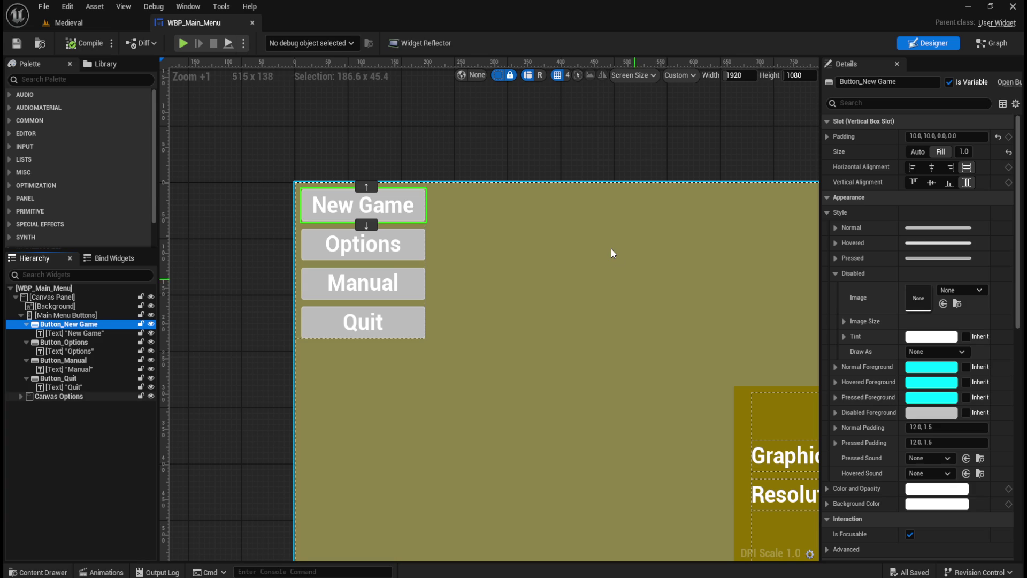
# Set Button_New Game's Normal image to Button_NEWGAME, drawn as Image.
pyautogui.click(397, 205)
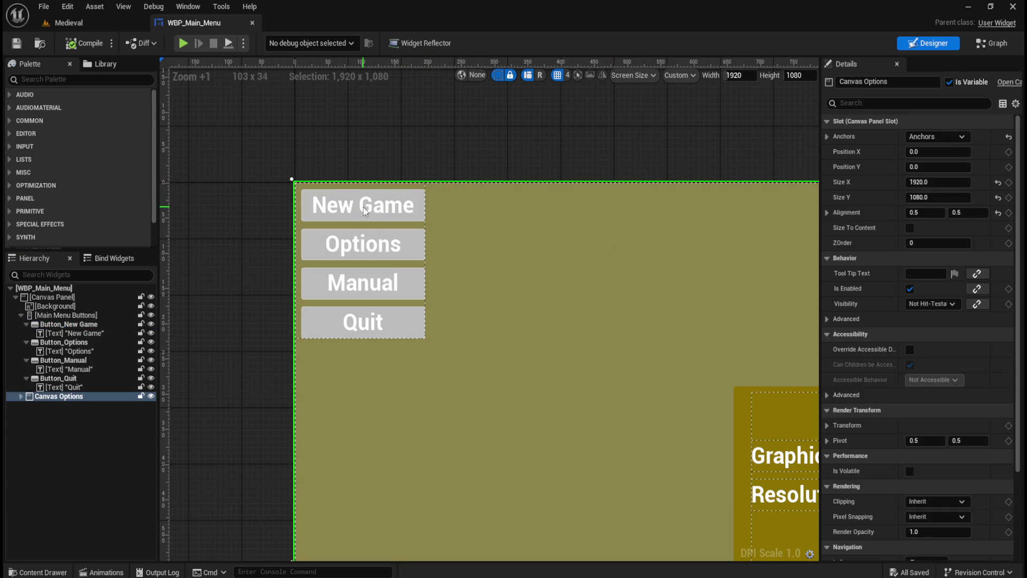
pyautogui.click(69, 324)
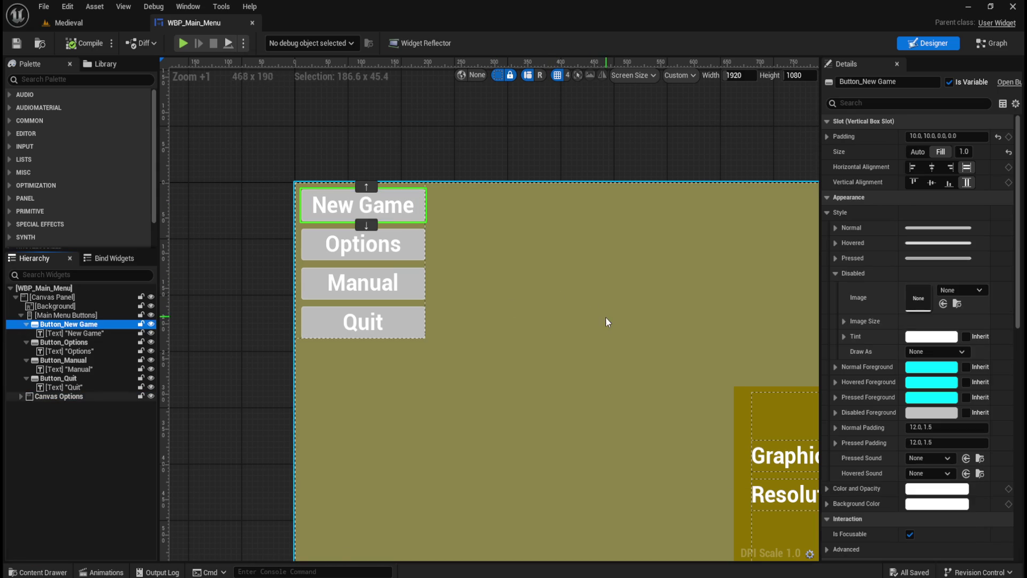
pyautogui.click(833, 228)
pyautogui.scroll(-1, 848, 329)
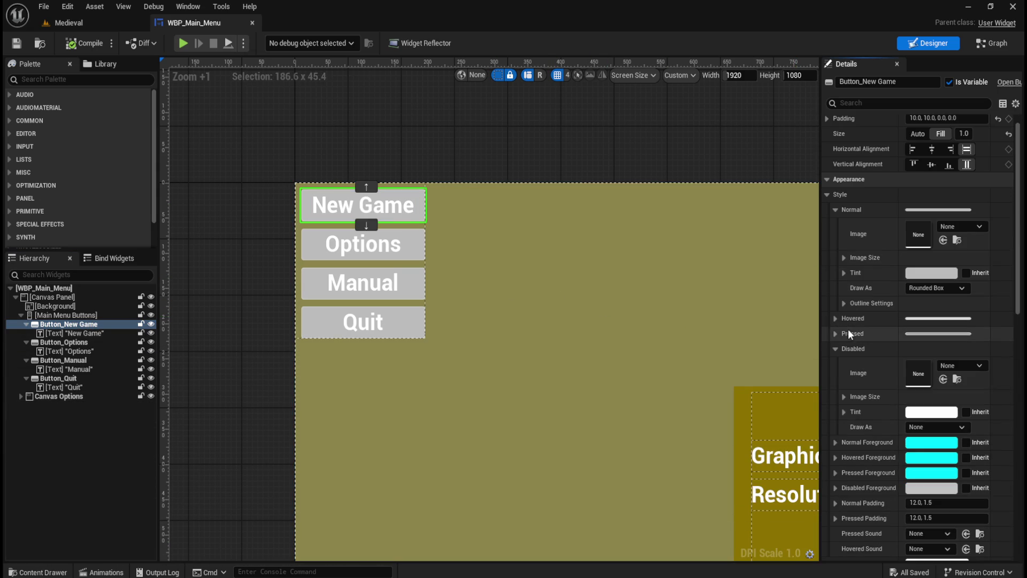
pyautogui.hotkey('ctrl', 'space')
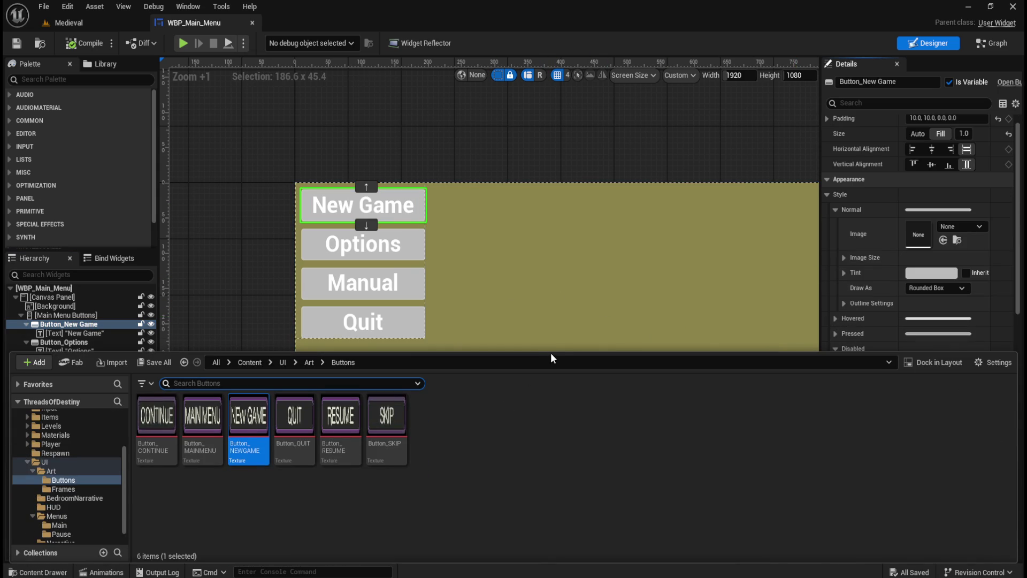
pyautogui.moveTo(552, 352)
pyautogui.mouseDown()
pyautogui.moveTo(551, 369)
pyautogui.moveTo(497, 405)
pyautogui.mouseUp()
pyautogui.moveTo(249, 469)
pyautogui.mouseDown()
pyautogui.moveTo(931, 292)
pyautogui.moveTo(918, 235)
pyautogui.mouseUp()
pyautogui.click(935, 288)
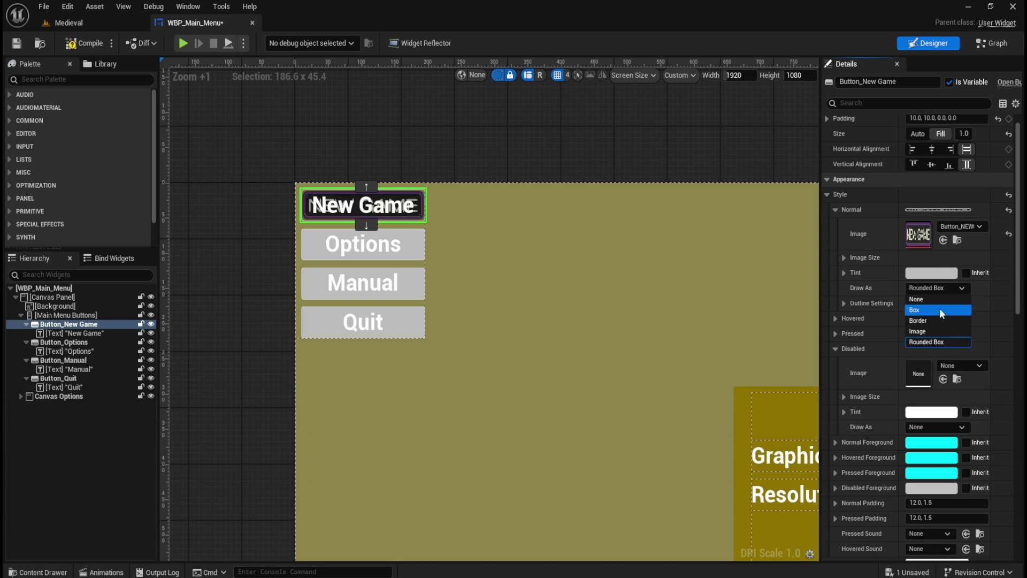
pyautogui.click(931, 332)
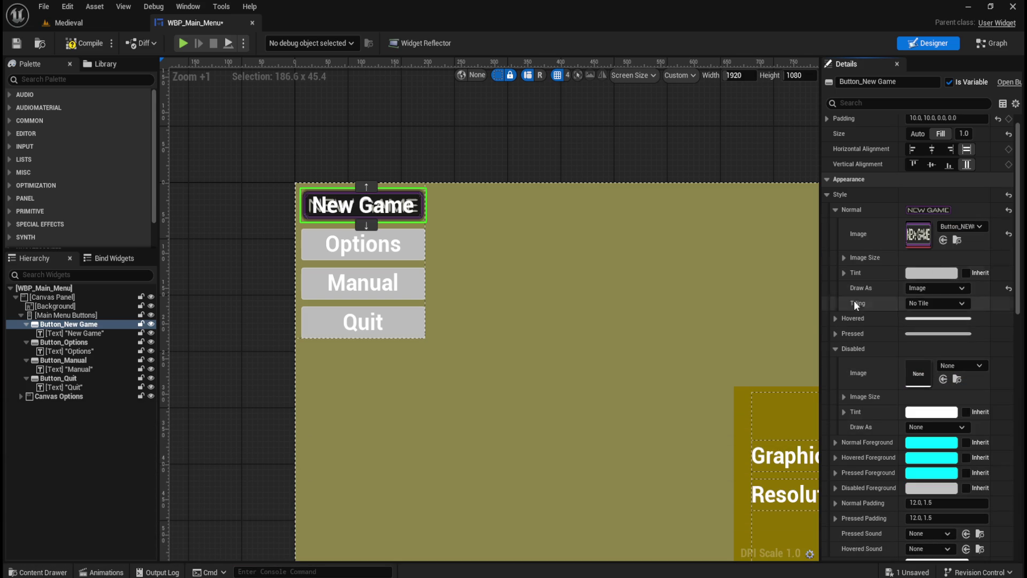
# Set the Hovered image to Button_NEWGAME, drawn as Image.
pyautogui.click(835, 210)
pyautogui.click(836, 225)
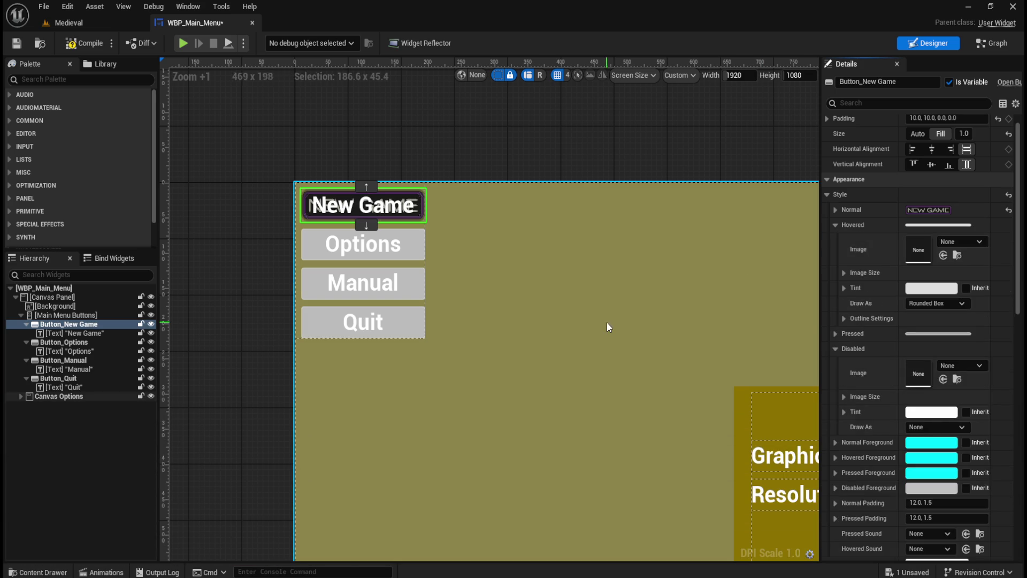
pyautogui.hotkey('ctrl', 'space')
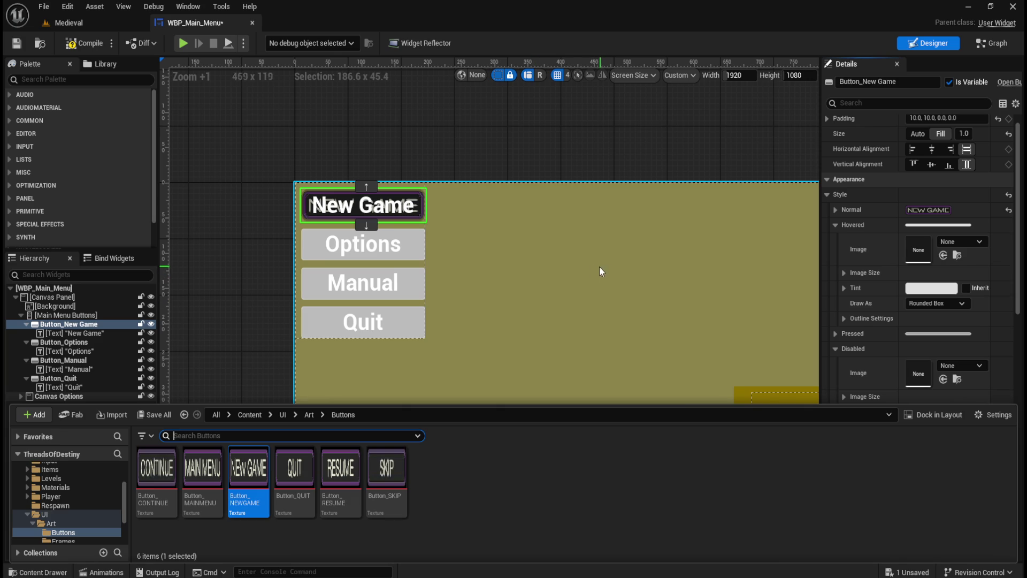
pyautogui.moveTo(248, 468)
pyautogui.mouseDown()
pyautogui.moveTo(859, 293)
pyautogui.moveTo(919, 251)
pyautogui.mouseUp()
pyautogui.click(928, 302)
pyautogui.click(931, 338)
# Set the Pressed image to Button_NEWGAME, drawn as Image.
pyautogui.click(834, 225)
pyautogui.click(835, 239)
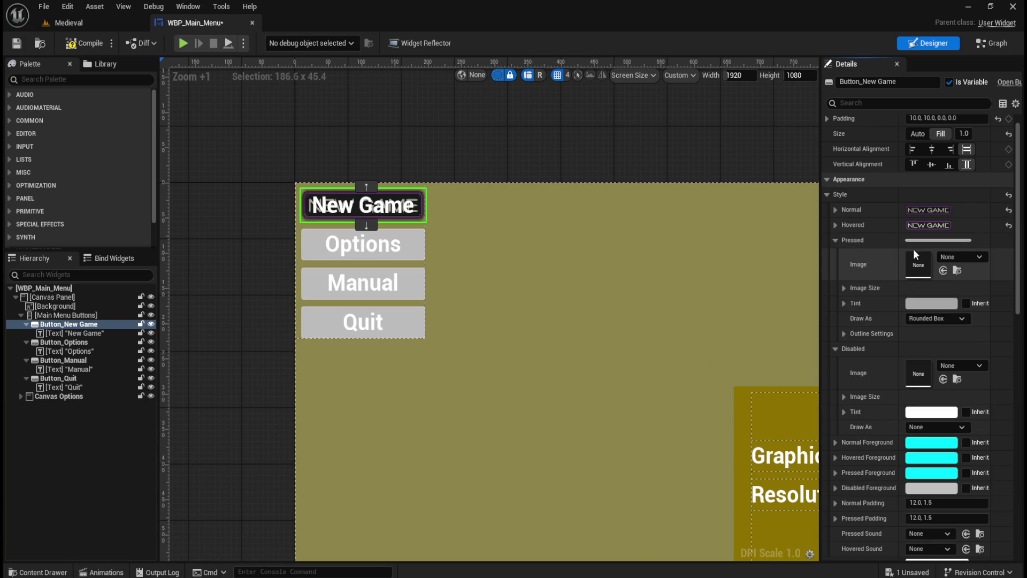
pyautogui.hotkey('ctrl', 'space')
pyautogui.moveTo(249, 474); pyautogui.dragTo(930, 261)
pyautogui.click(940, 318)
pyautogui.click(919, 355)
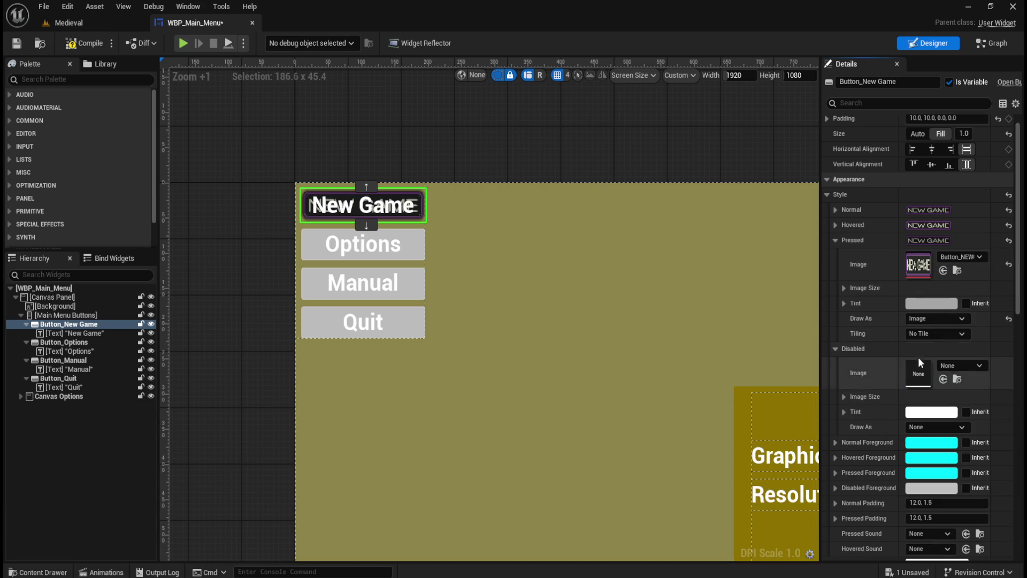
# Set the Disabled image to Button_NEWGAME with a grey 808080 tint.
pyautogui.click(834, 239)
pyautogui.hotkey('ctrl', 'space')
pyautogui.moveTo(249, 471); pyautogui.dragTo(919, 281)
pyautogui.click(941, 318)
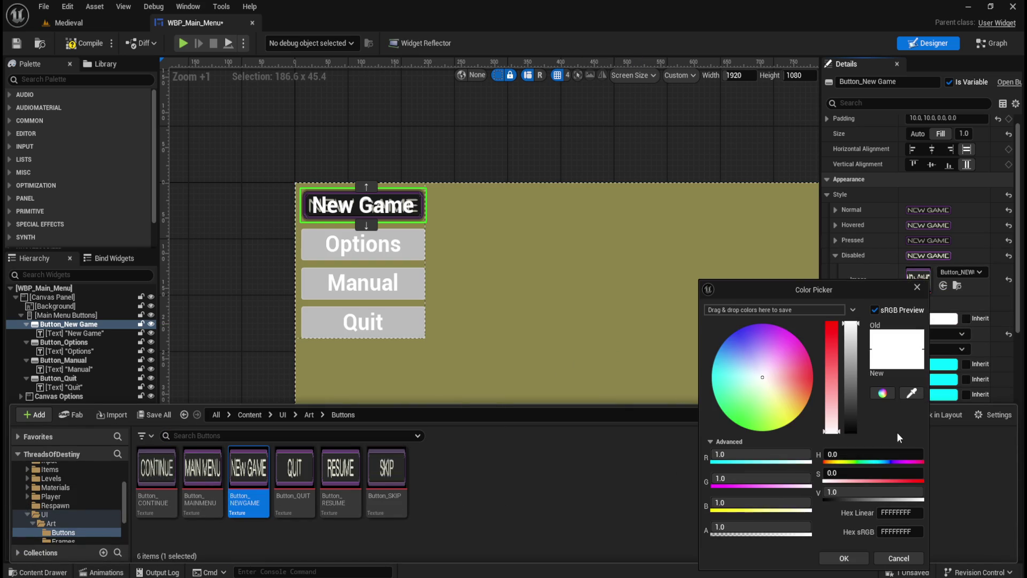
pyautogui.click(902, 512)
pyautogui.write('808080')
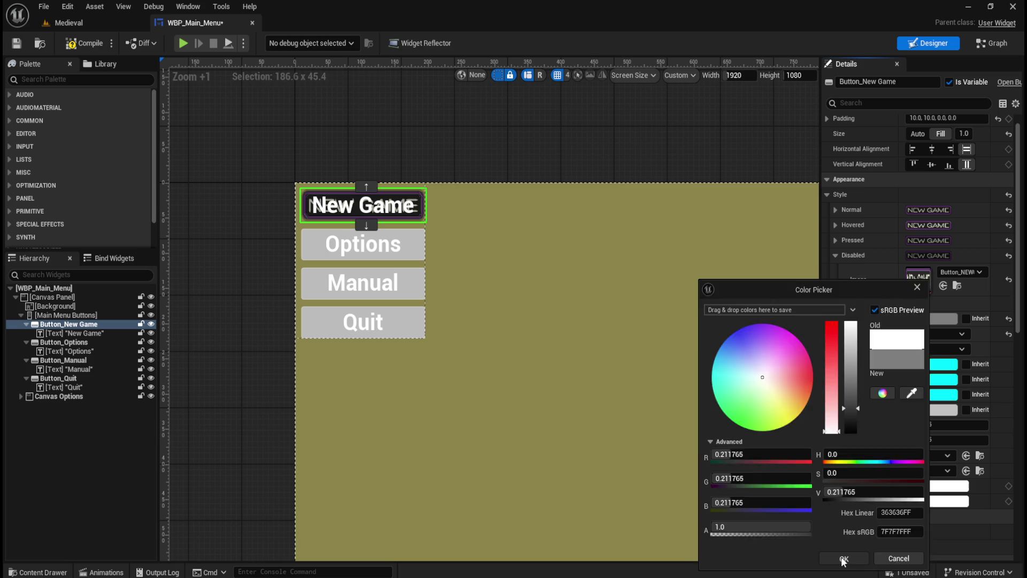
pyautogui.click(844, 558)
# Delete the New Game text label from the button.
pyautogui.click(364, 205)
pyautogui.press('Delete')
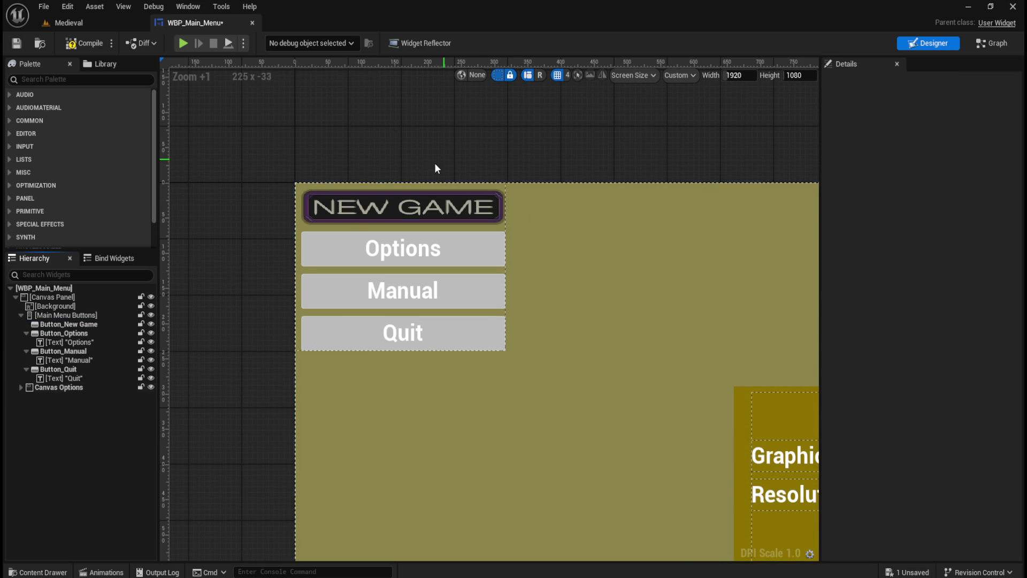
pyautogui.click(69, 315)
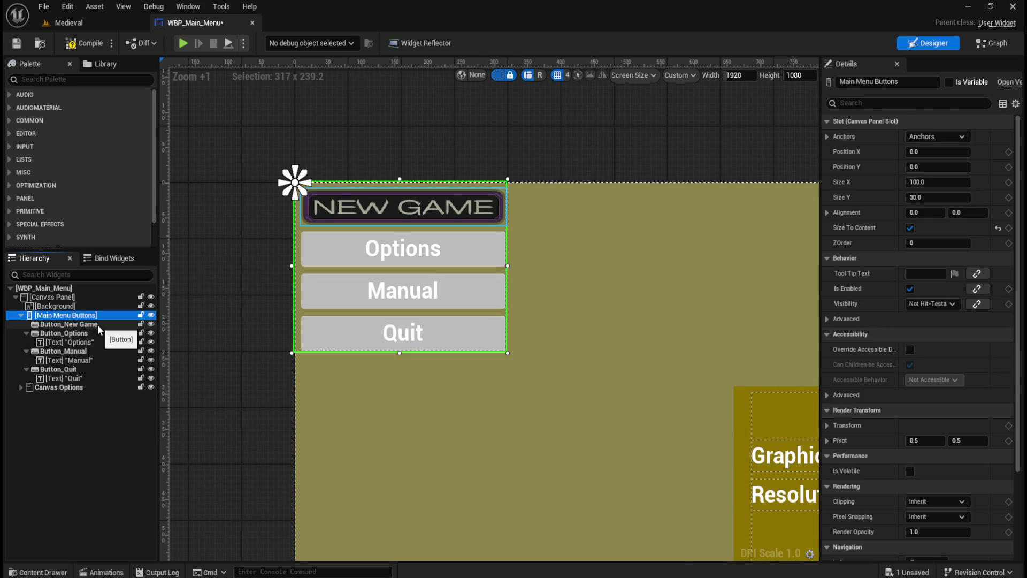
pyautogui.click(467, 129)
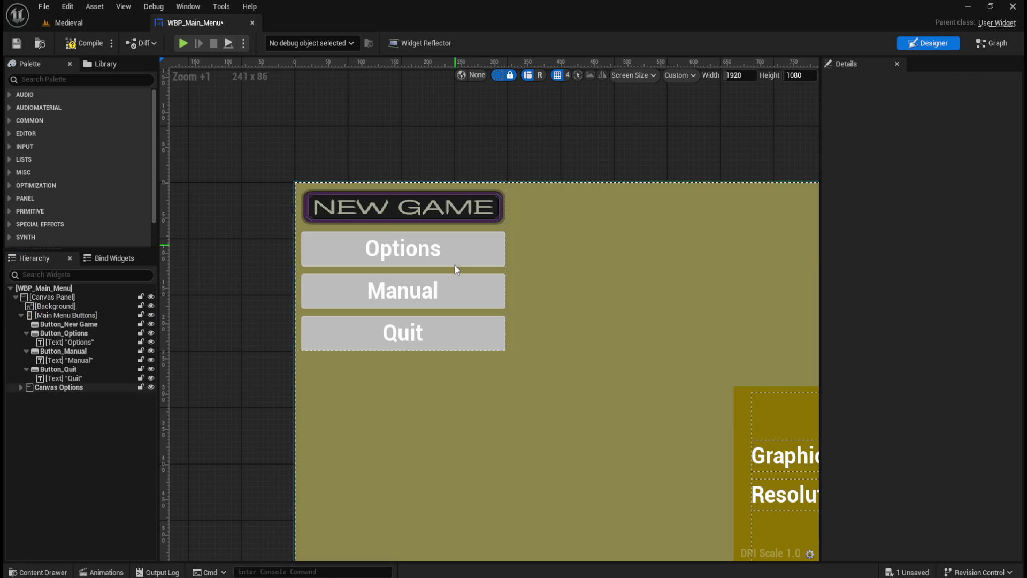
pyautogui.hotkey('ctrl', 'space')
pyautogui.doubleClick(253, 491)
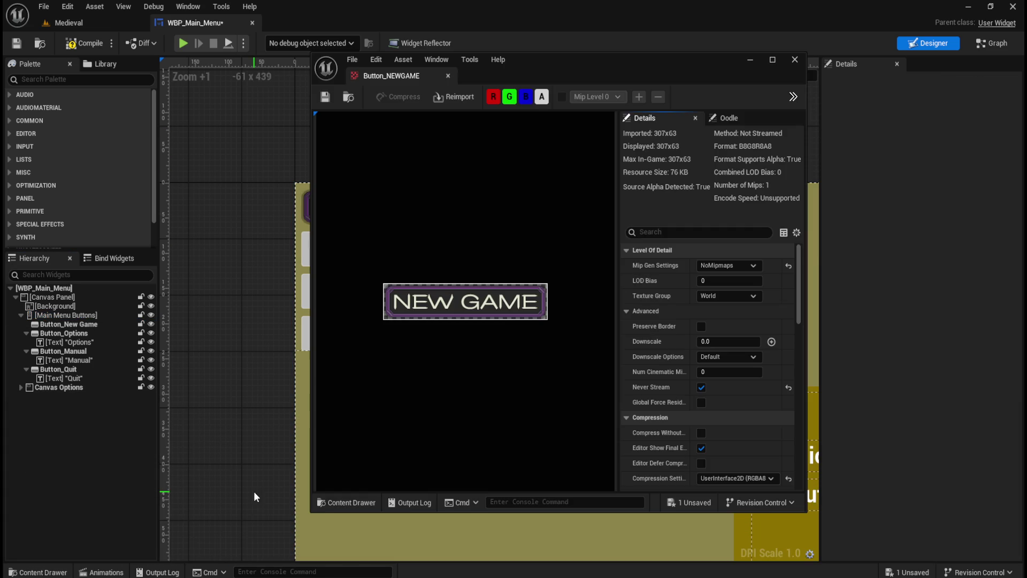
pyautogui.moveTo(613, 80); pyautogui.dragTo(817, 53)
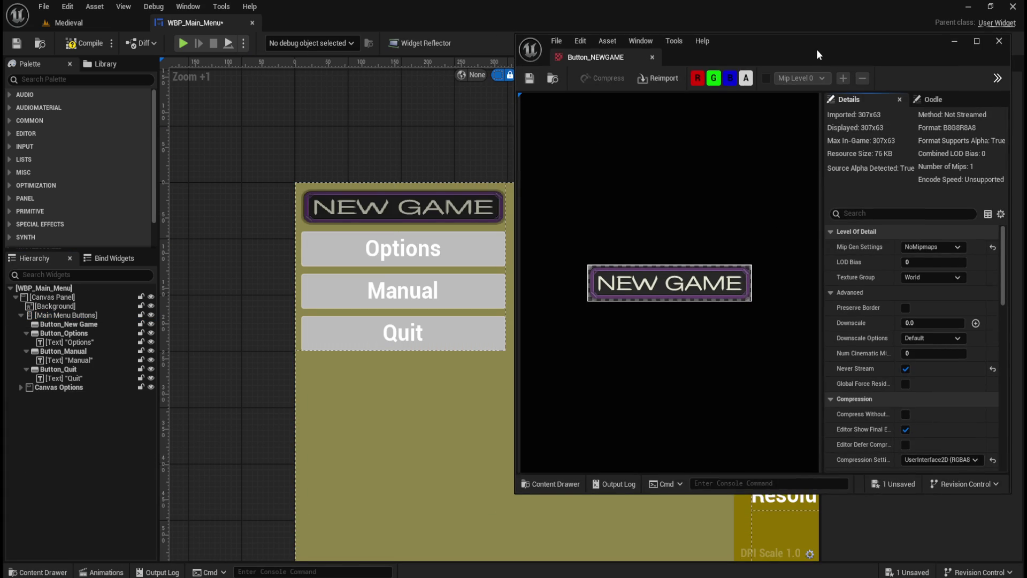
pyautogui.scroll(-2, 201, 313)
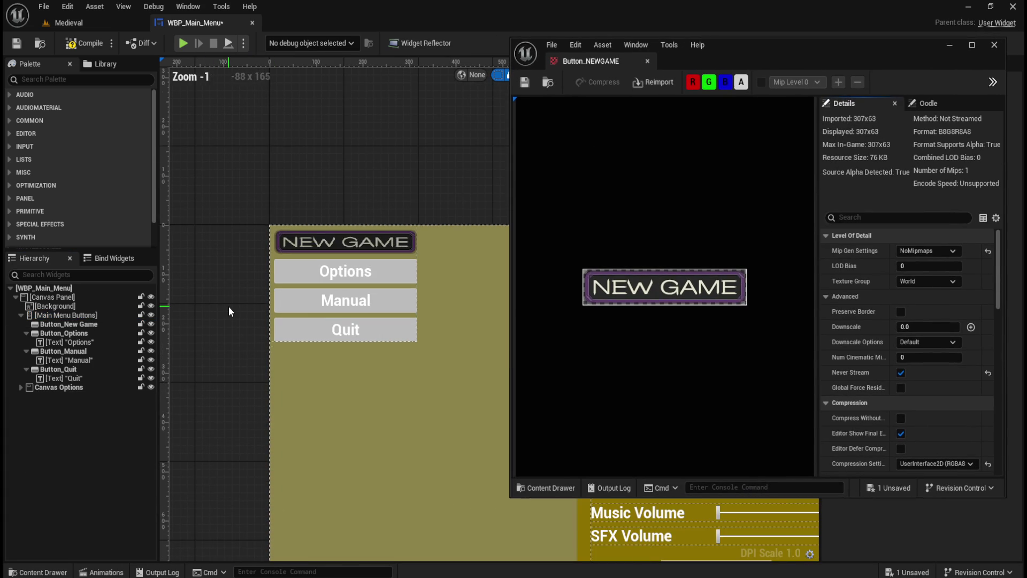
pyautogui.scroll(-1, 230, 309)
pyautogui.scroll(5, 240, 291)
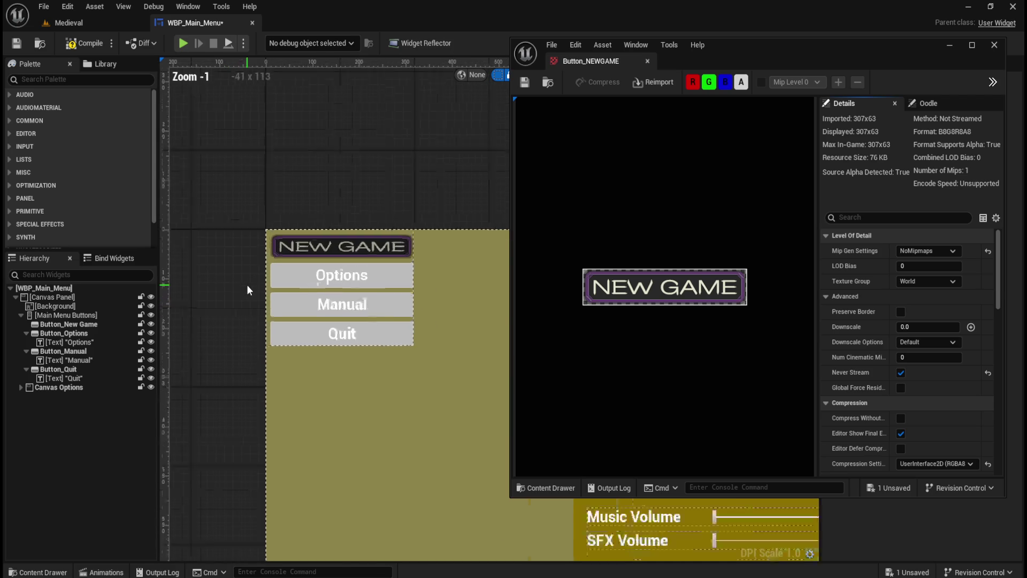
pyautogui.scroll(-3, 320, 232)
pyautogui.scroll(3, 320, 233)
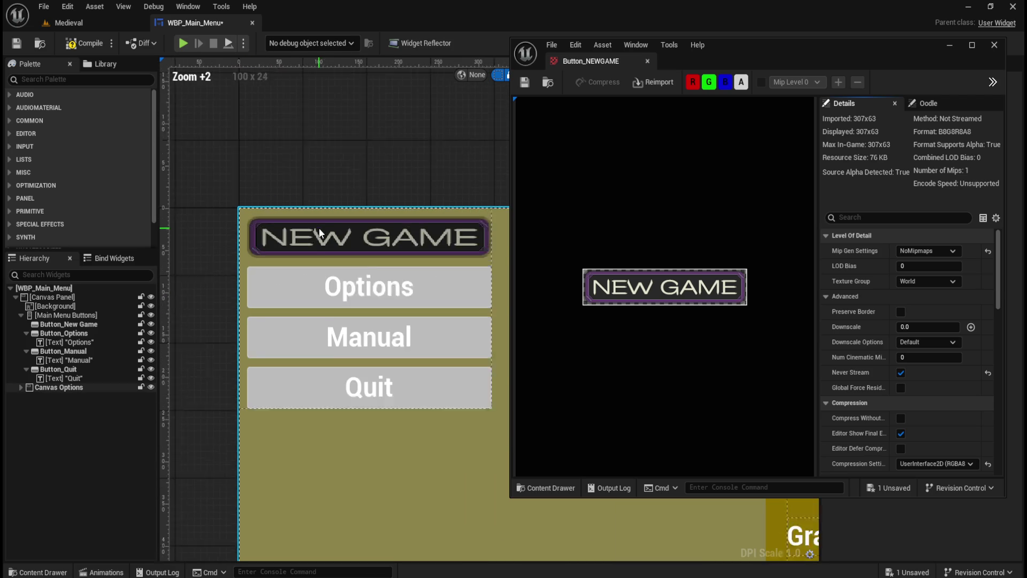
pyautogui.click(993, 47)
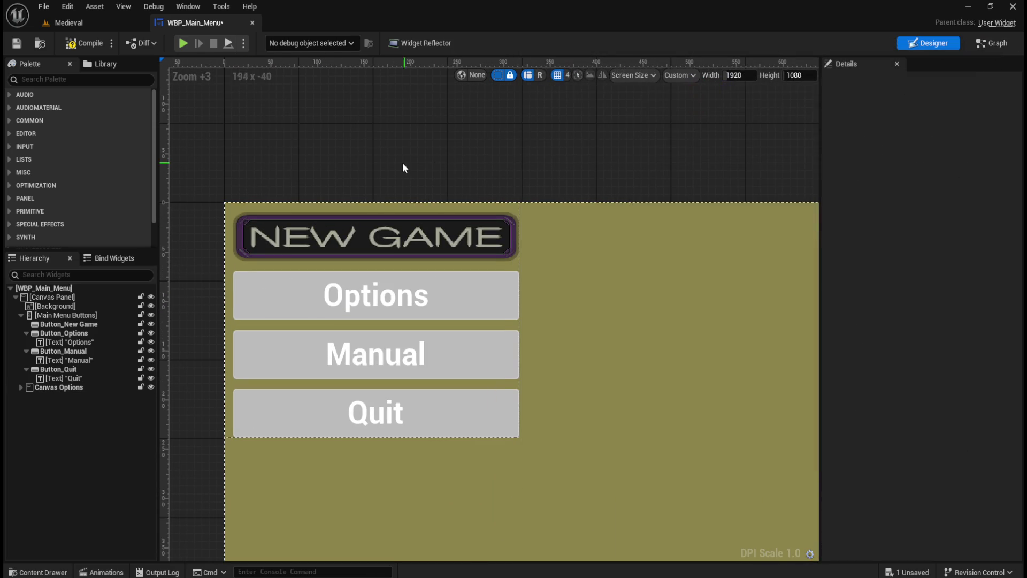
# Change Button_New Game's Vertical Box Slot size from Fill to Auto.
pyautogui.click(86, 360)
pyautogui.click(90, 333)
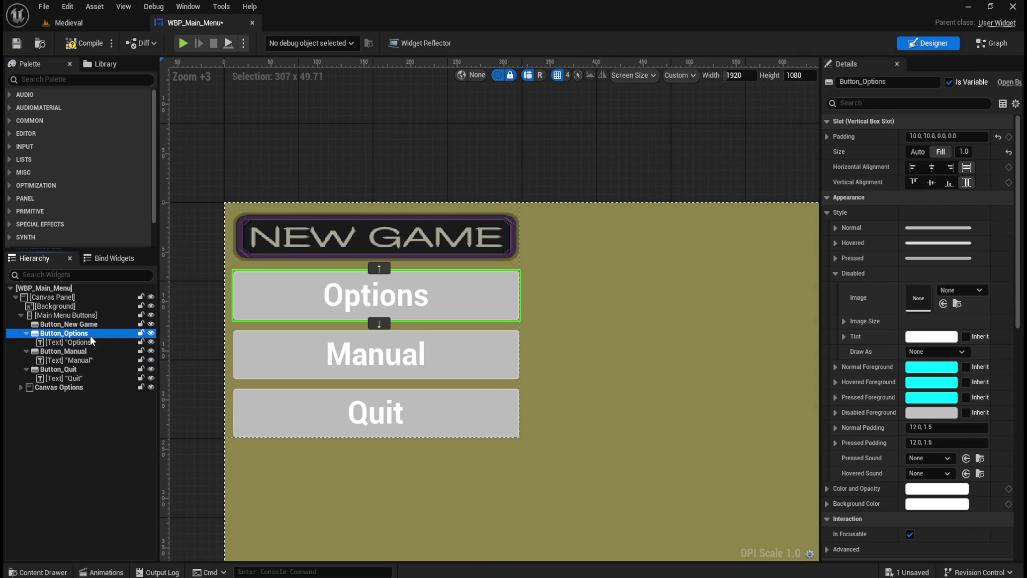
pyautogui.click(94, 324)
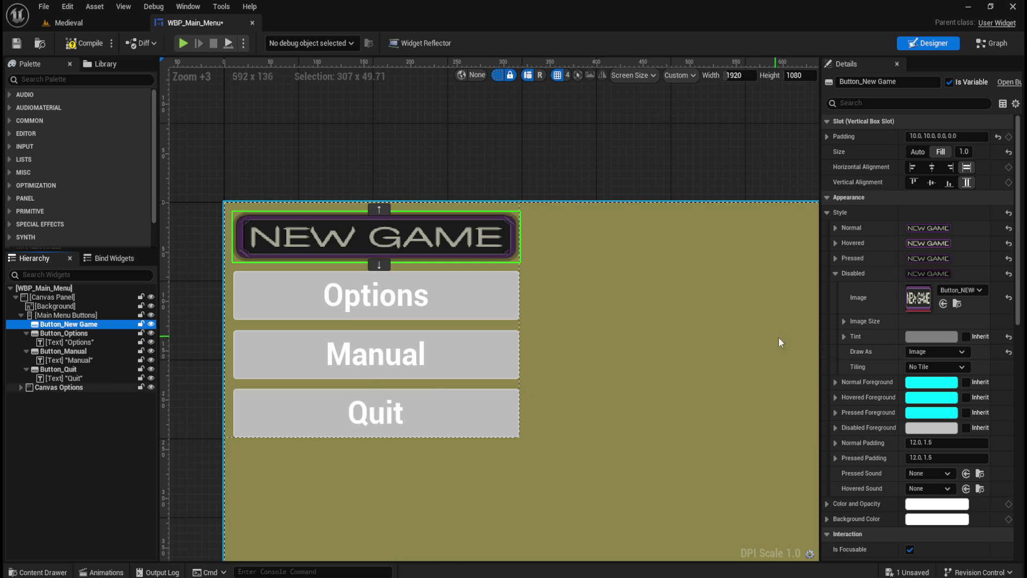
pyautogui.click(918, 154)
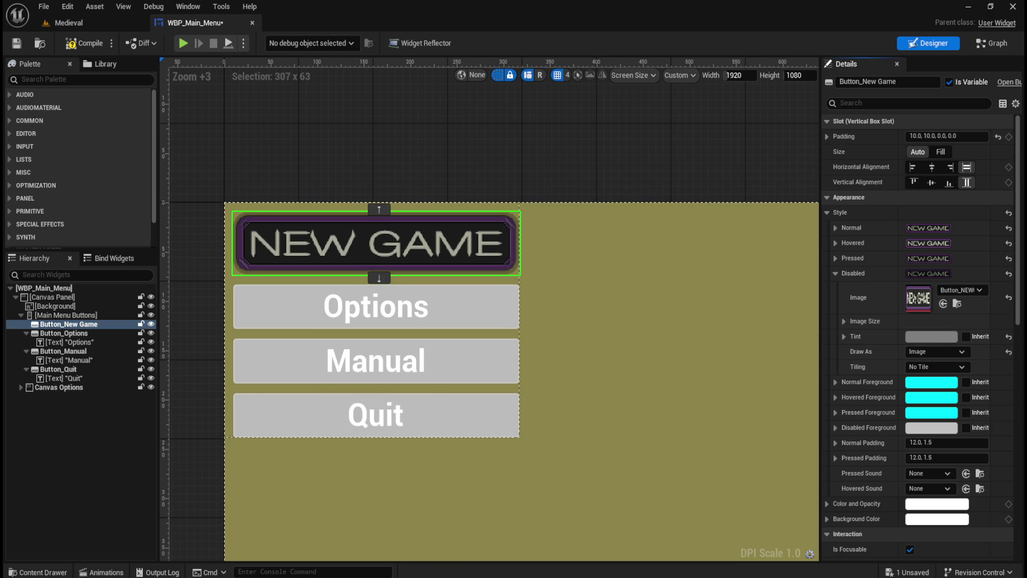
pyautogui.click(940, 153)
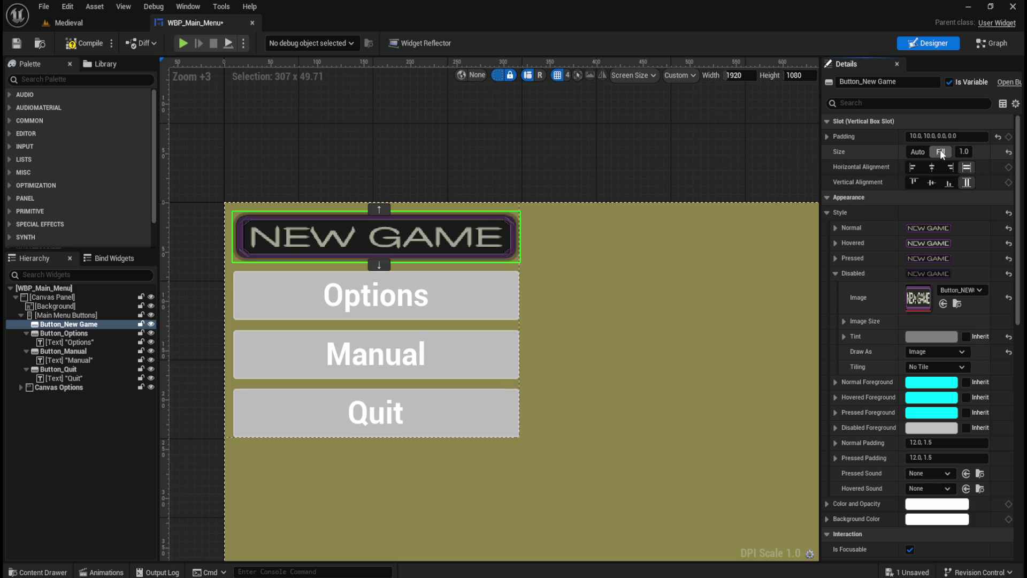
pyautogui.click(919, 151)
pyautogui.click(531, 158)
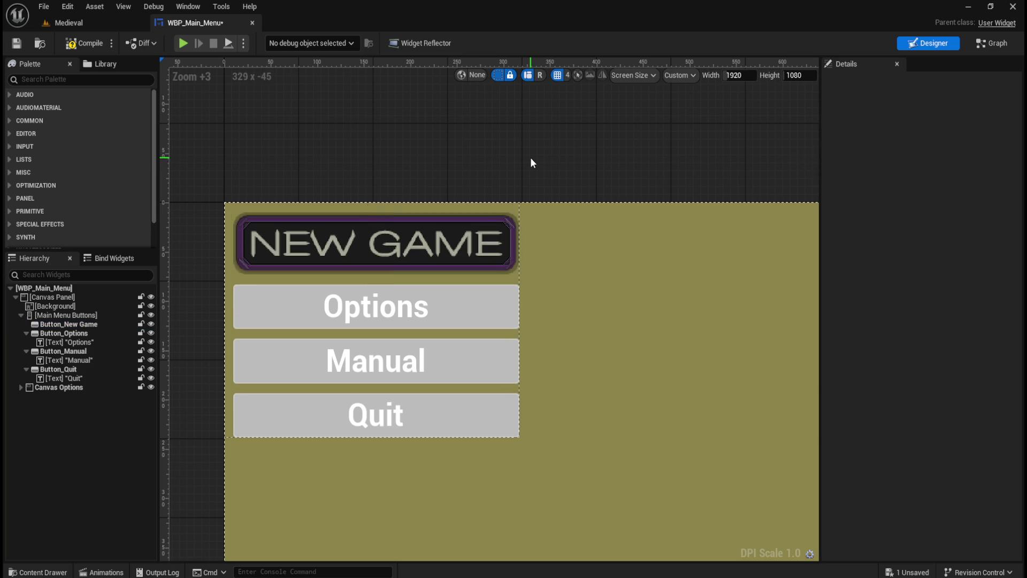
# Zoom in and out around the canvas to inspect the main menu layout.
pyautogui.scroll(-9, 470, 301)
pyautogui.scroll(8, 469, 301)
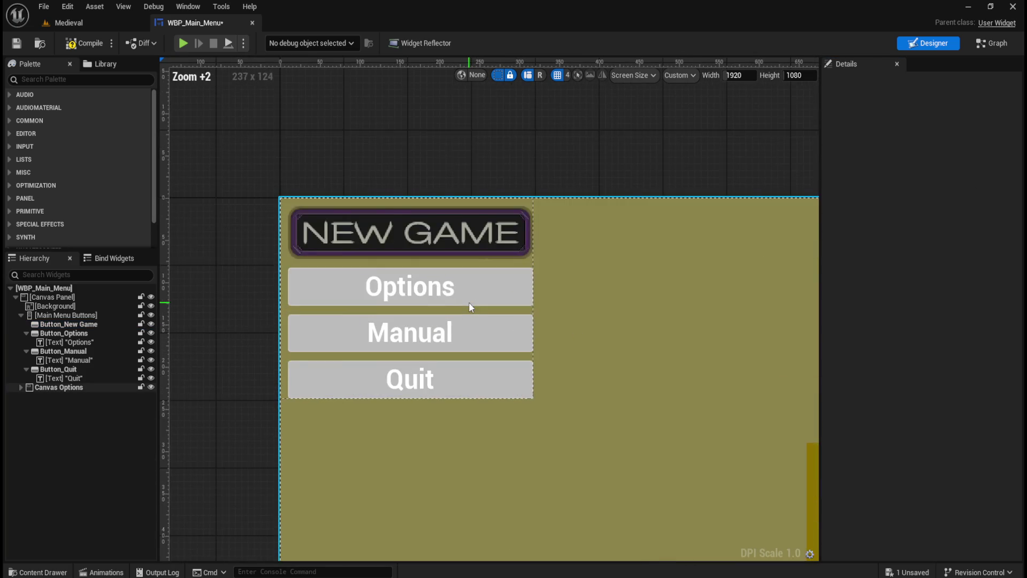
pyautogui.scroll(2, 468, 302)
pyautogui.scroll(5, 338, 127)
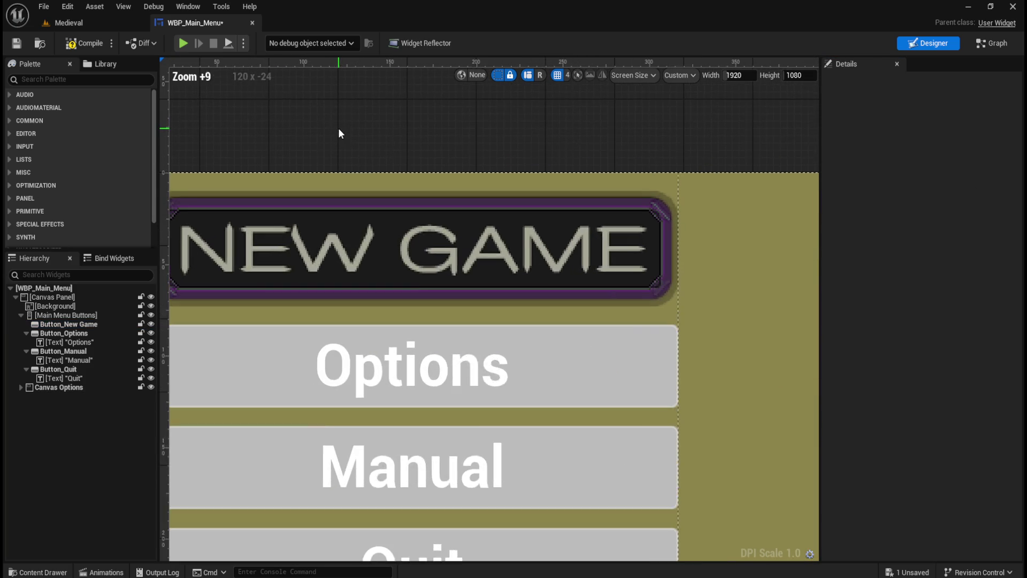
pyautogui.scroll(-1, 339, 133)
pyautogui.scroll(-2, 711, 192)
pyautogui.scroll(3, 402, 203)
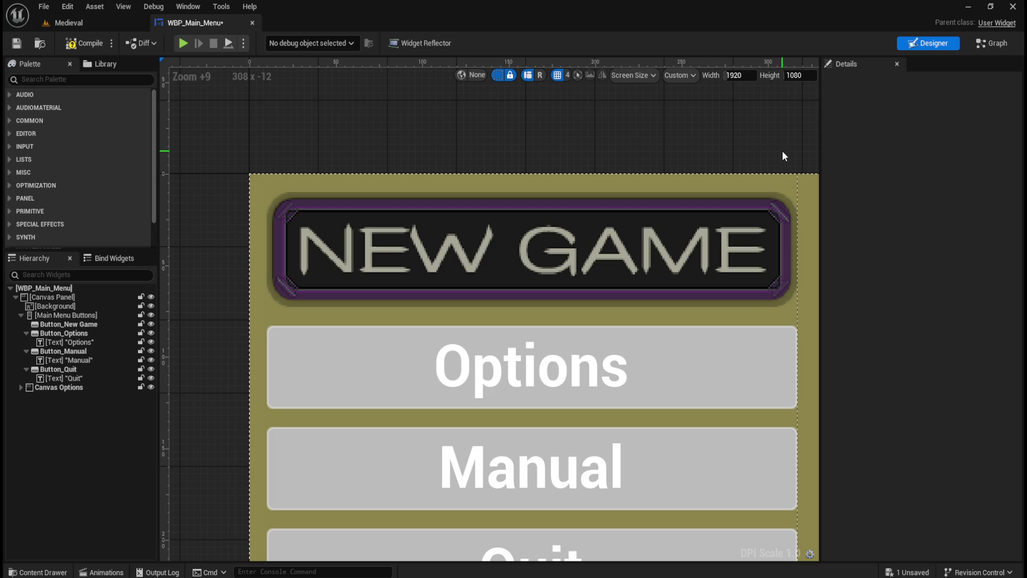
pyautogui.scroll(-9, 518, 270)
pyautogui.scroll(3, 626, 243)
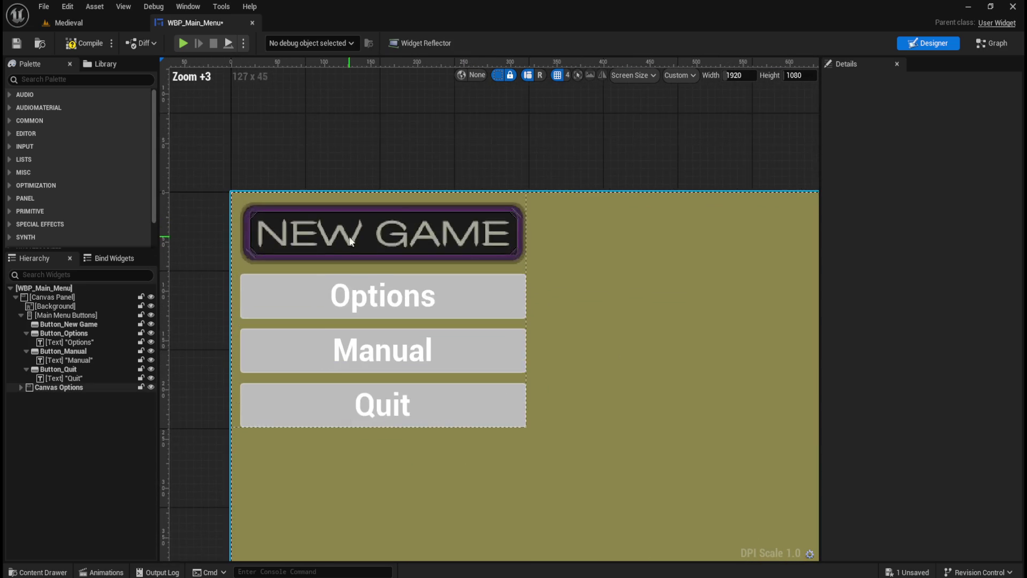
pyautogui.scroll(1, 586, 253)
pyautogui.scroll(-1, 513, 264)
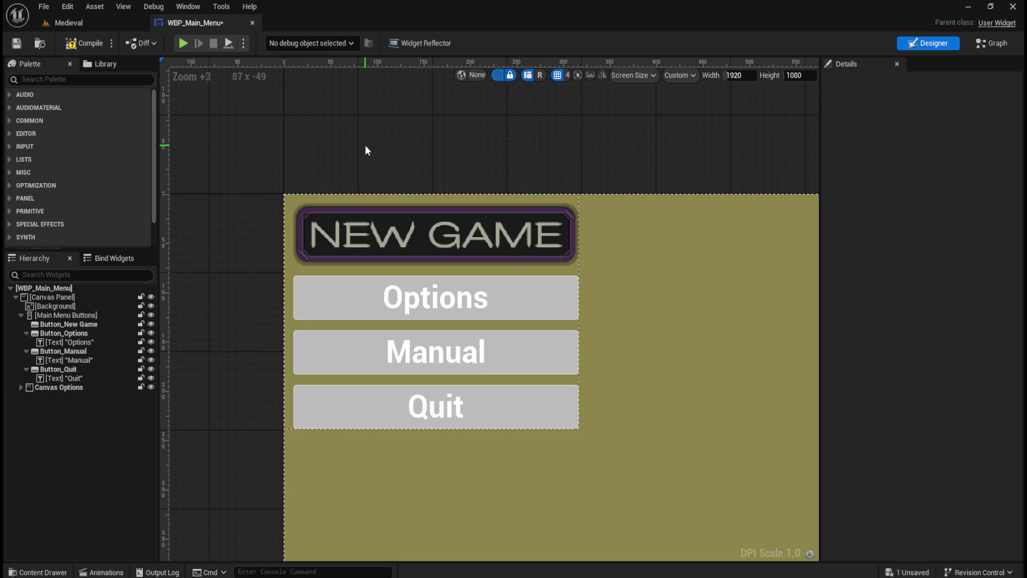
# Select Button_New Game, open UI/Art/Buttons in the Content Drawer and import the OPTIONS image.
pyautogui.click(79, 324)
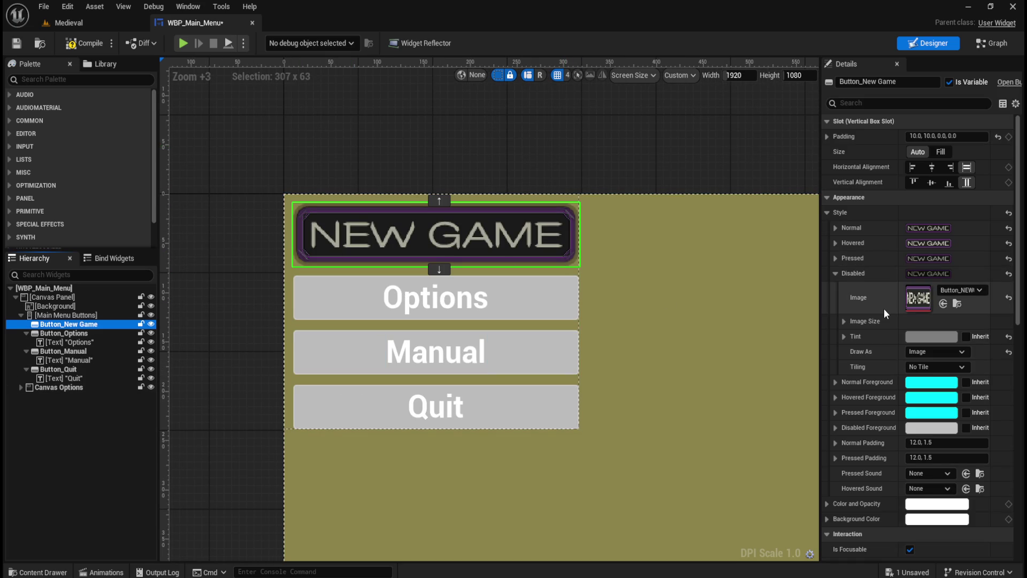
pyautogui.hotkey('ctrl', 'space')
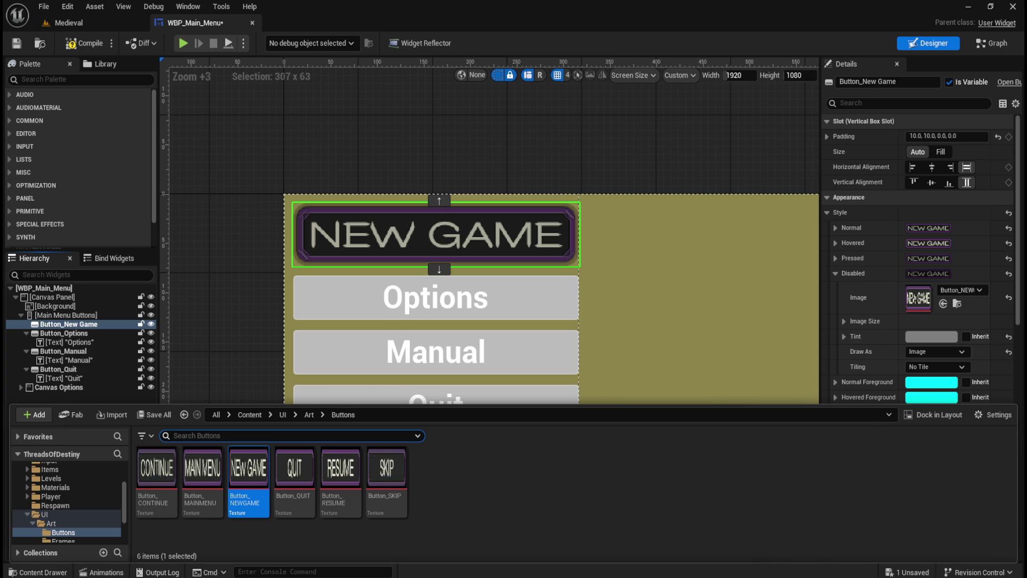
pyautogui.moveTo(700, 422); pyautogui.dragTo(549, 494)
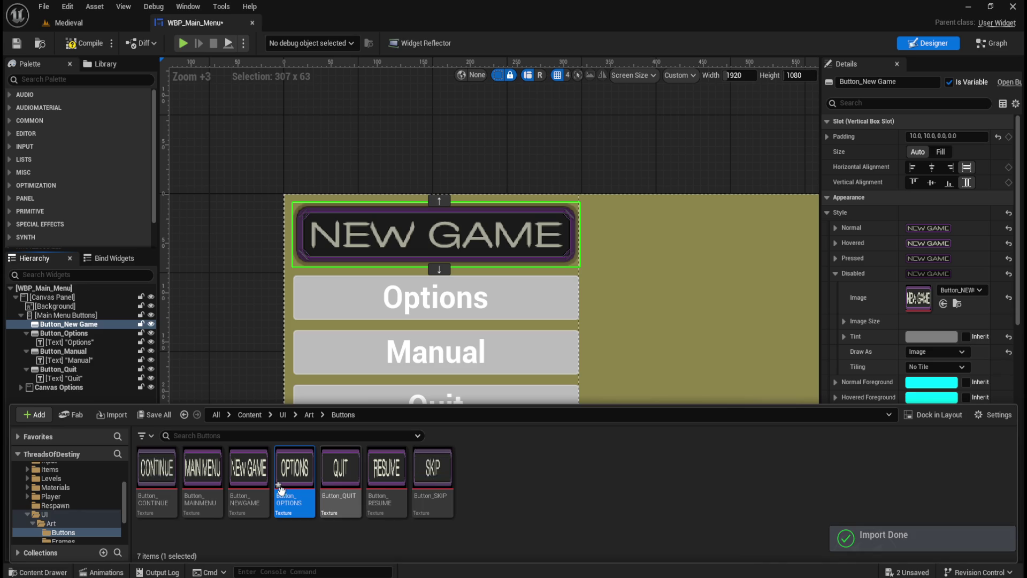
# Set the Button_OPTIONS texture's Filter to Nearest, save it and close its editor.
pyautogui.doubleClick(294, 471)
pyautogui.click(911, 219)
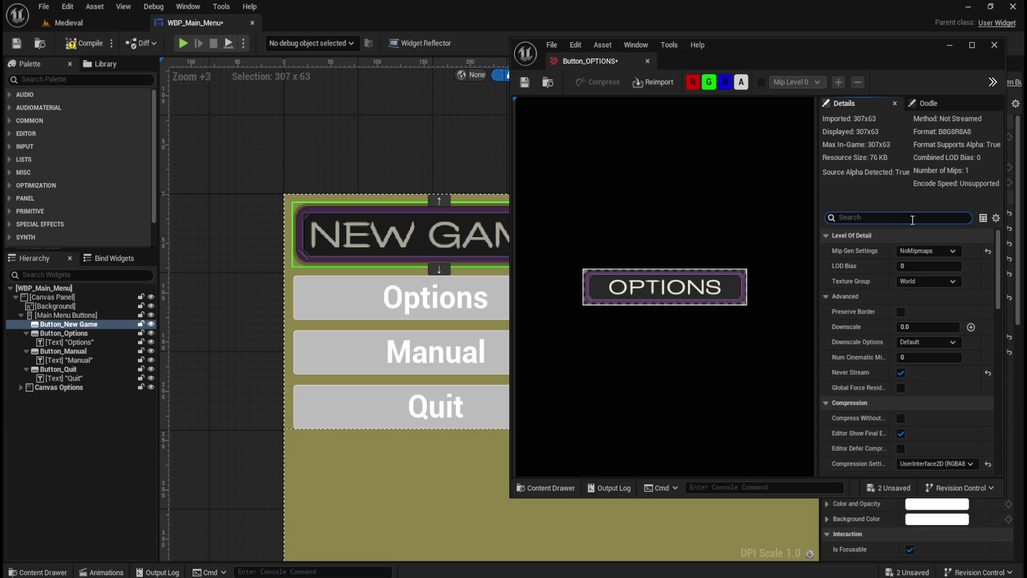
pyautogui.write('filt')
pyautogui.click(917, 281)
pyautogui.click(916, 297)
pyautogui.click(932, 283)
pyautogui.click(925, 295)
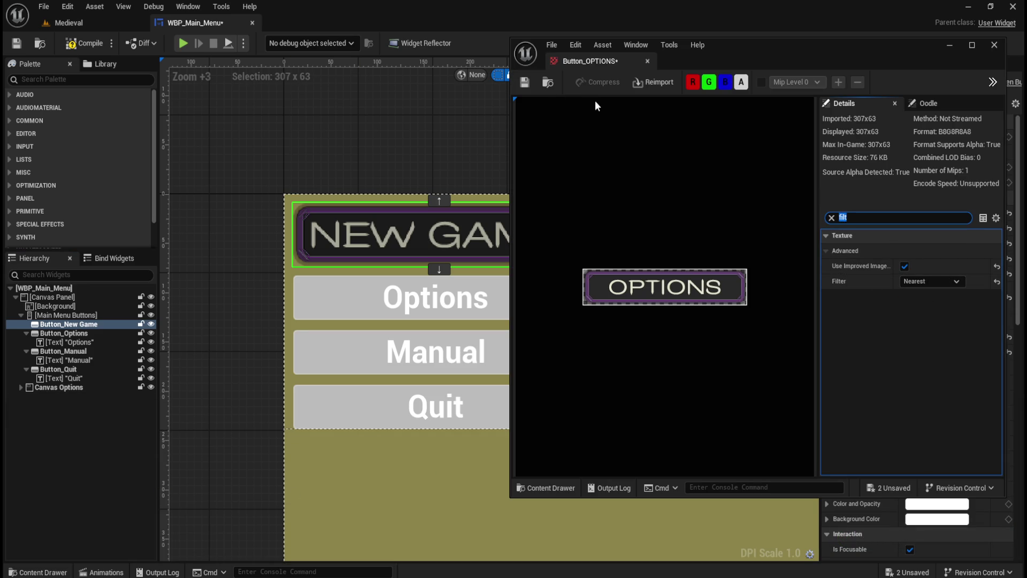
pyautogui.click(526, 83)
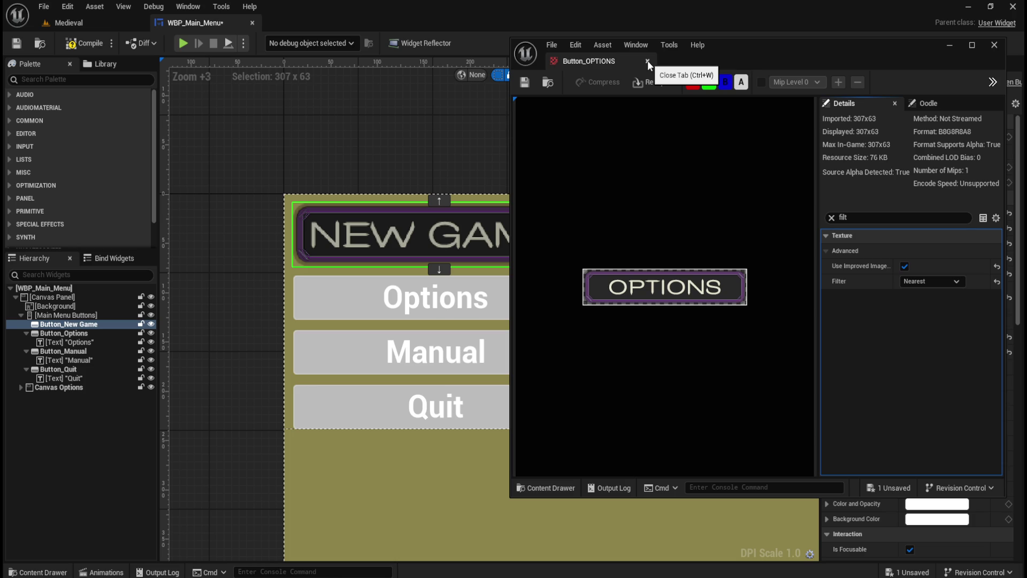
pyautogui.click(647, 60)
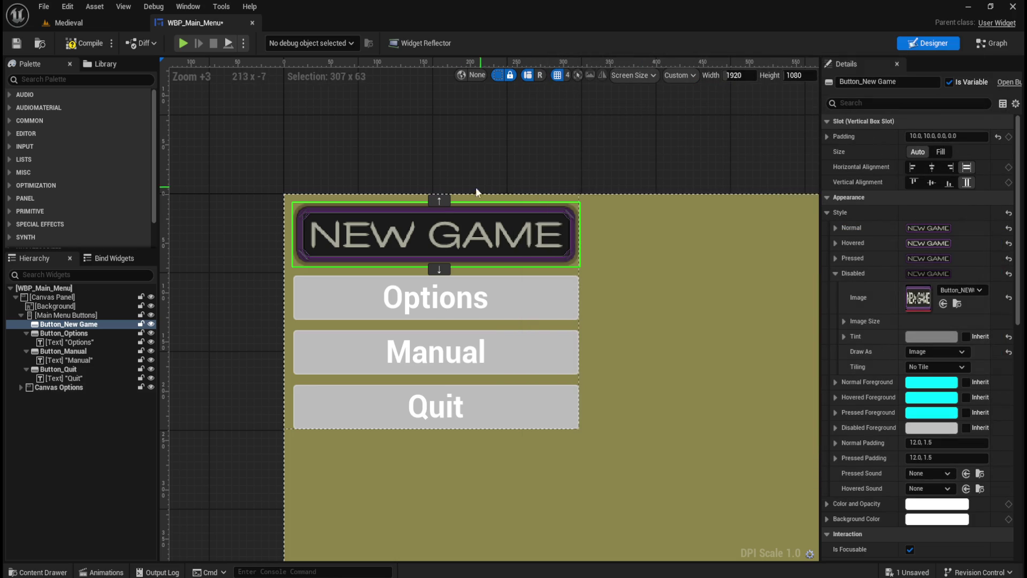
# Delete the Options text label and give the Normal style the Button_OPTIONS image, drawn as Image.
pyautogui.click(72, 342)
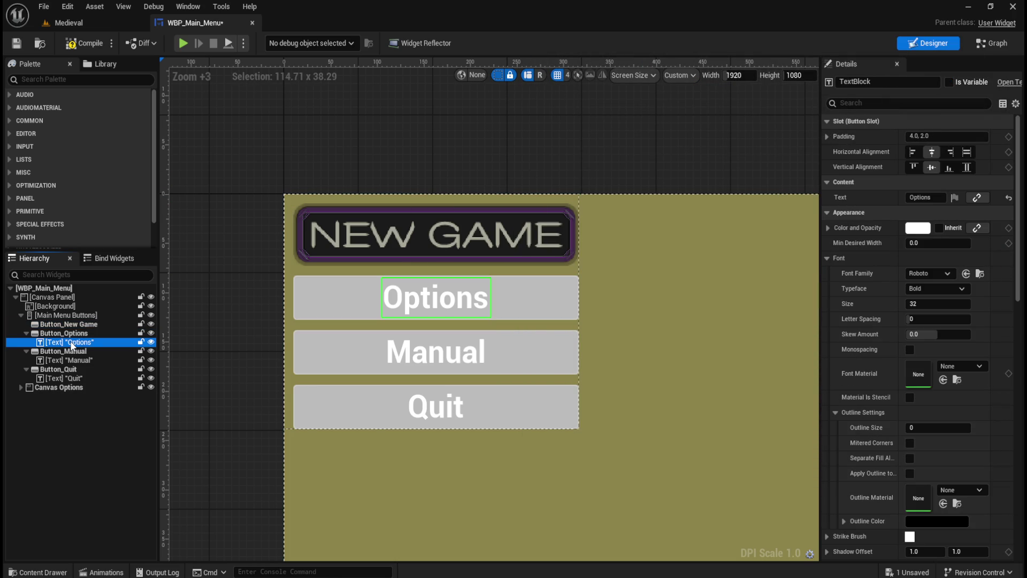
pyautogui.press('Delete')
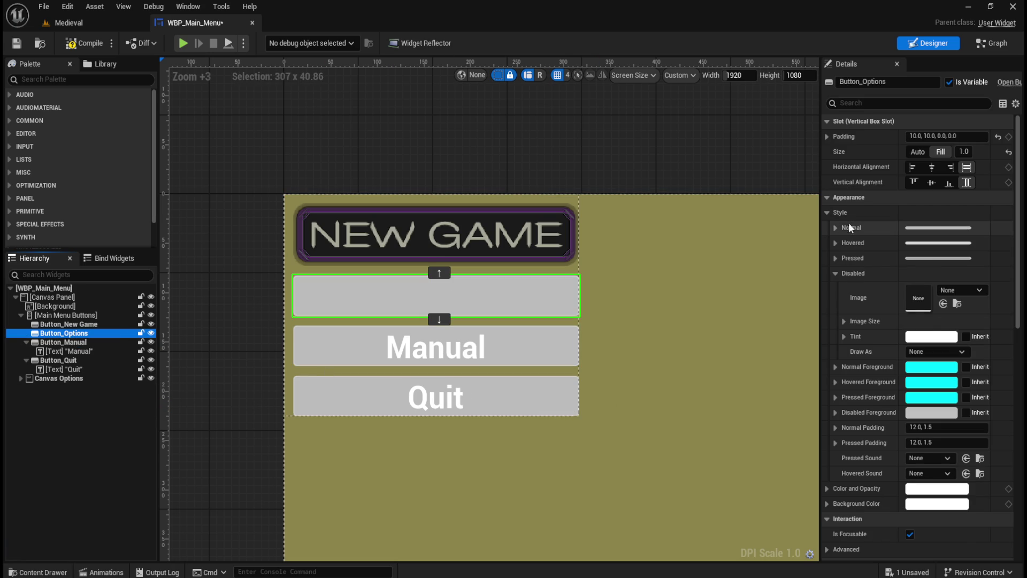
pyautogui.click(836, 228)
pyautogui.hotkey('ctrl', 'space')
pyautogui.moveTo(294, 476)
pyautogui.mouseDown()
pyautogui.moveTo(922, 325)
pyautogui.moveTo(918, 251)
pyautogui.mouseUp()
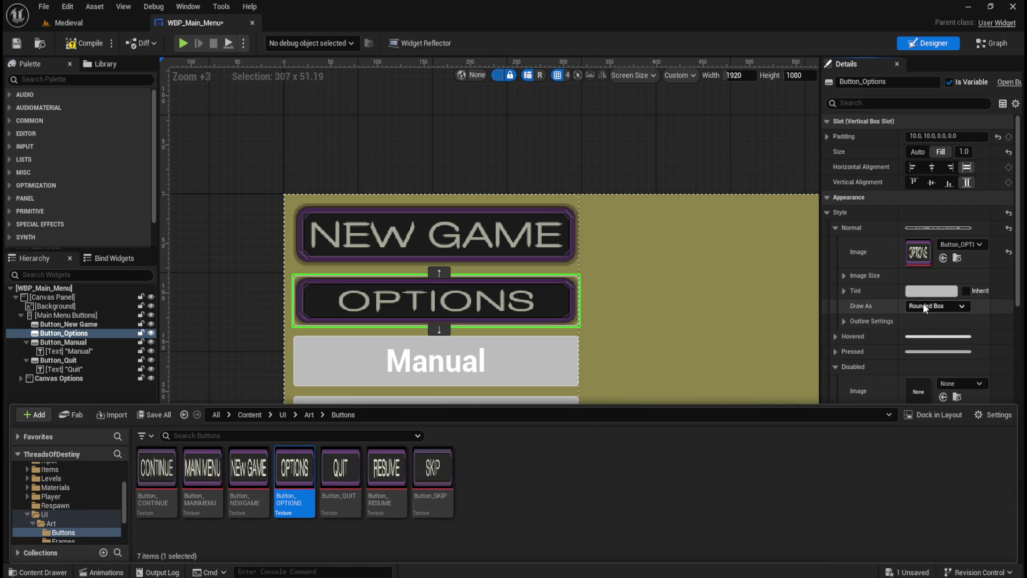
pyautogui.click(923, 303)
pyautogui.click(926, 346)
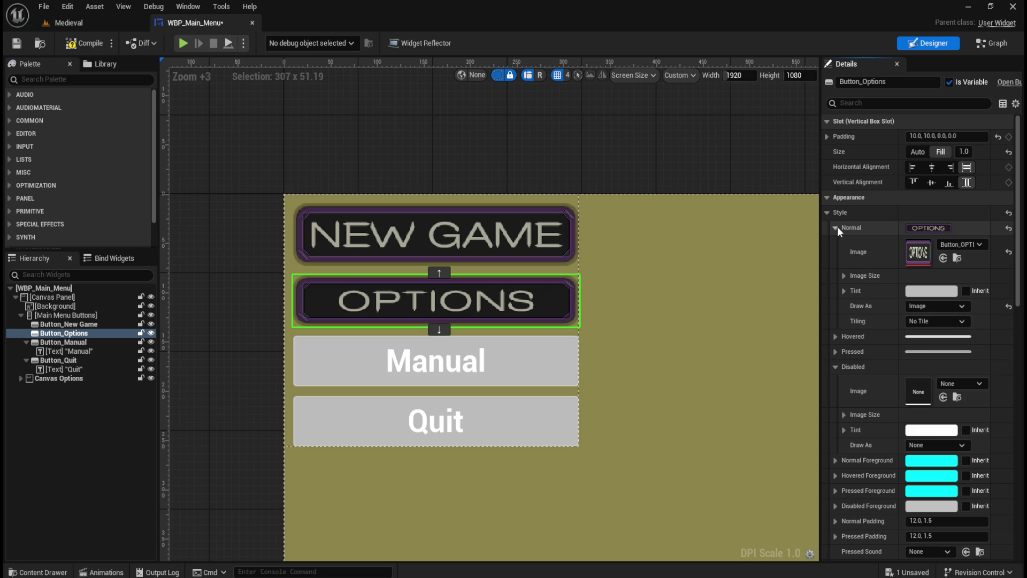
pyautogui.click(836, 228)
# Give the Hovered style the Button_OPTIONS texture with Draw As set to Image.
pyautogui.click(835, 242)
pyautogui.hotkey('ctrl', 'space')
pyautogui.moveTo(294, 476); pyautogui.dragTo(920, 270)
pyautogui.click(930, 322)
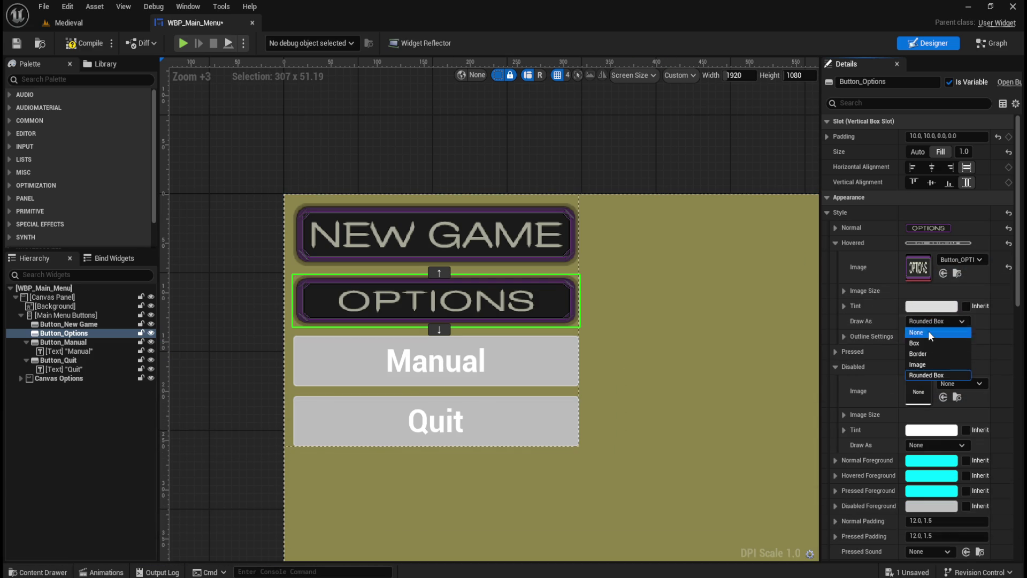
pyautogui.click(922, 363)
pyautogui.click(836, 242)
# Give the Pressed style the Button_OPTIONS texture with Draw As set to Image.
pyautogui.click(835, 258)
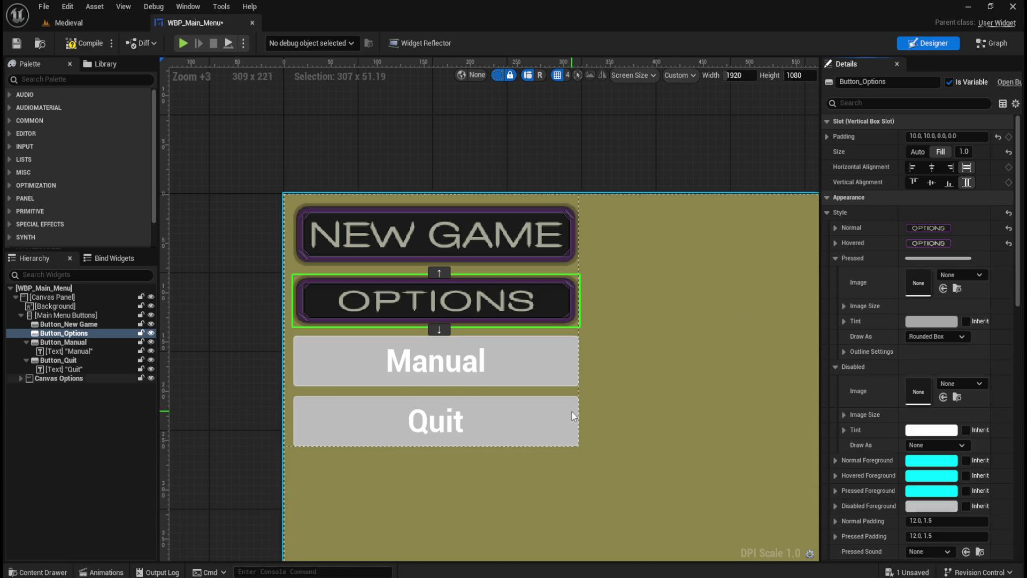
pyautogui.hotkey('ctrl', 'space')
pyautogui.moveTo(294, 471)
pyautogui.mouseDown()
pyautogui.moveTo(535, 348)
pyautogui.moveTo(928, 296)
pyautogui.mouseUp()
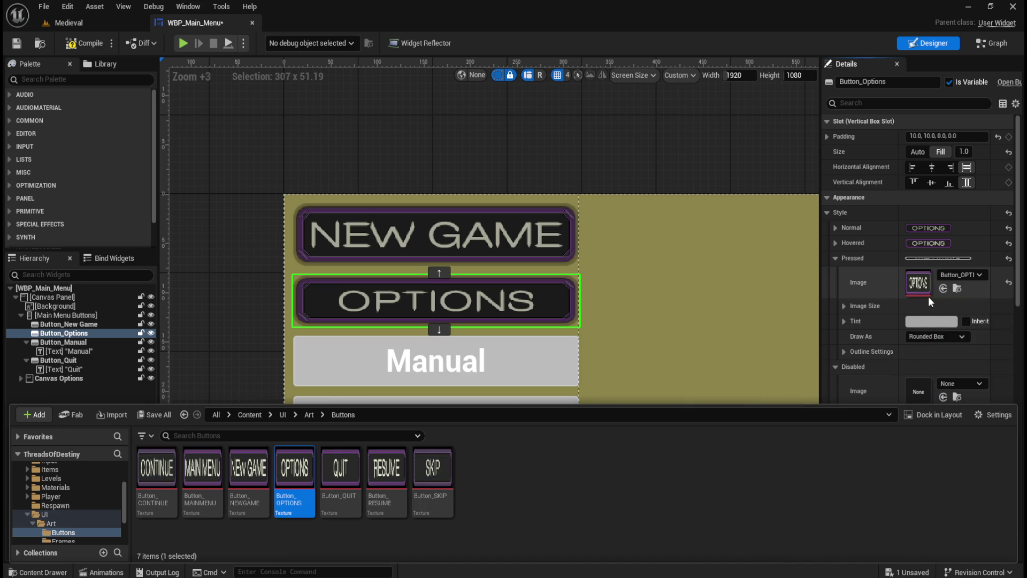
pyautogui.click(918, 335)
pyautogui.click(921, 377)
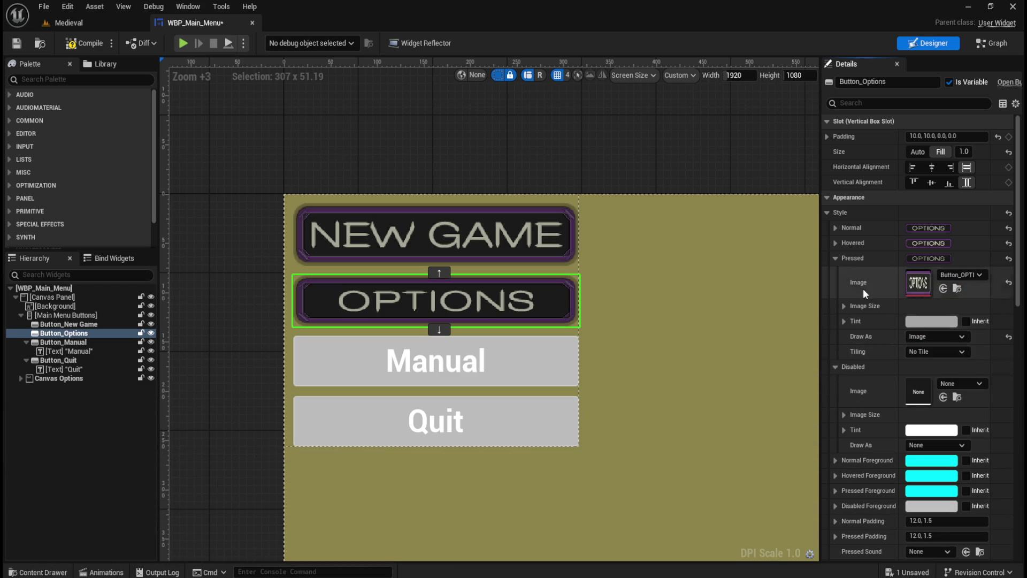
pyautogui.click(835, 258)
pyautogui.click(835, 244)
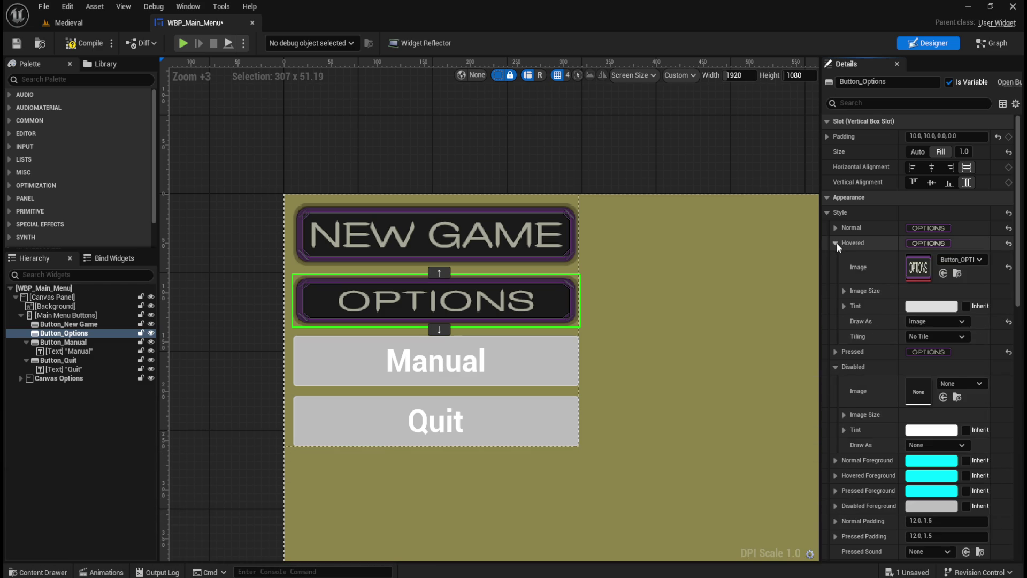
pyautogui.click(836, 243)
# Size the Options button to content and give Disabled the Button_OPTIONS image with a grey tint.
pyautogui.click(917, 155)
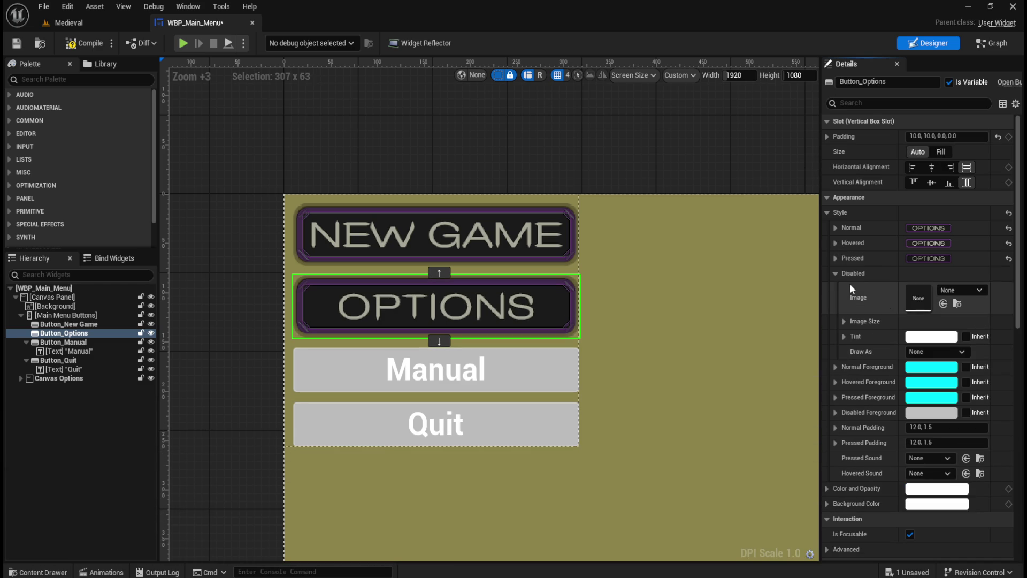
pyautogui.hotkey('ctrl', 'space')
pyautogui.moveTo(309, 482)
pyautogui.mouseDown()
pyautogui.moveTo(615, 375)
pyautogui.moveTo(928, 300)
pyautogui.mouseUp()
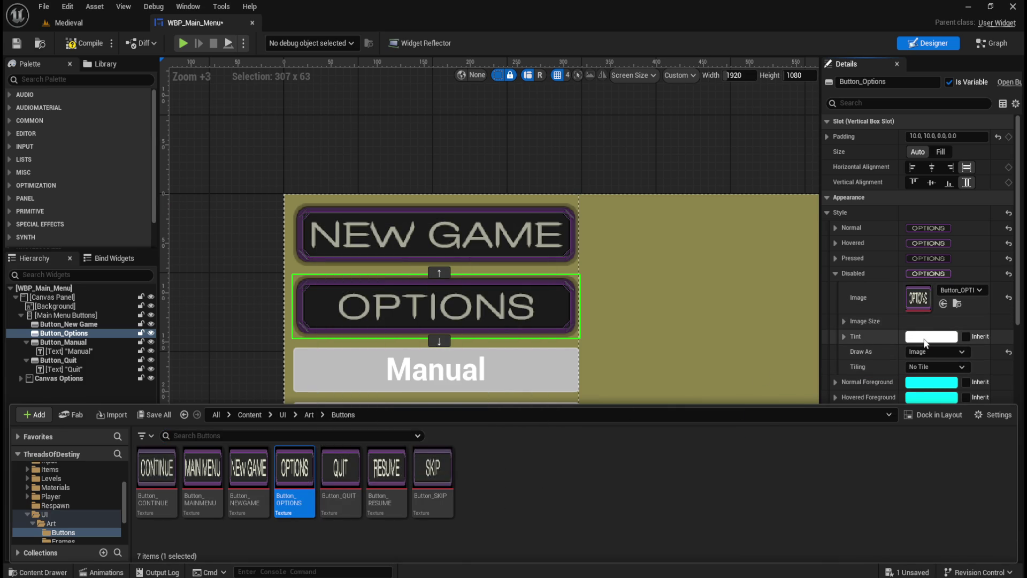
pyautogui.click(922, 336)
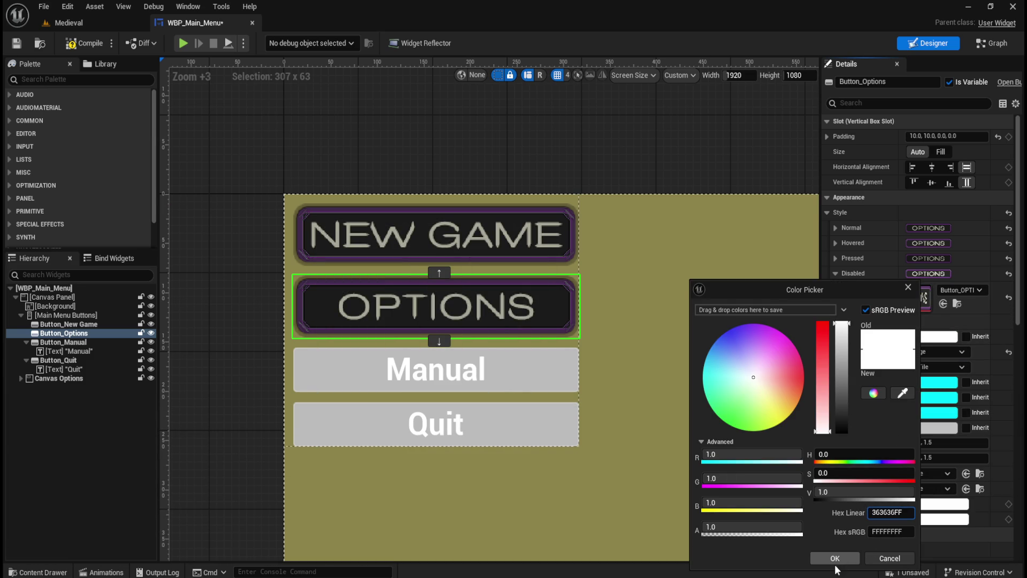
pyautogui.click(837, 559)
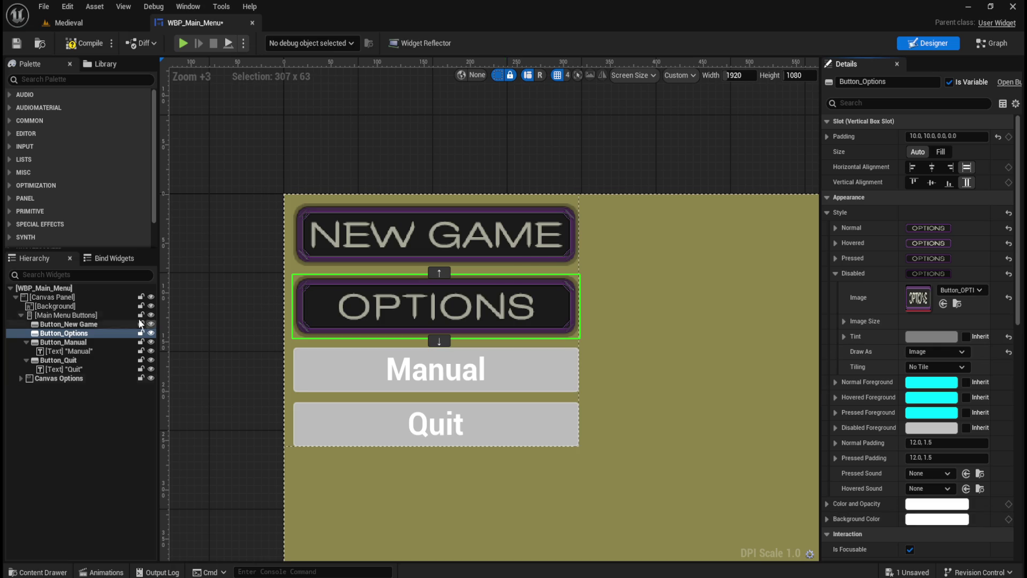
pyautogui.click(101, 324)
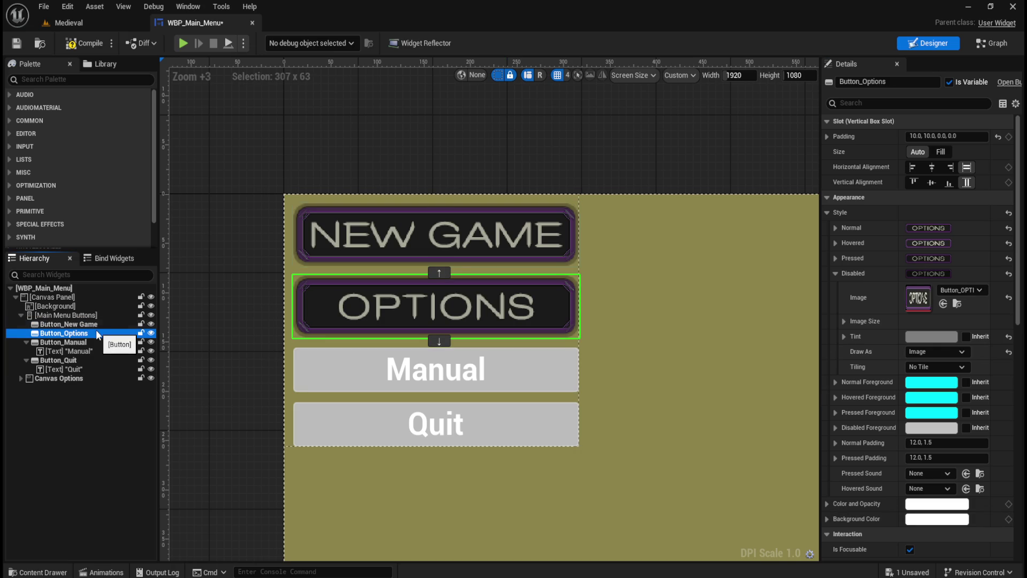
pyautogui.click(94, 334)
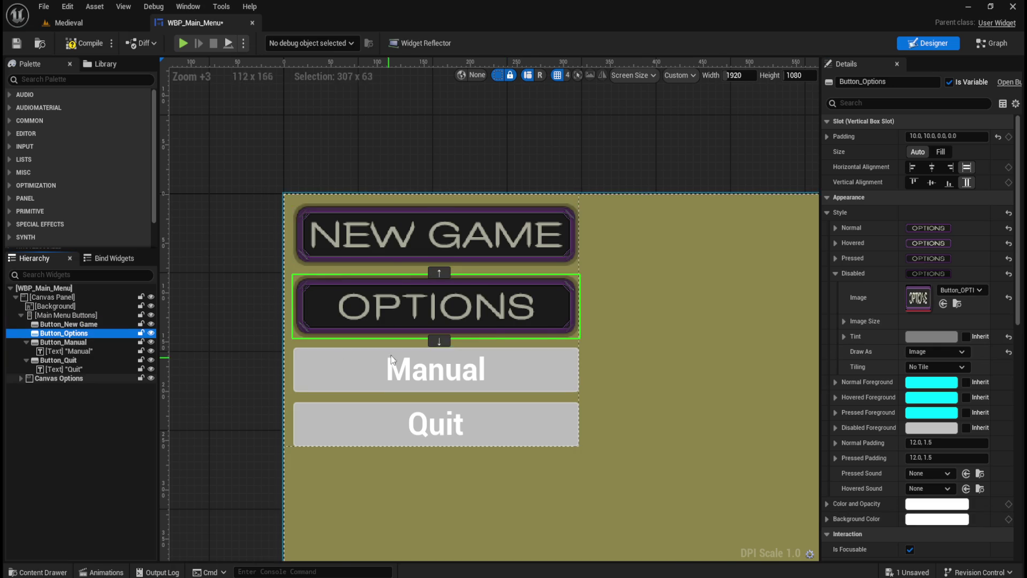
pyautogui.click(465, 172)
pyautogui.scroll(-4, 465, 172)
pyautogui.scroll(-2, 438, 268)
pyautogui.scroll(3, 388, 317)
pyautogui.scroll(2, 330, 201)
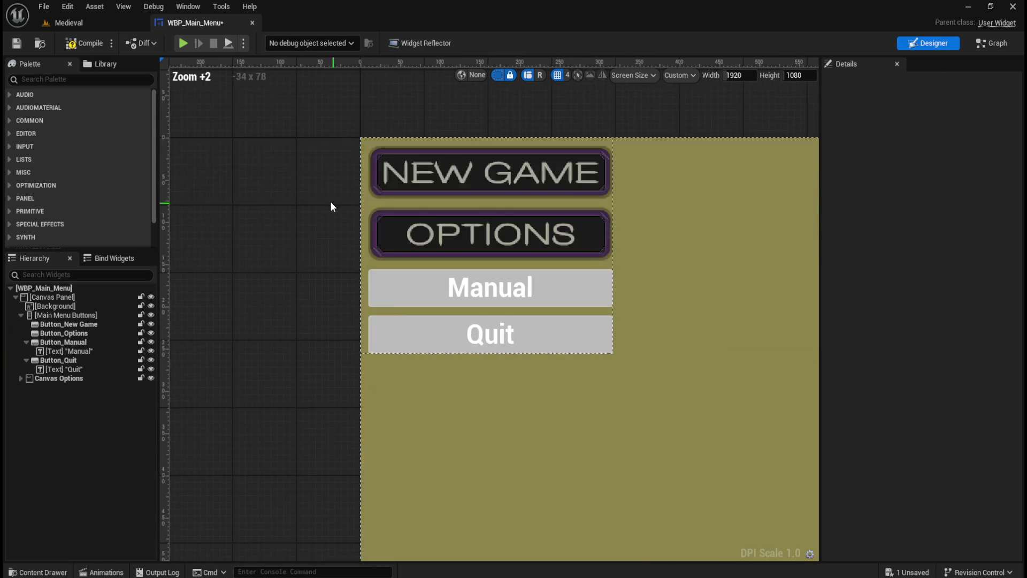
pyautogui.scroll(-5, 278, 179)
pyautogui.scroll(7, 296, 156)
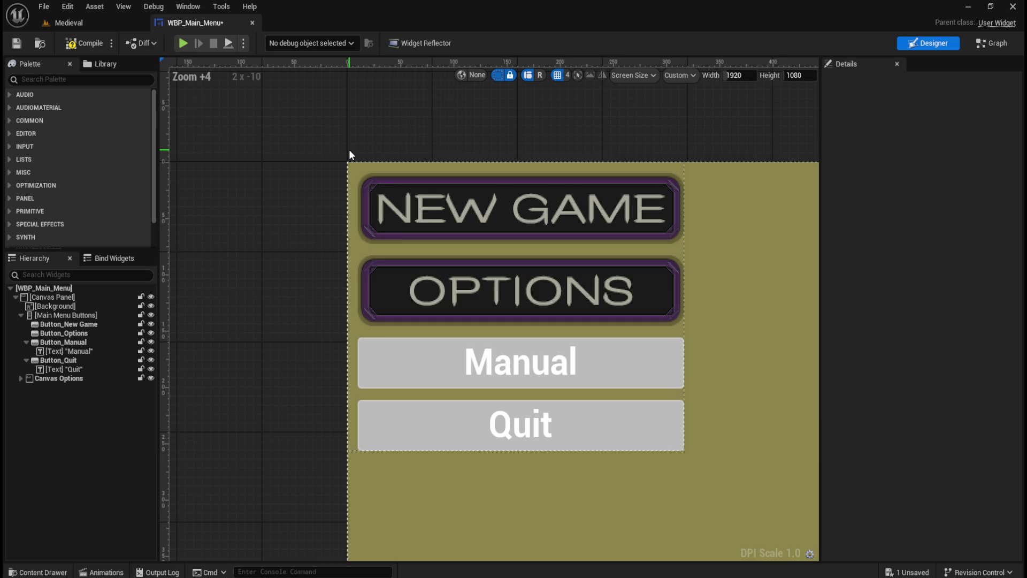
pyautogui.scroll(-7, 350, 152)
pyautogui.scroll(-3, 349, 152)
pyautogui.scroll(9, 376, 153)
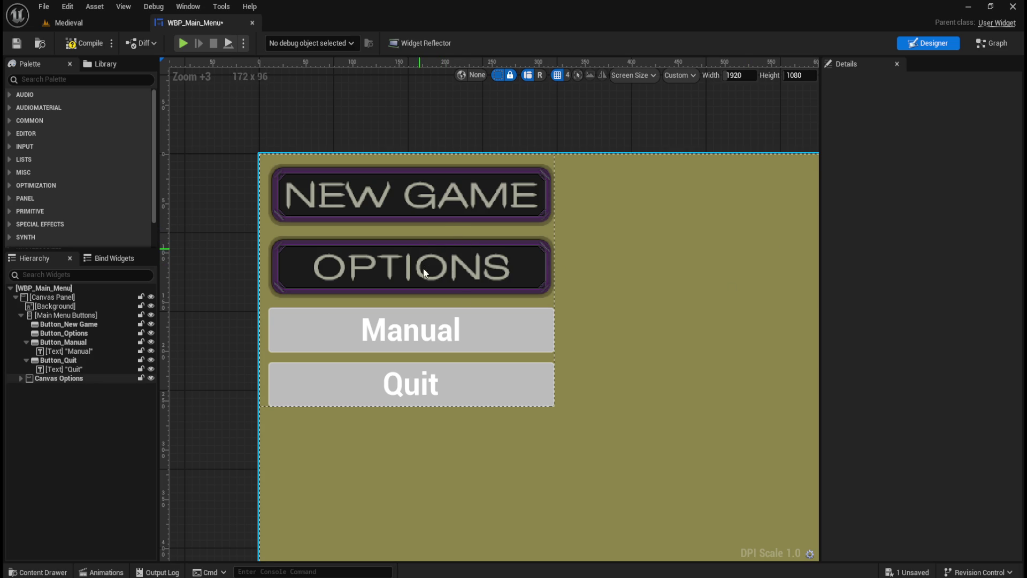
pyautogui.scroll(-4, 426, 261)
pyautogui.scroll(-6, 323, 230)
pyautogui.scroll(7, 547, 275)
pyautogui.scroll(-6, 297, 181)
pyautogui.scroll(5, 297, 181)
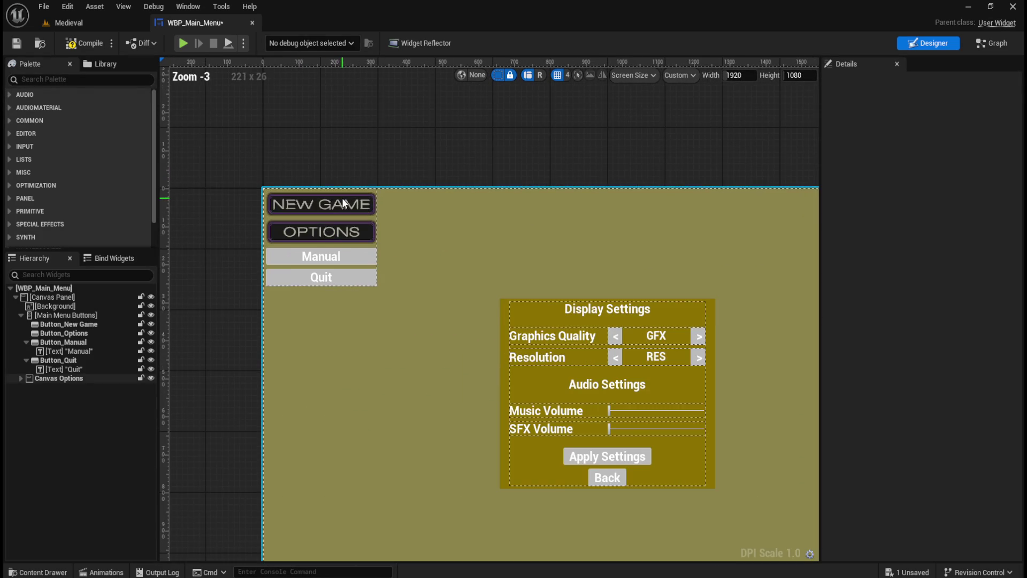
pyautogui.scroll(-3, 344, 193)
pyautogui.scroll(-2, 383, 191)
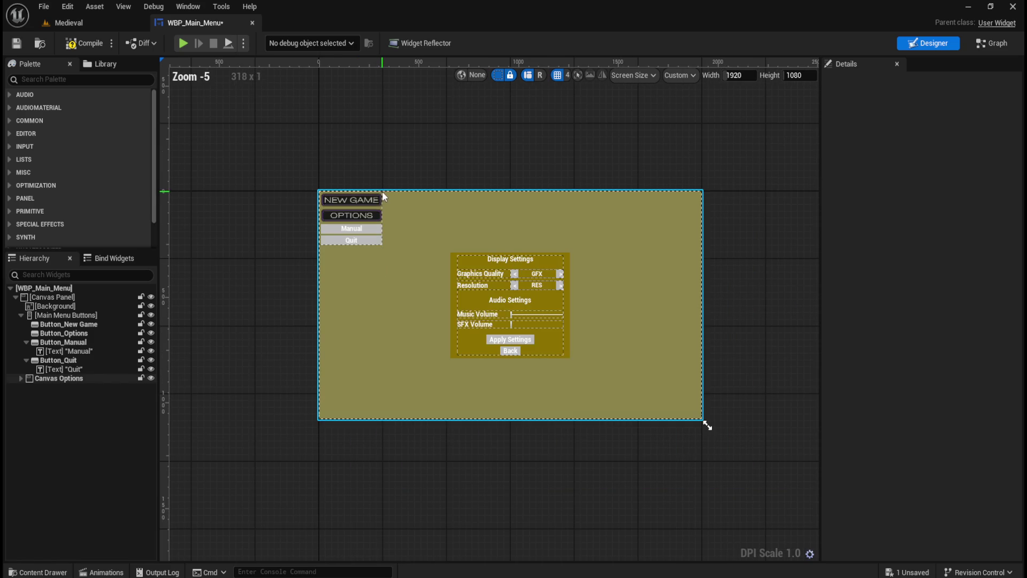
pyautogui.scroll(6, 332, 187)
pyautogui.scroll(2, 364, 181)
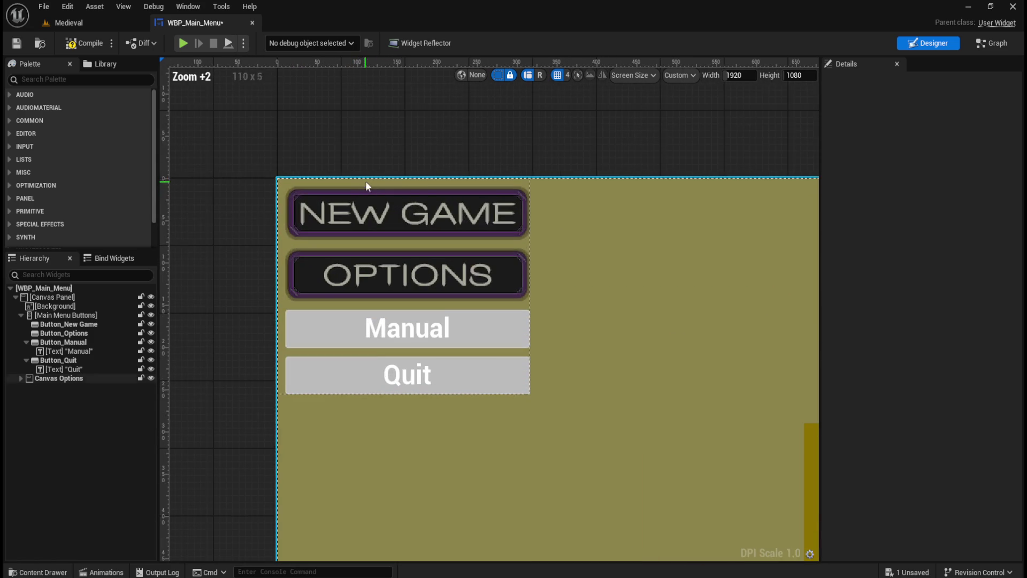
pyautogui.scroll(2, 373, 142)
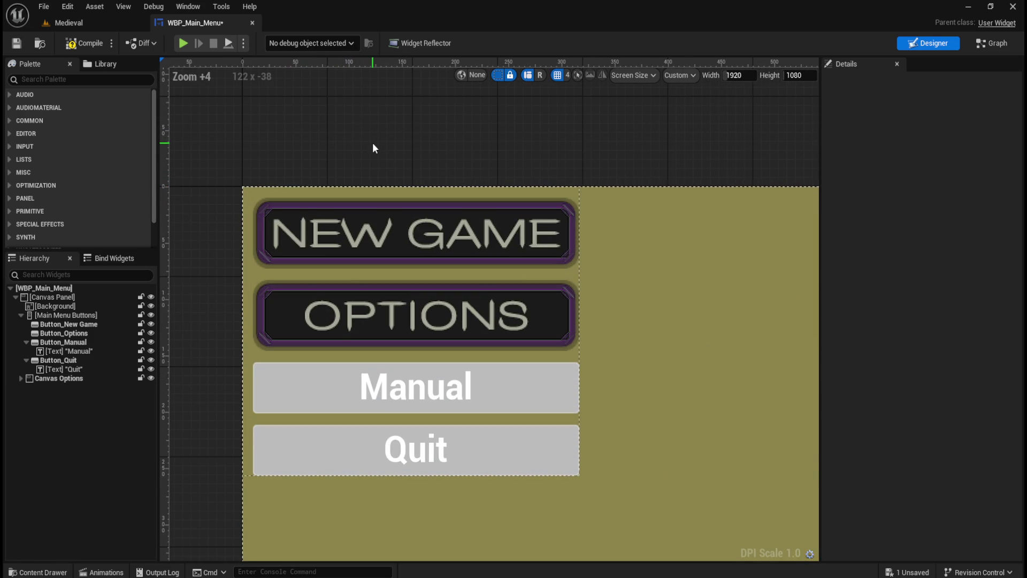
pyautogui.scroll(-9, 372, 142)
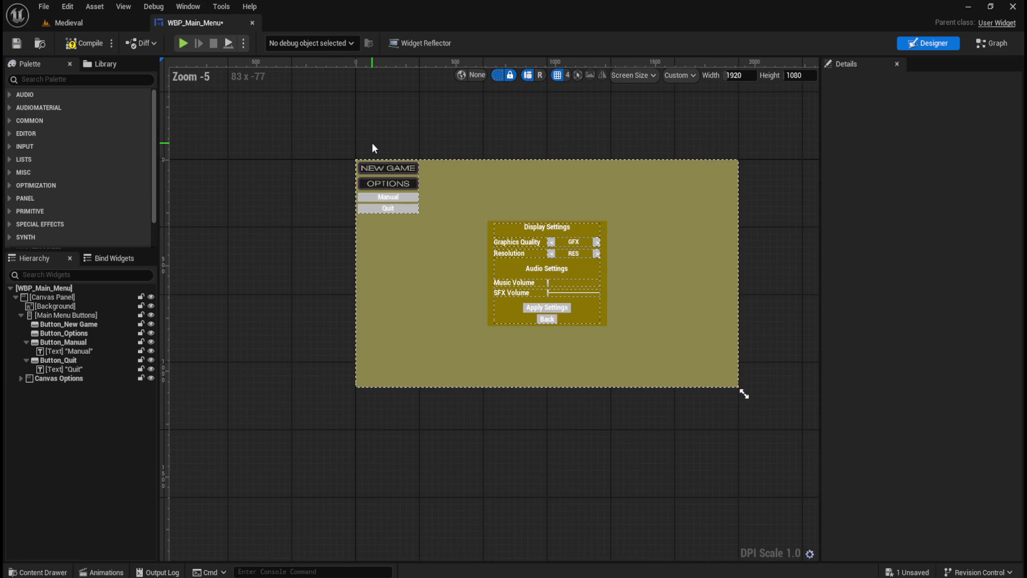
pyautogui.scroll(2, 372, 143)
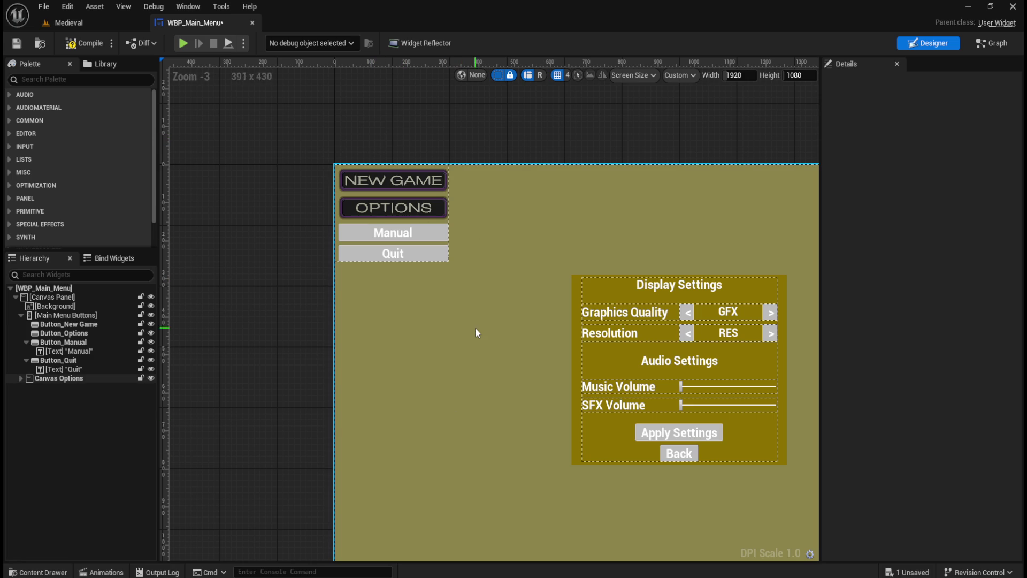
pyautogui.hotkey('ctrl', 'space')
pyautogui.hotkey('ctrl', 'space')
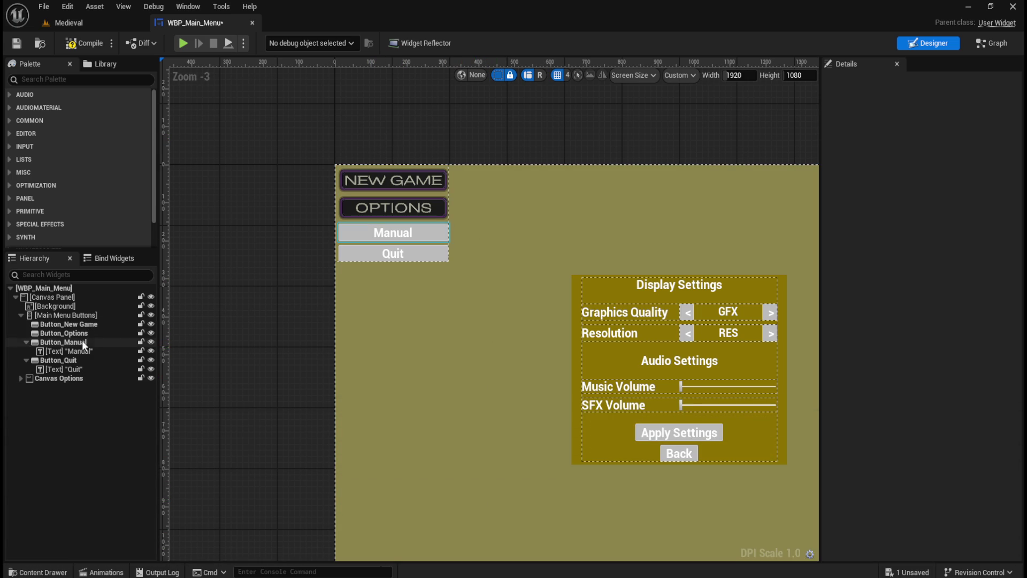
# Select and deselect Button_Options, then show UI/Art/Buttons in the Content Drawer.
pyautogui.click(393, 207)
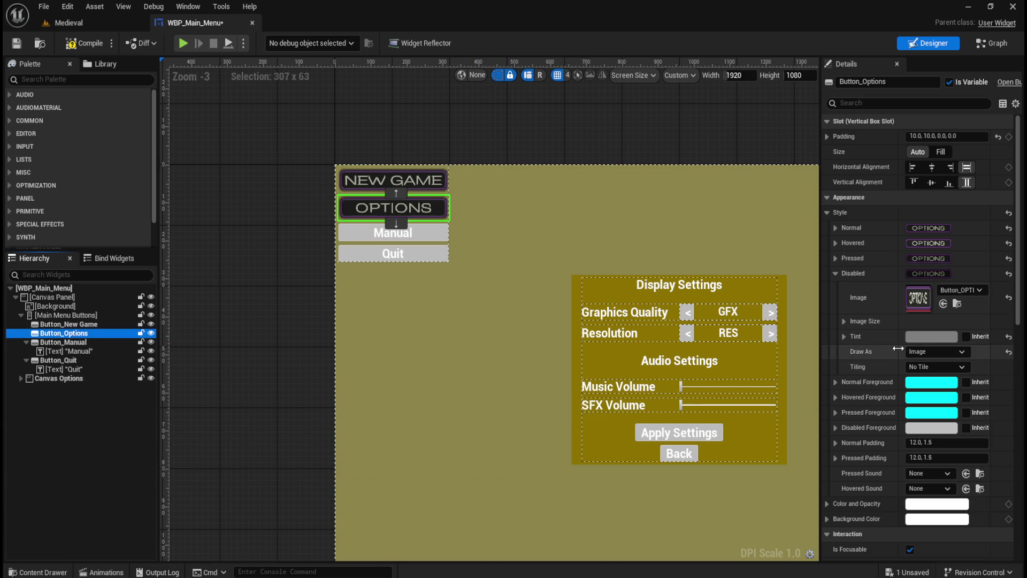
pyautogui.click(298, 301)
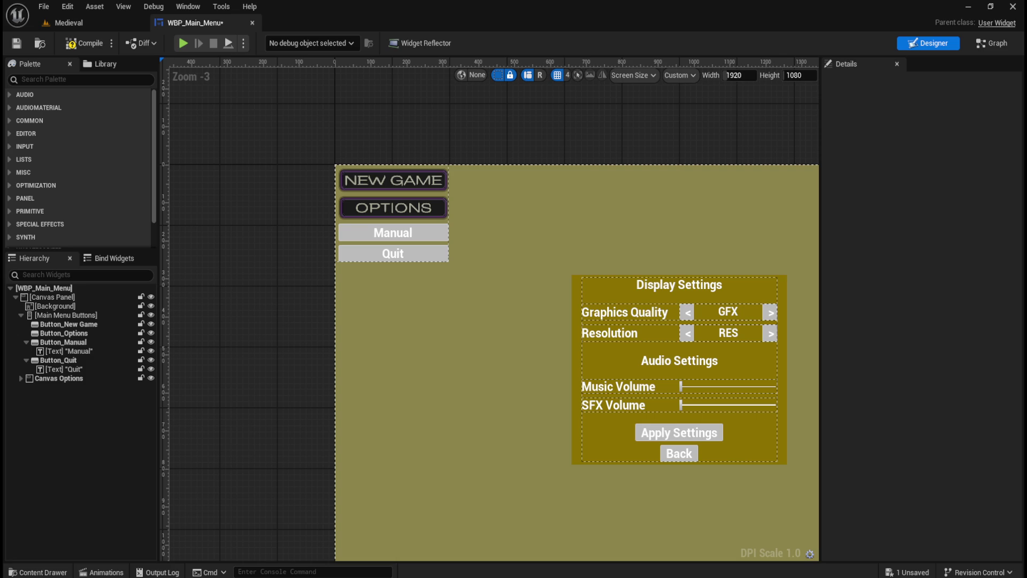
pyautogui.hotkey('ctrl', 'space')
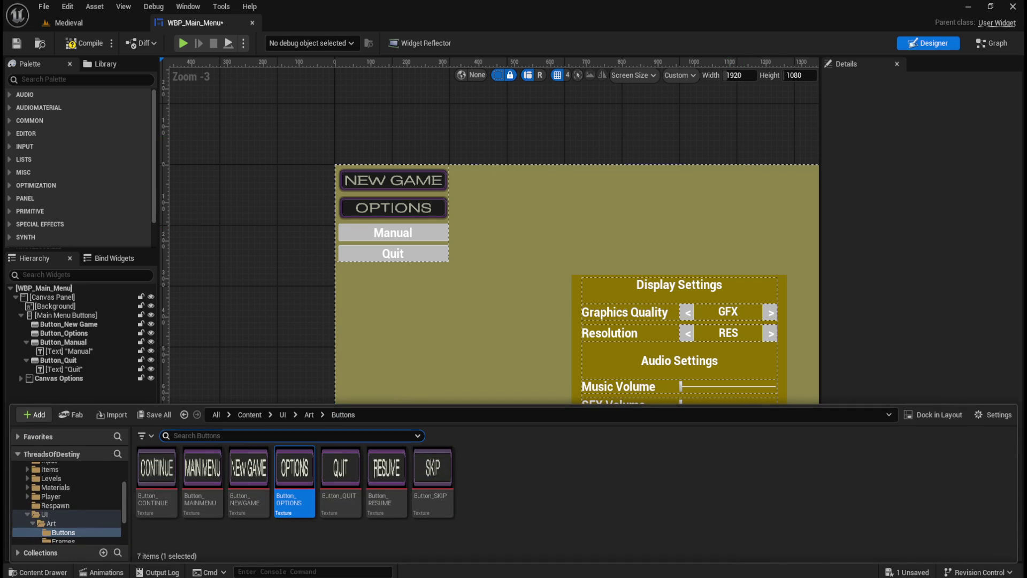
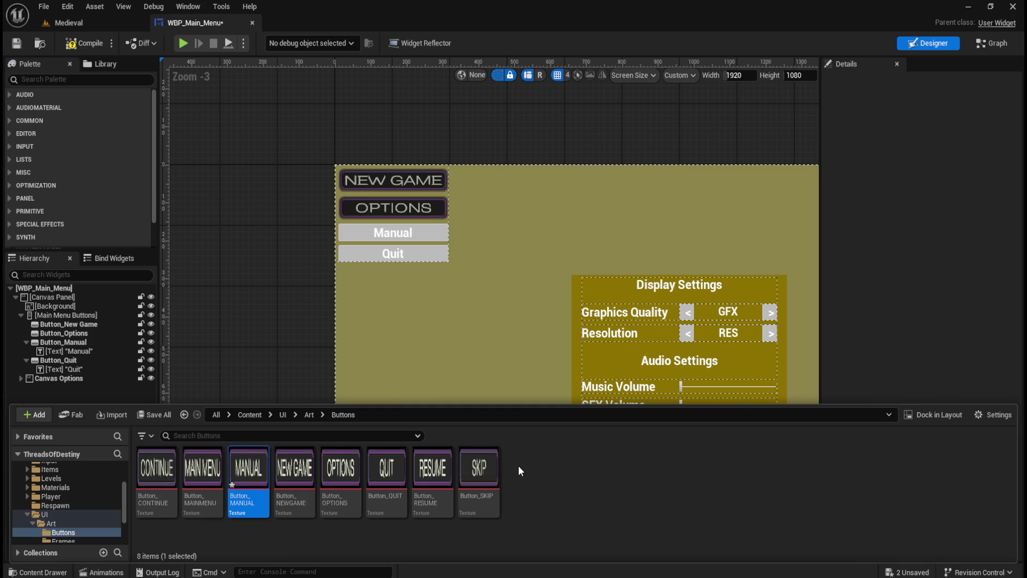
# Set the Button_MANUAL texture's filter to Nearest and save it.
pyautogui.doubleClick(243, 478)
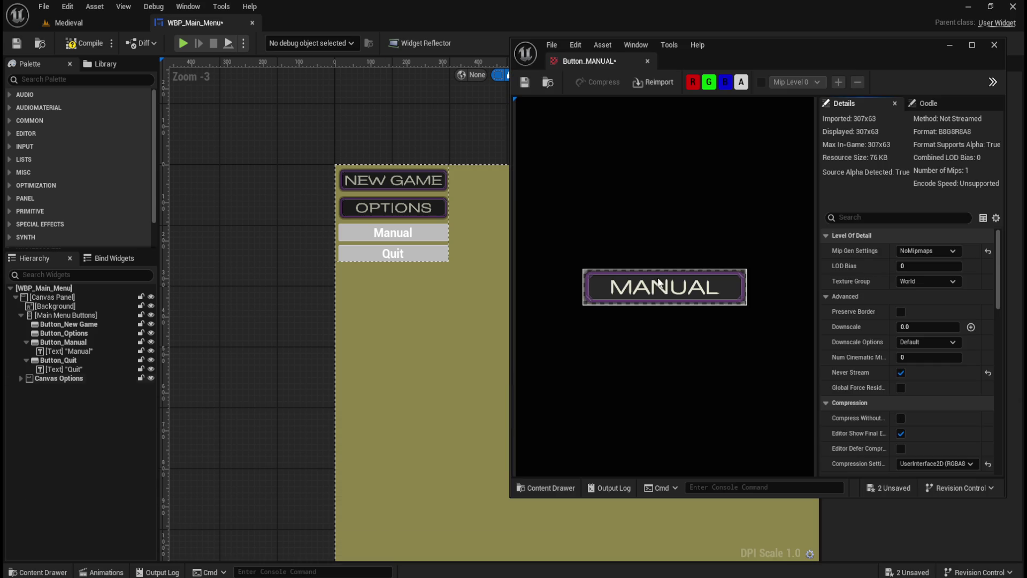
pyautogui.click(866, 217)
pyautogui.write('filt')
pyautogui.click(924, 281)
pyautogui.click(919, 295)
pyautogui.click(524, 82)
pyautogui.click(647, 61)
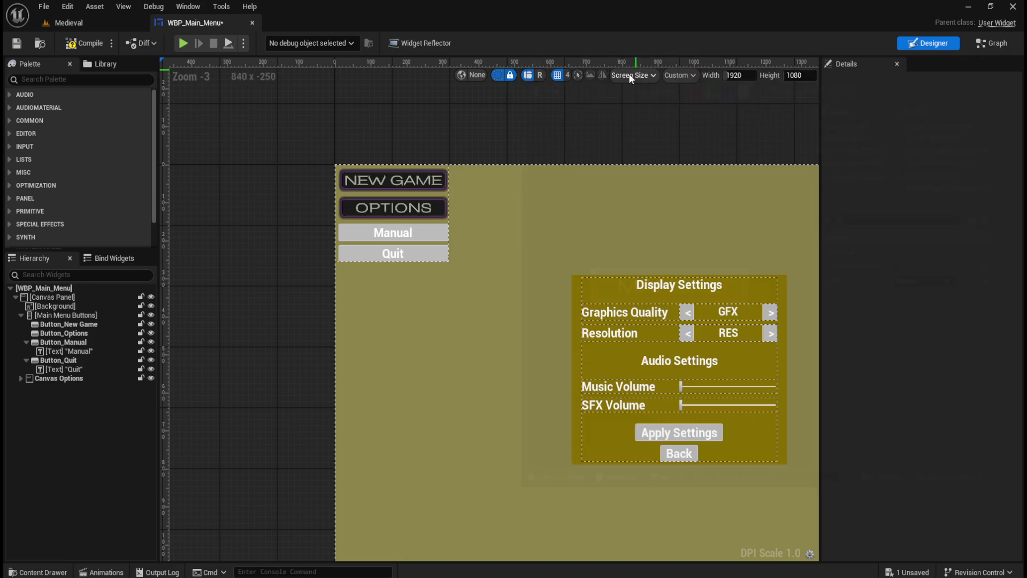
# Delete the Manual button's text label, then reselect the Manual button.
pyautogui.scroll(5, 353, 161)
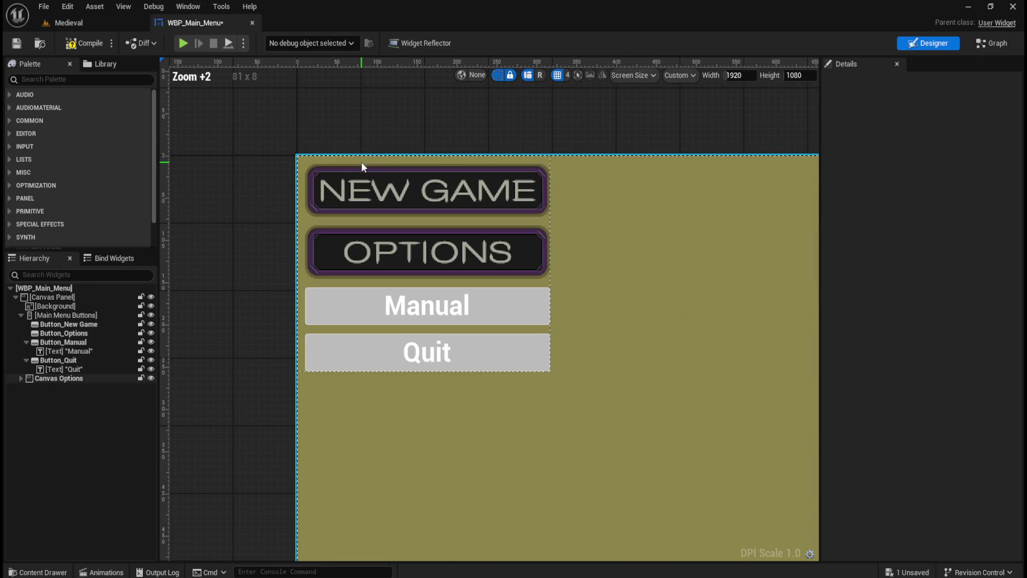
pyautogui.click(70, 342)
pyautogui.click(86, 352)
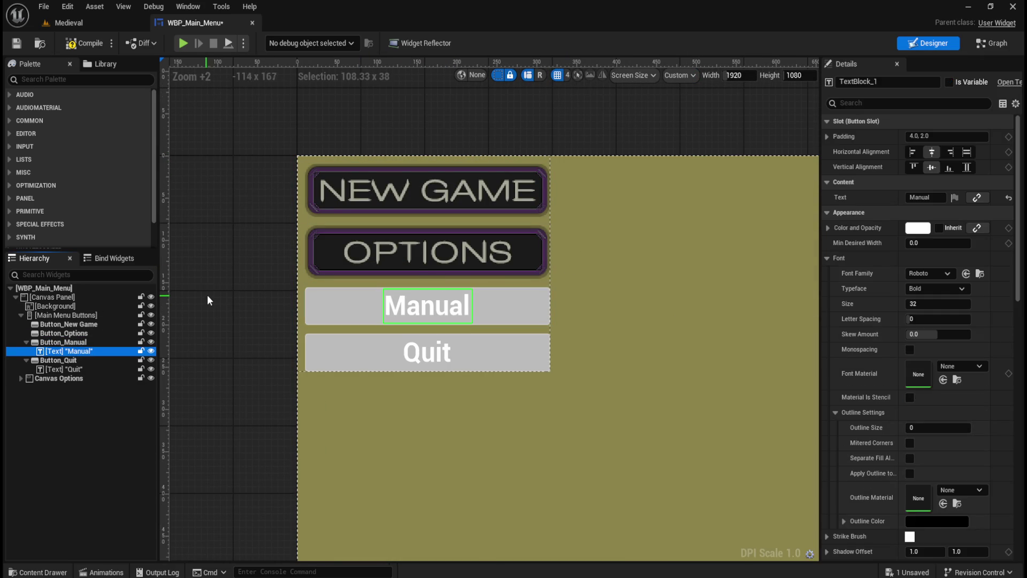
pyautogui.press('Delete')
pyautogui.click(97, 351)
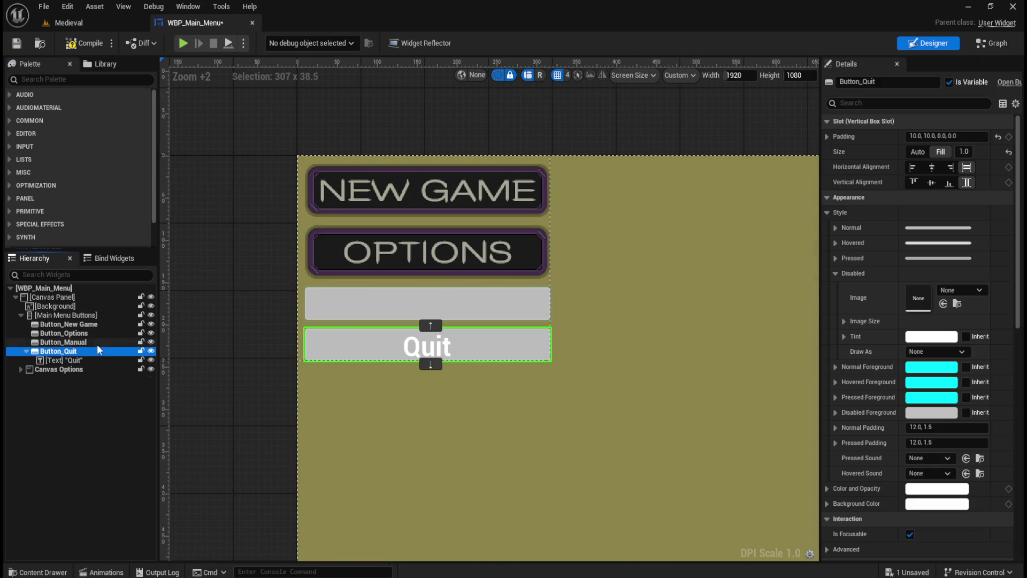
pyautogui.click(428, 303)
# Put the MANUAL texture in the Manual button's normal-state image, drawn as Image.
pyautogui.click(835, 228)
pyautogui.scroll(-1, 877, 294)
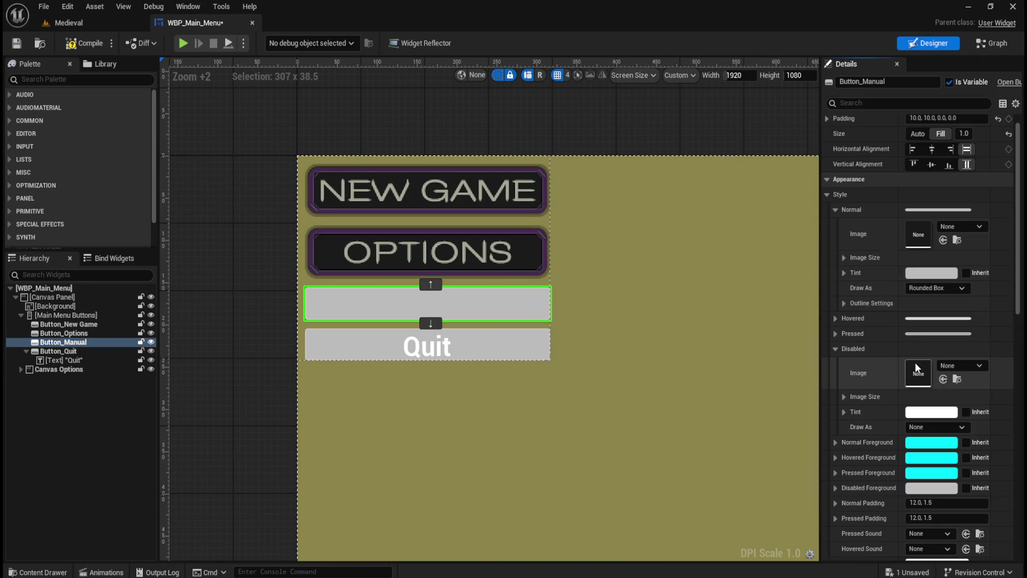
pyautogui.hotkey('ctrl', 'space')
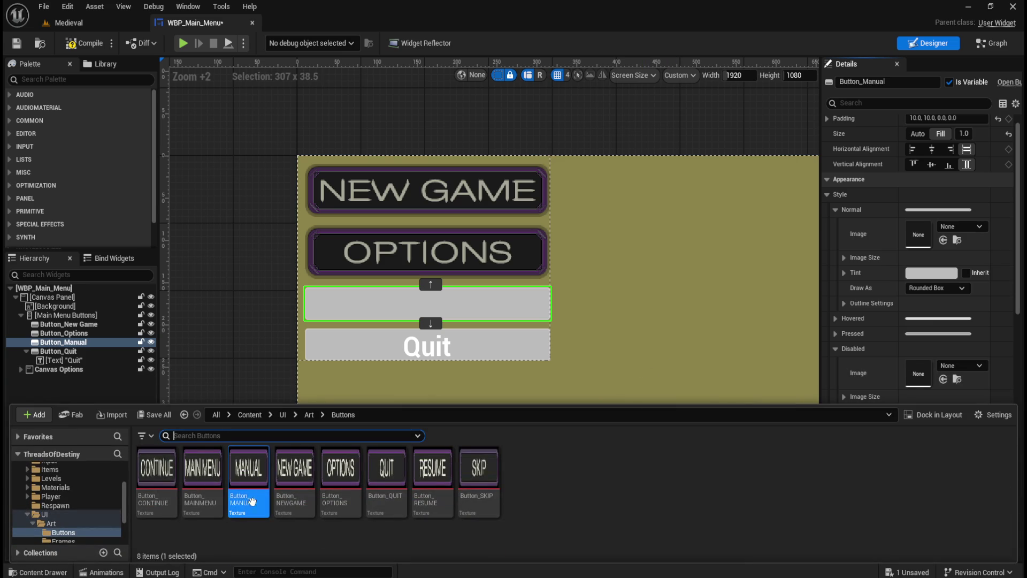
pyautogui.moveTo(243, 481)
pyautogui.mouseDown()
pyautogui.moveTo(912, 270)
pyautogui.moveTo(936, 231)
pyautogui.mouseUp()
pyautogui.click(932, 288)
pyautogui.click(939, 332)
pyautogui.click(839, 210)
# Apply the MANUAL texture, drawn as Image, to the hovered and pressed states.
pyautogui.click(837, 224)
pyautogui.click(933, 302)
pyautogui.click(917, 346)
pyautogui.hotkey('ctrl', 'space')
pyautogui.moveTo(249, 471)
pyautogui.mouseDown()
pyautogui.moveTo(645, 399)
pyautogui.moveTo(918, 249)
pyautogui.mouseUp()
pyautogui.click(838, 224)
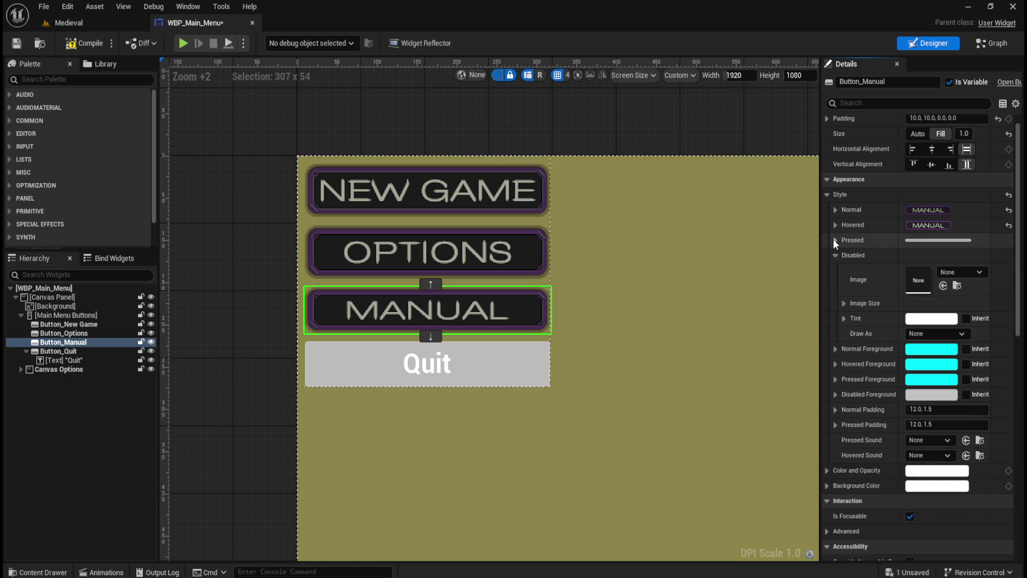
pyautogui.click(835, 240)
pyautogui.hotkey('ctrl', 'space')
pyautogui.moveTo(254, 483)
pyautogui.mouseDown()
pyautogui.moveTo(883, 308)
pyautogui.moveTo(918, 264)
pyautogui.mouseUp()
pyautogui.click(921, 319)
pyautogui.click(926, 361)
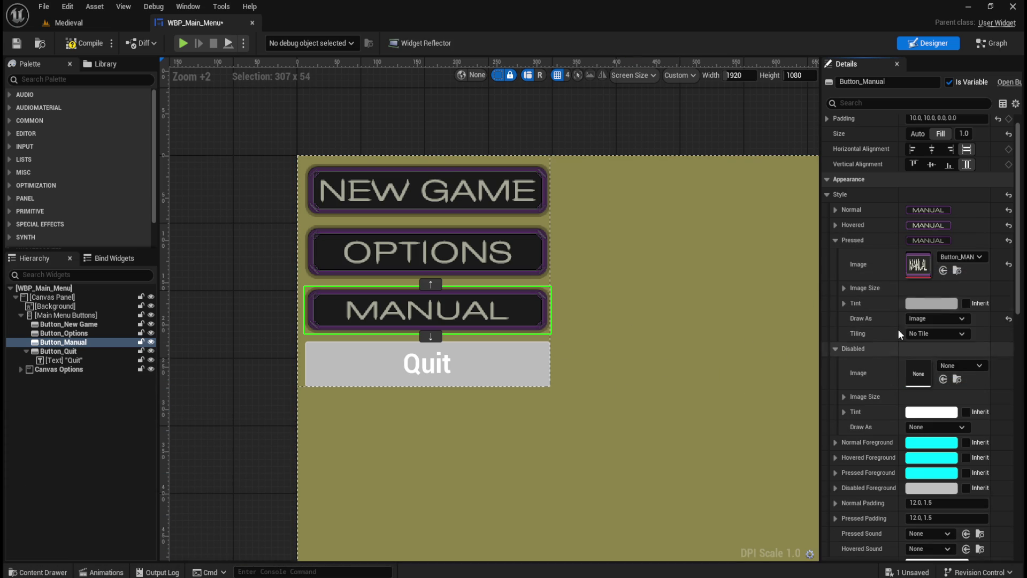
pyautogui.click(835, 239)
# Put the MANUAL texture in the disabled-state image with tint 363636FF.
pyautogui.hotkey('ctrl', 'space')
pyautogui.moveTo(249, 482); pyautogui.dragTo(918, 279)
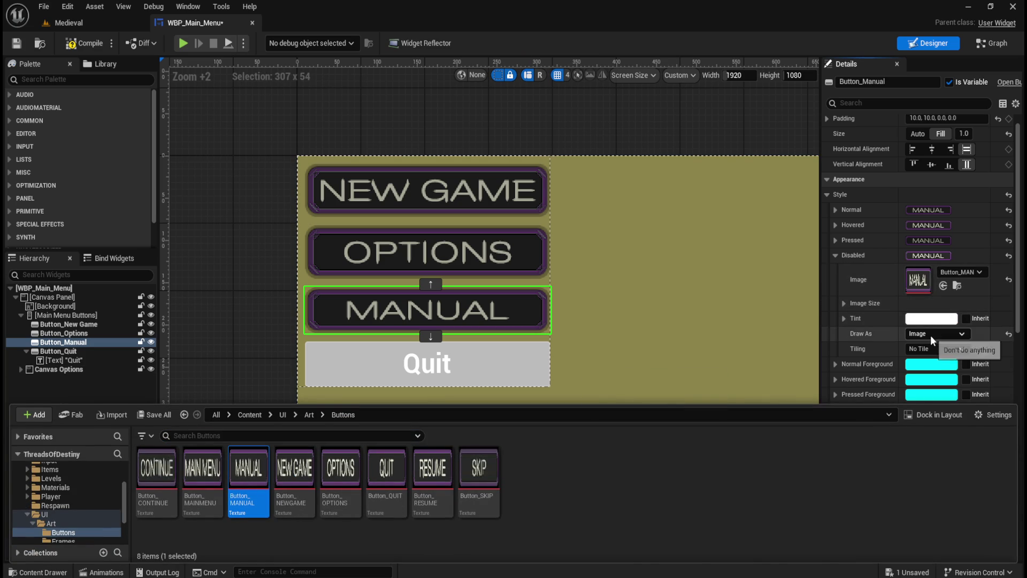
pyautogui.click(931, 320)
pyautogui.click(896, 512)
pyautogui.write('363636FF')
pyautogui.click(838, 558)
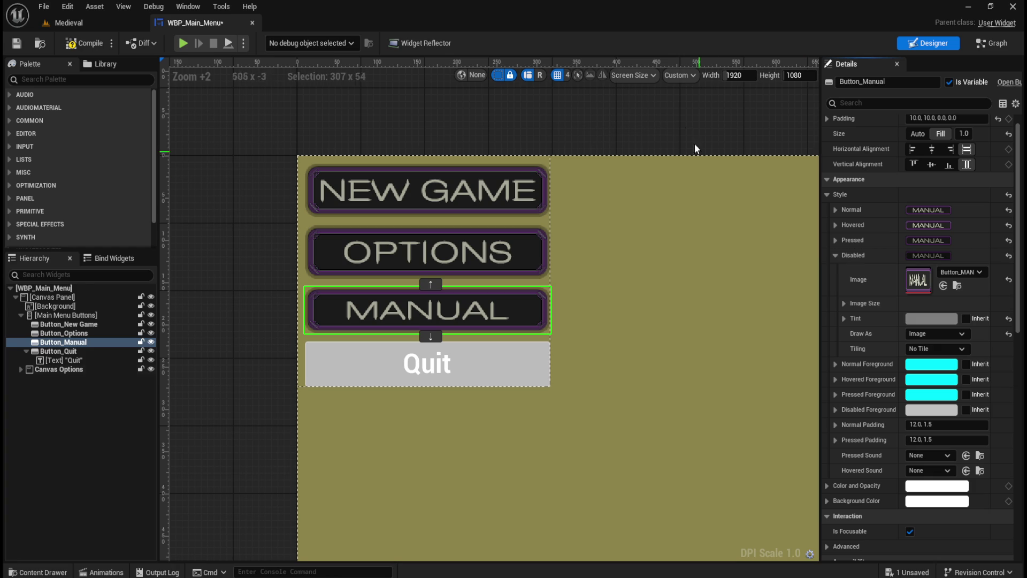
pyautogui.click(612, 118)
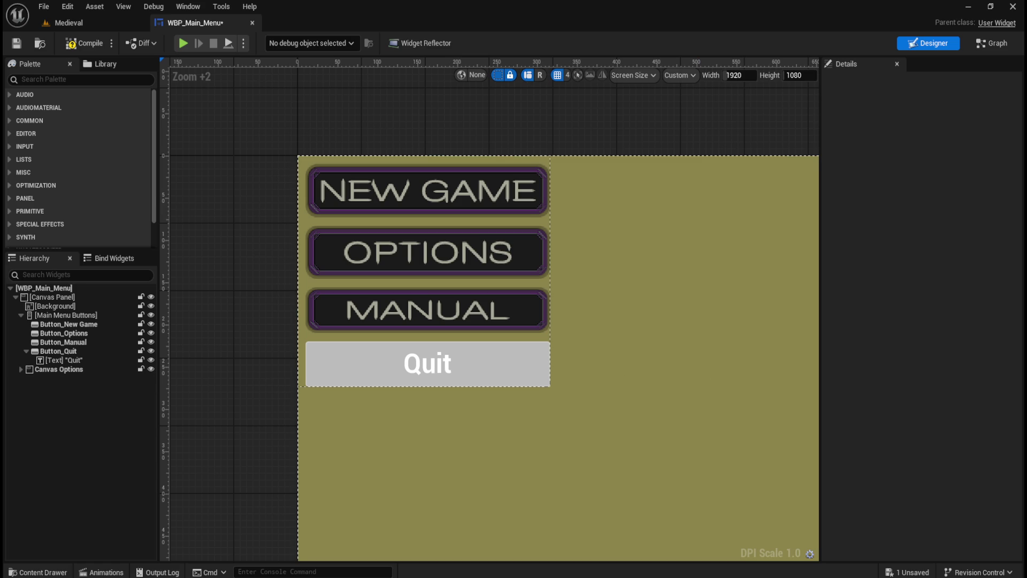
pyautogui.hotkey('ctrl', 'space')
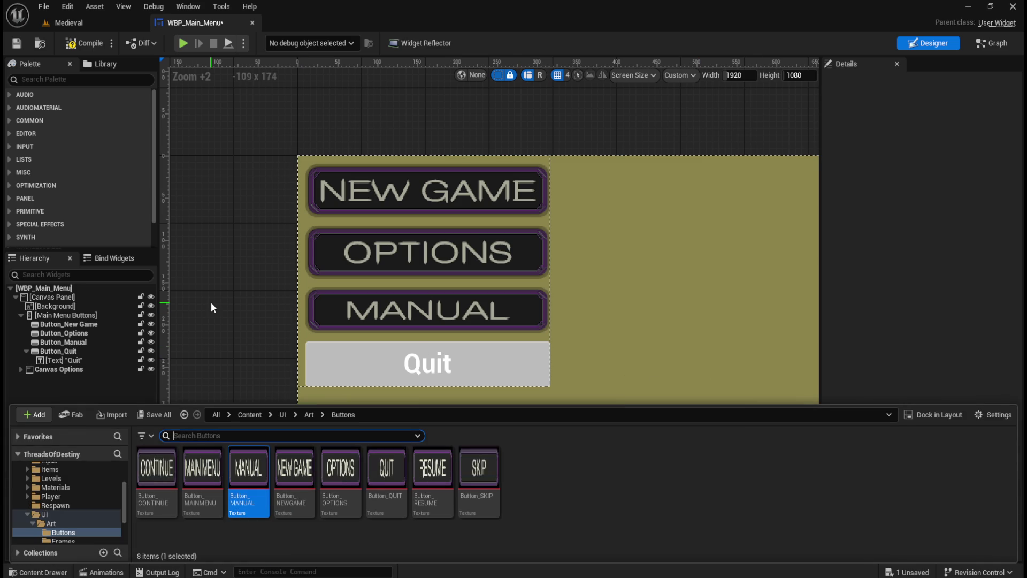
# Delete the Quit button's text label, then reselect the Quit button.
pyautogui.click(271, 354)
pyautogui.click(69, 360)
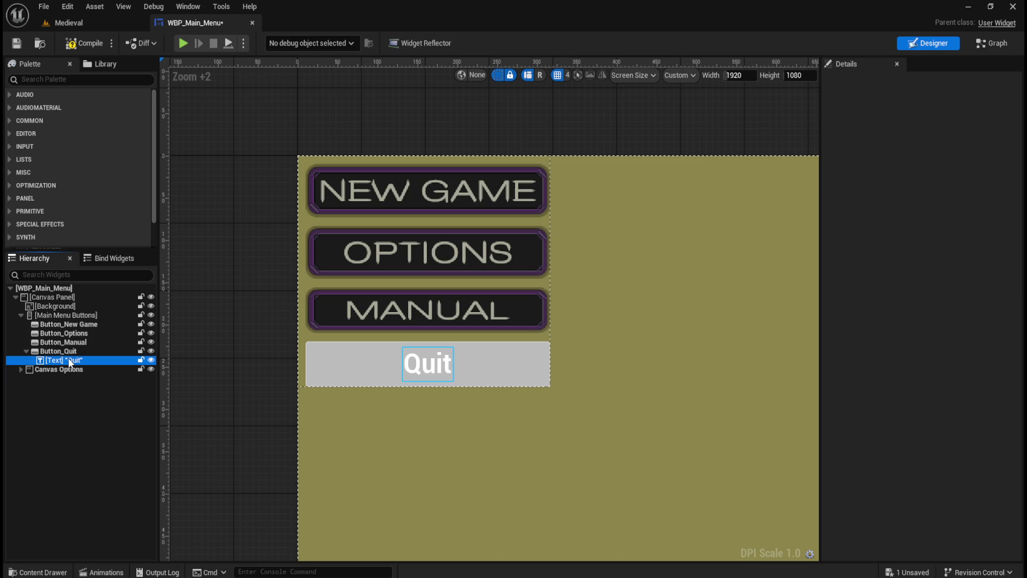
pyautogui.press('Delete')
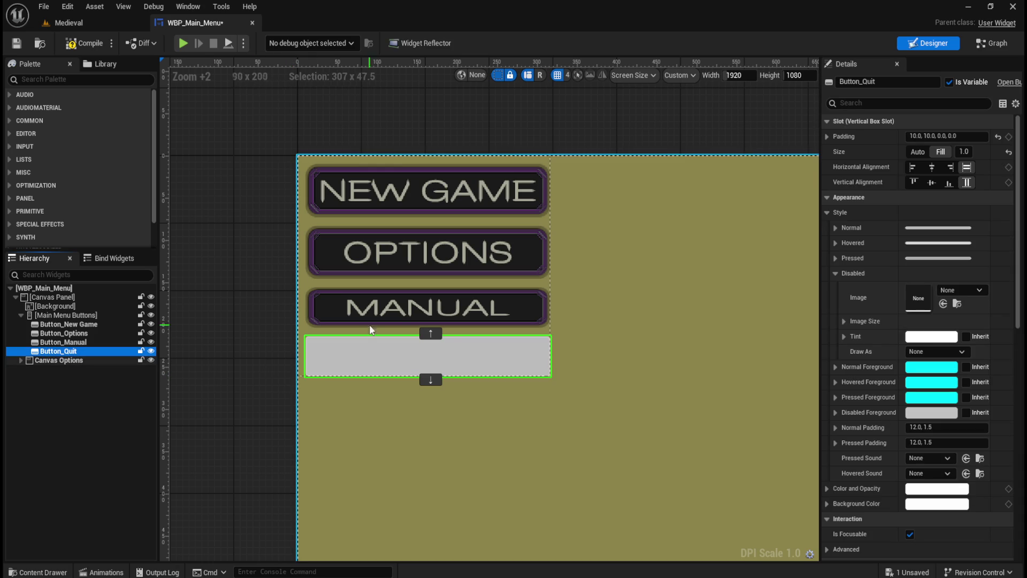
pyautogui.click(520, 299)
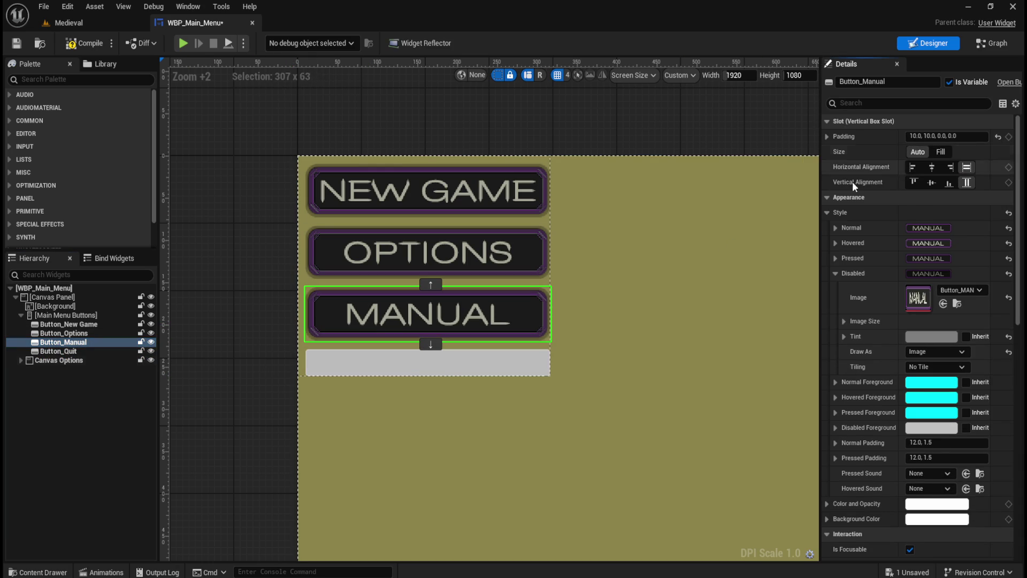
pyautogui.click(69, 324)
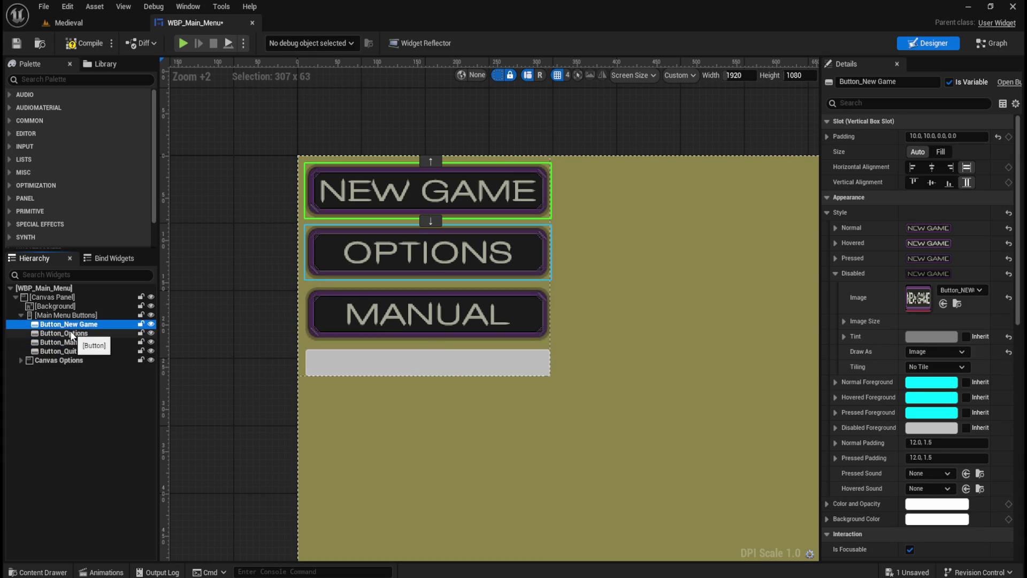
pyautogui.click(71, 332)
pyautogui.click(70, 342)
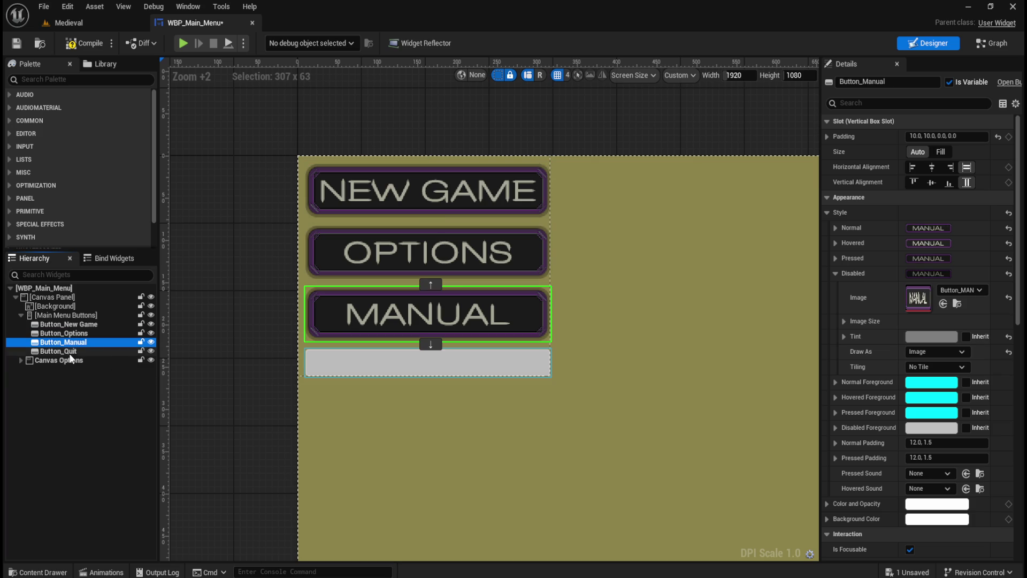
pyautogui.click(71, 351)
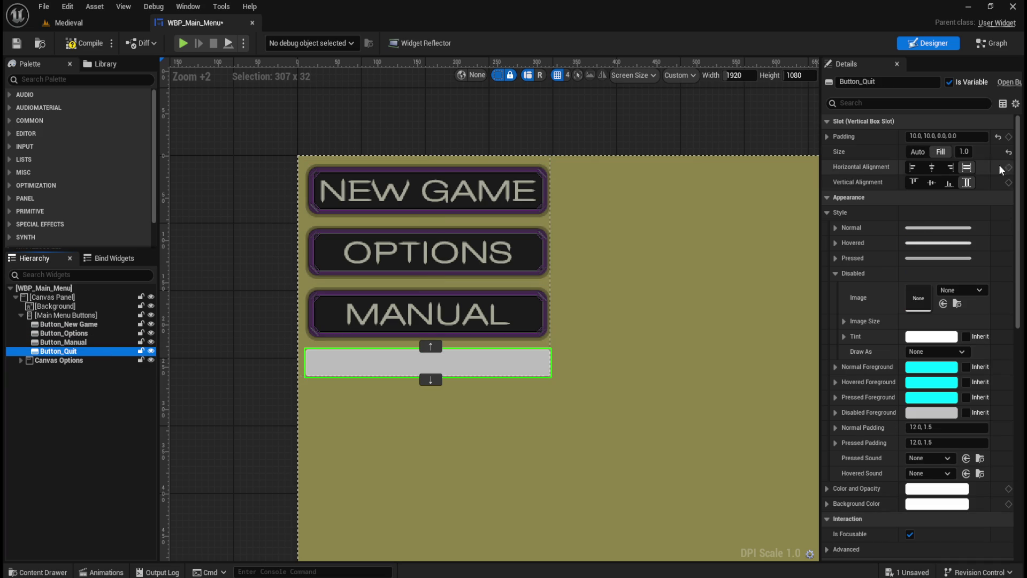
pyautogui.click(326, 321)
pyautogui.click(374, 364)
# Put the QUIT texture in the Quit button's normal-state image, drawn as Image.
pyautogui.click(835, 228)
pyautogui.hotkey('ctrl', 'space')
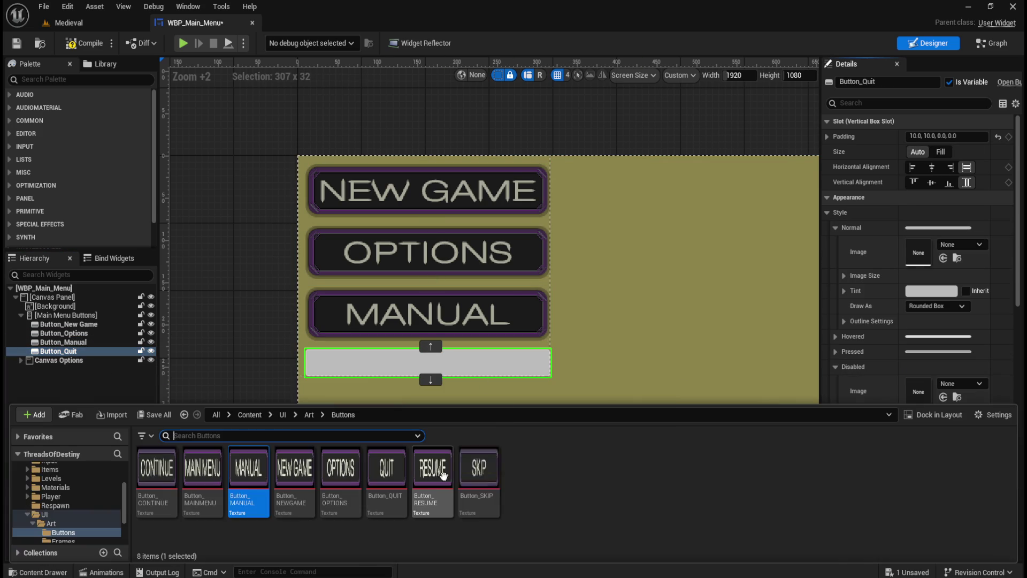
pyautogui.moveTo(921, 267); pyautogui.dragTo(921, 269)
pyautogui.click(924, 305)
pyautogui.click(924, 338)
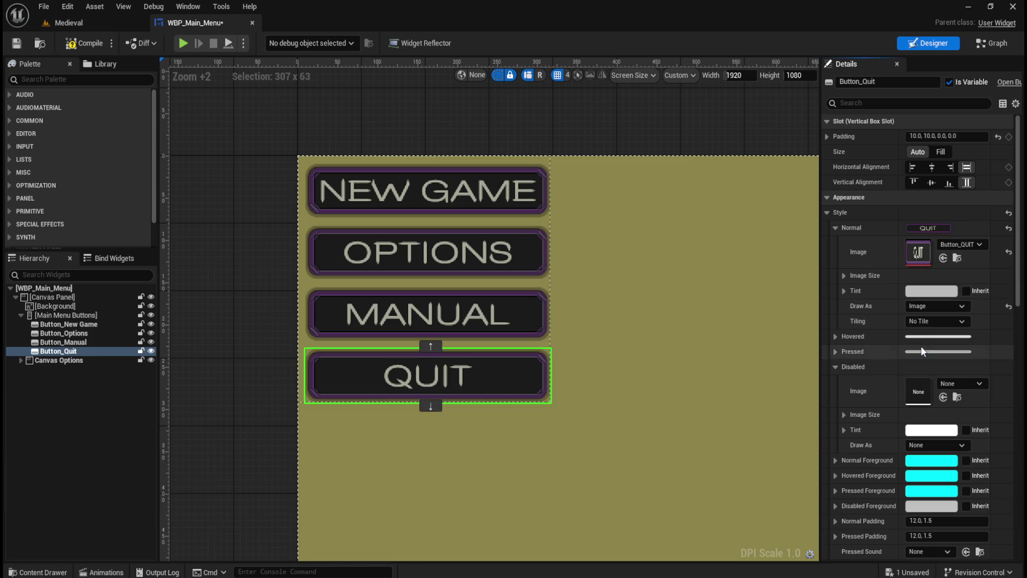
pyautogui.click(836, 228)
# Apply the QUIT texture, drawn as Image, to the hovered and pressed states.
pyautogui.click(835, 243)
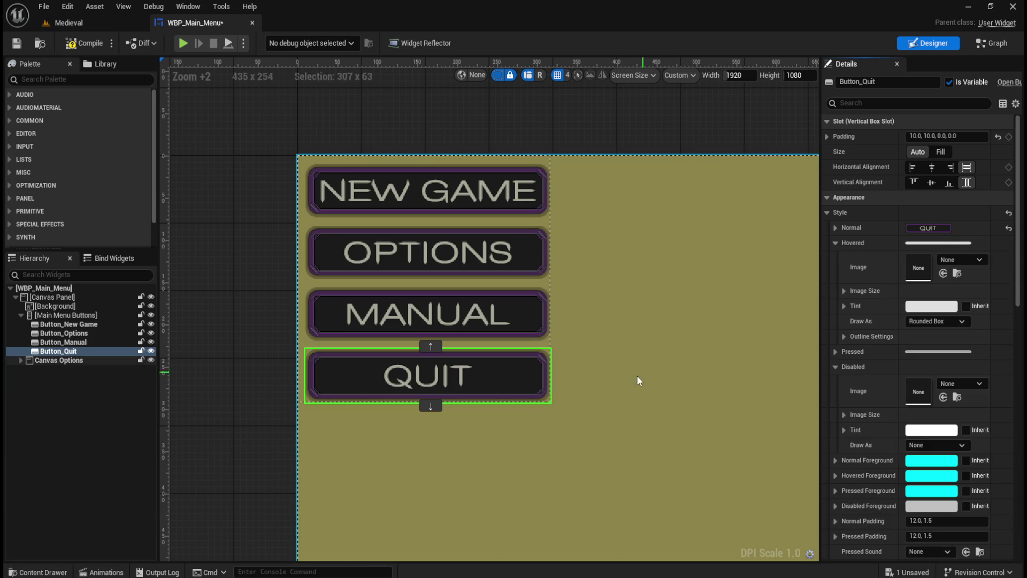
pyautogui.hotkey('ctrl', 'space')
pyautogui.moveTo(387, 471); pyautogui.dragTo(947, 260)
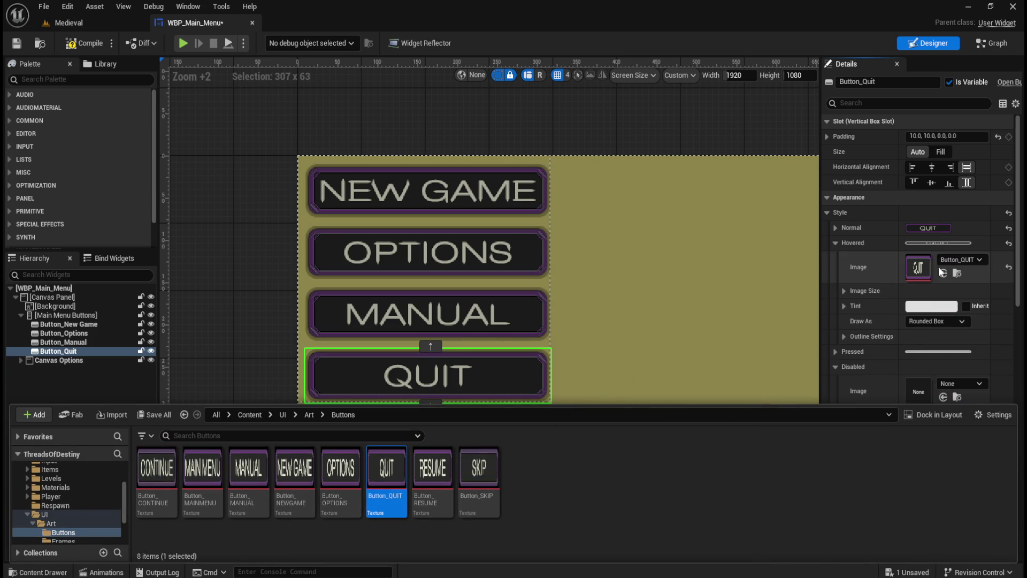
pyautogui.click(942, 321)
pyautogui.click(928, 364)
pyautogui.click(835, 243)
pyautogui.click(835, 256)
pyautogui.hotkey('ctrl', 'space')
pyautogui.moveTo(392, 470)
pyautogui.mouseDown()
pyautogui.moveTo(952, 284)
pyautogui.moveTo(920, 282)
pyautogui.mouseUp()
pyautogui.click(923, 337)
pyautogui.click(926, 380)
pyautogui.click(833, 258)
# Put the QUIT texture in the disabled-state image with a grey tint.
pyautogui.hotkey('ctrl', 'space')
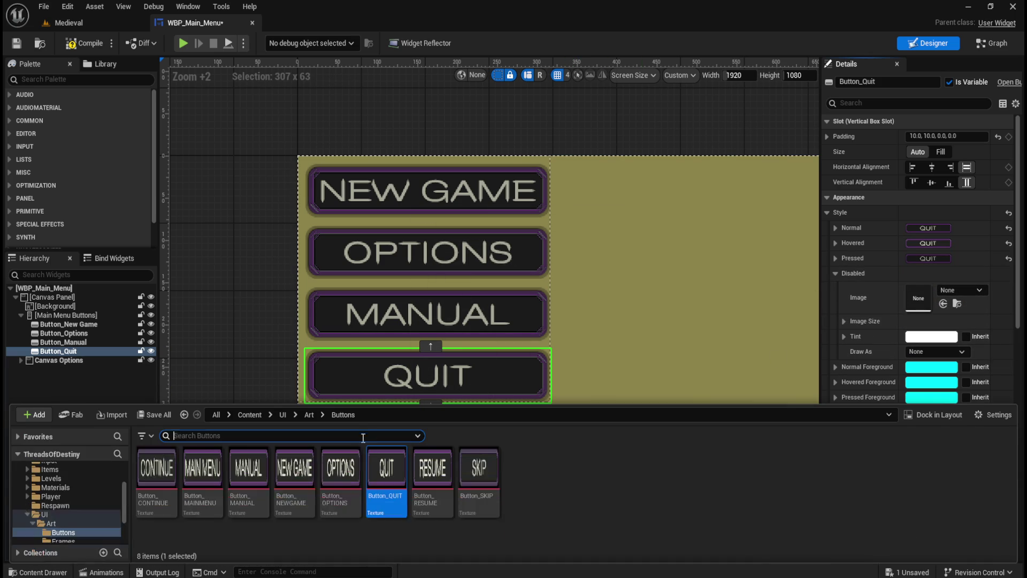
pyautogui.moveTo(385, 479); pyautogui.dragTo(937, 299)
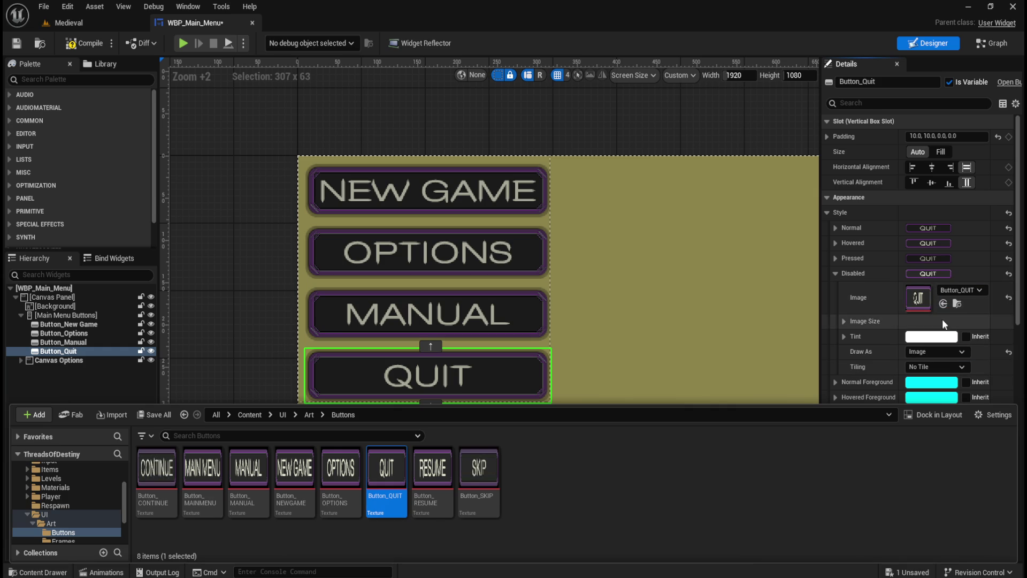
pyautogui.click(924, 336)
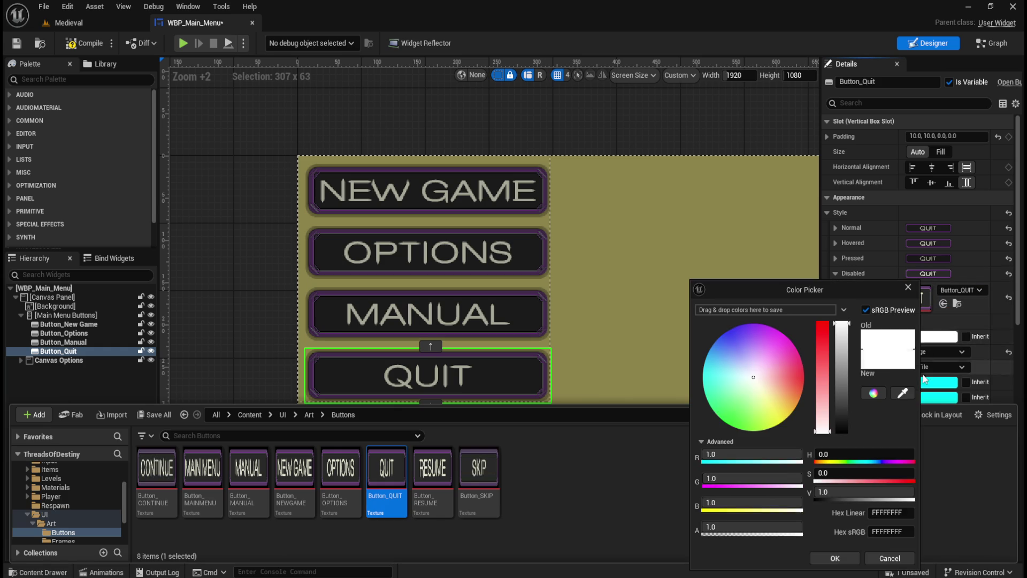
pyautogui.click(885, 512)
pyautogui.click(835, 558)
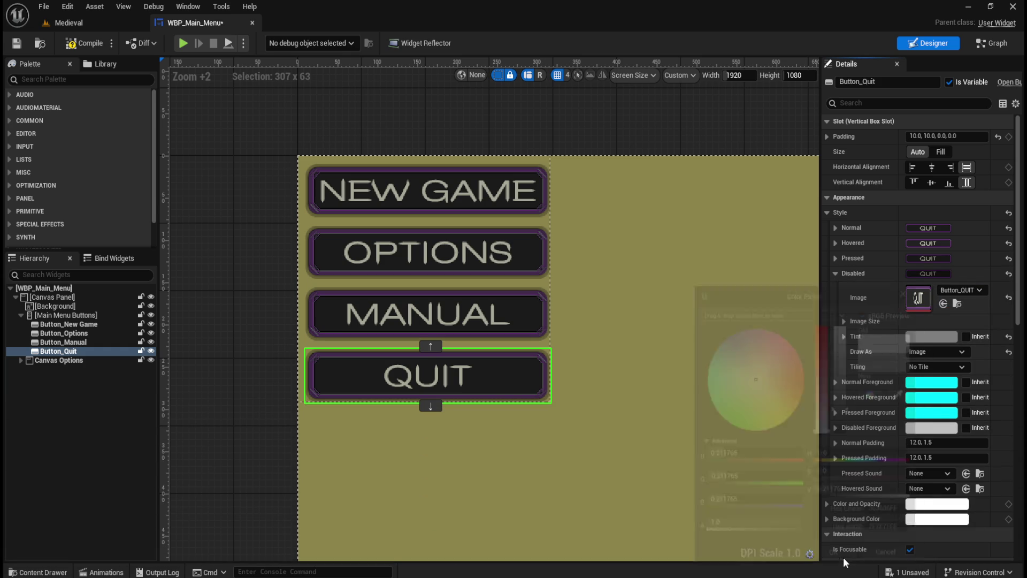
pyautogui.click(274, 422)
pyautogui.scroll(-4, 223, 321)
pyautogui.scroll(-3, 225, 315)
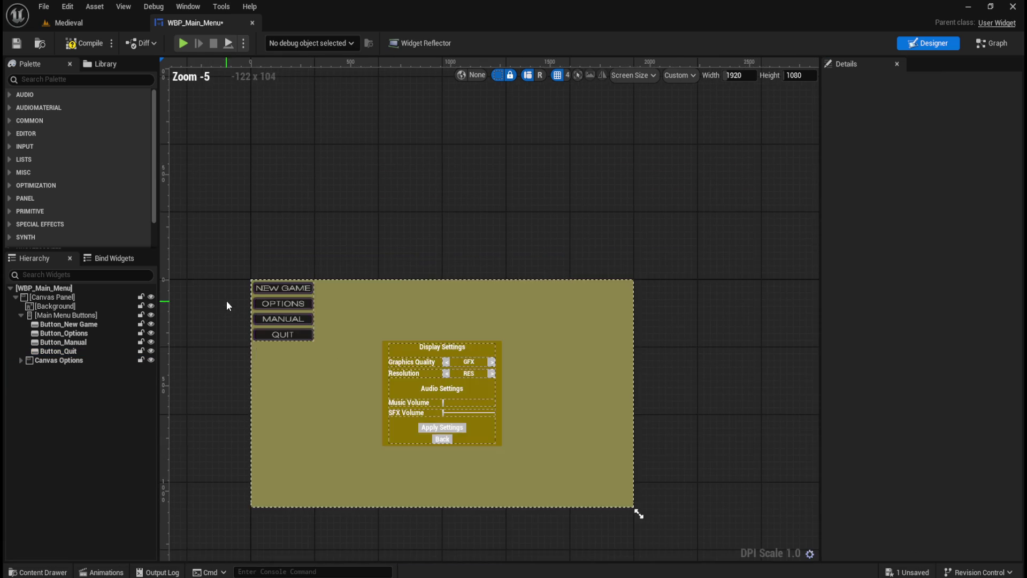
# Open the MainMenu level from the Content > Levels folder.
pyautogui.scroll(4, 217, 320)
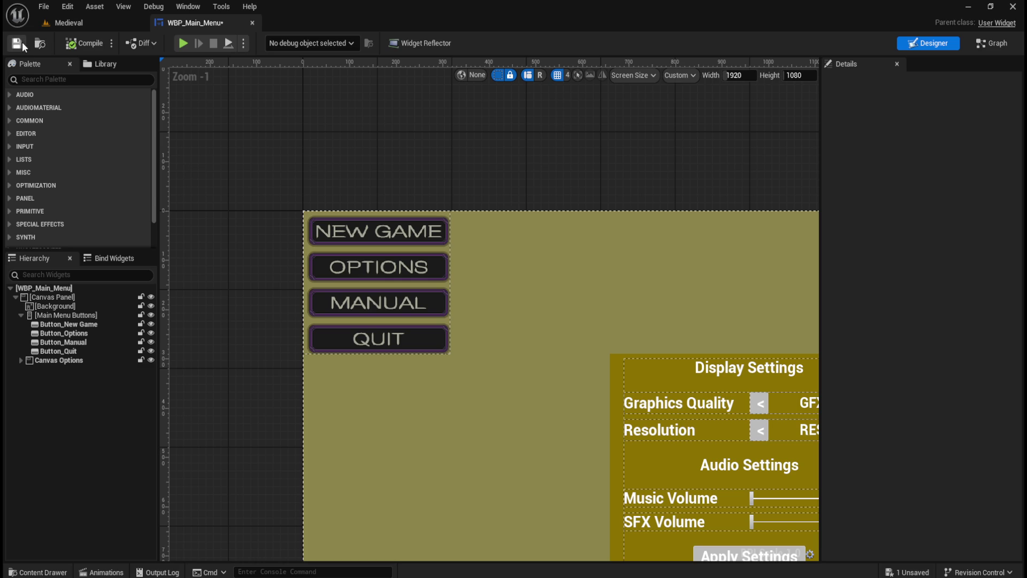
pyautogui.hotkey('ctrl', 'space')
pyautogui.click(249, 415)
pyautogui.doubleClick(479, 468)
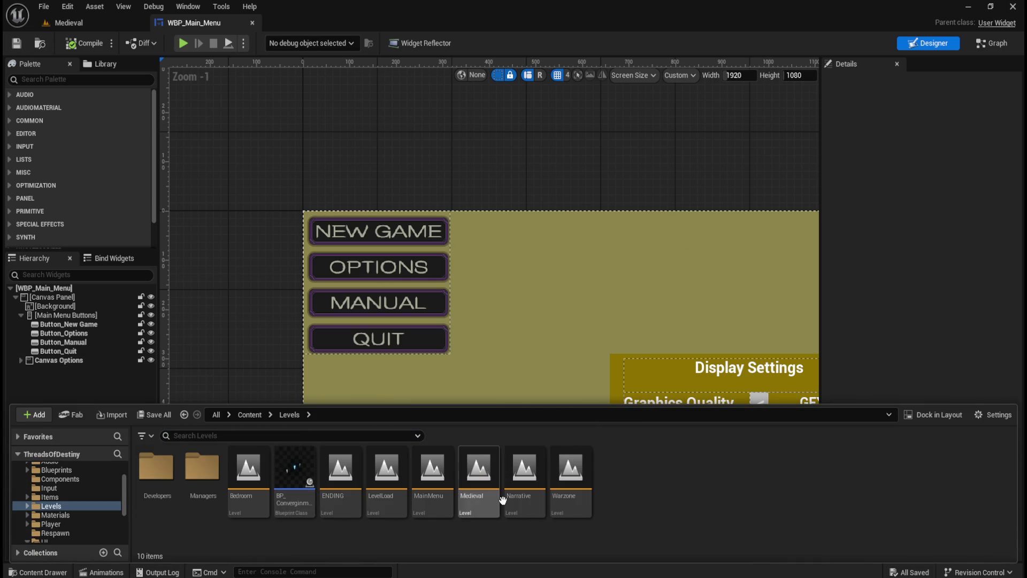
pyautogui.doubleClick(433, 470)
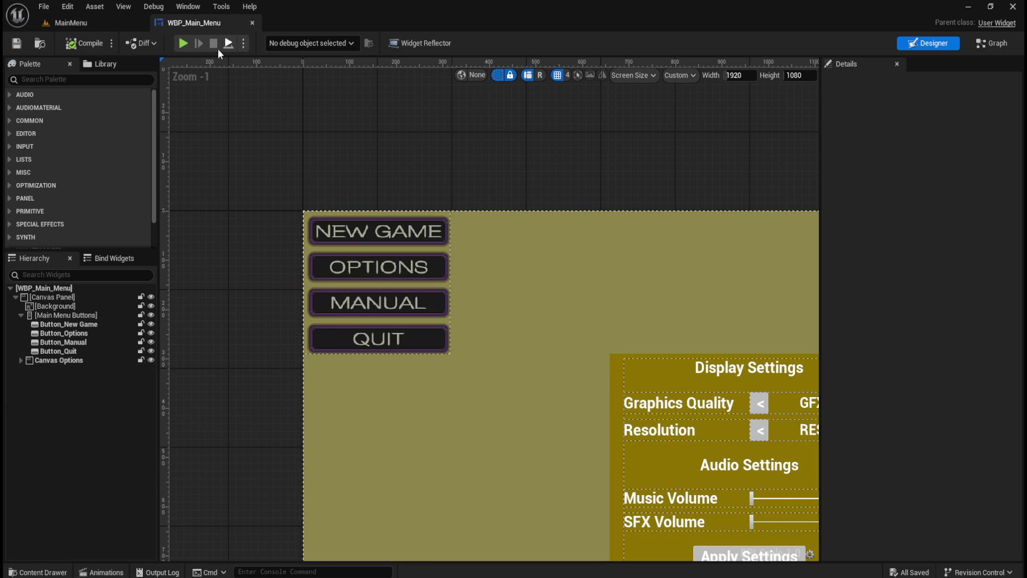
# Play-test the menu, opening OPTIONS and closing it with Back, then end the test.
pyautogui.click(183, 44)
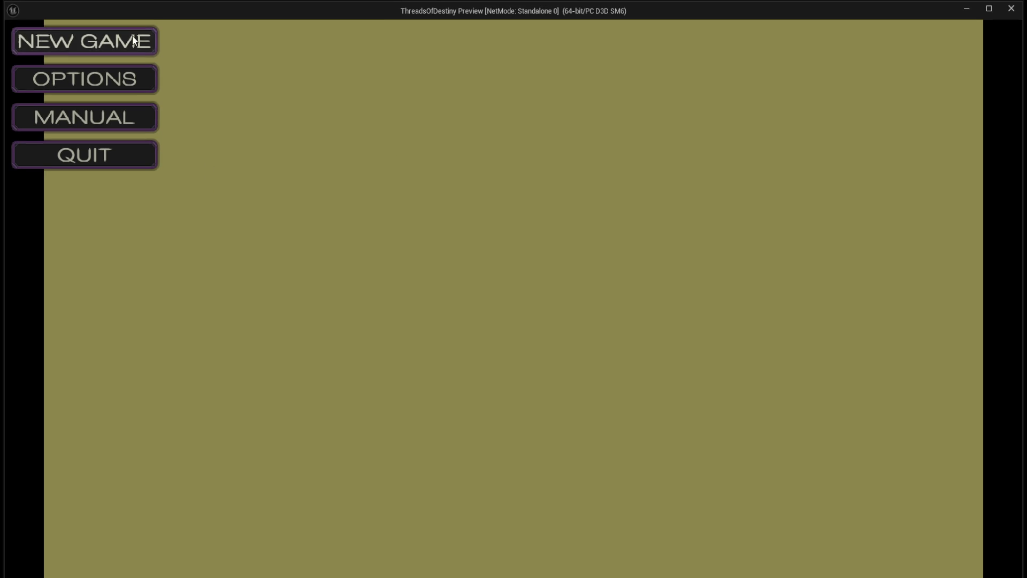
pyautogui.click(102, 84)
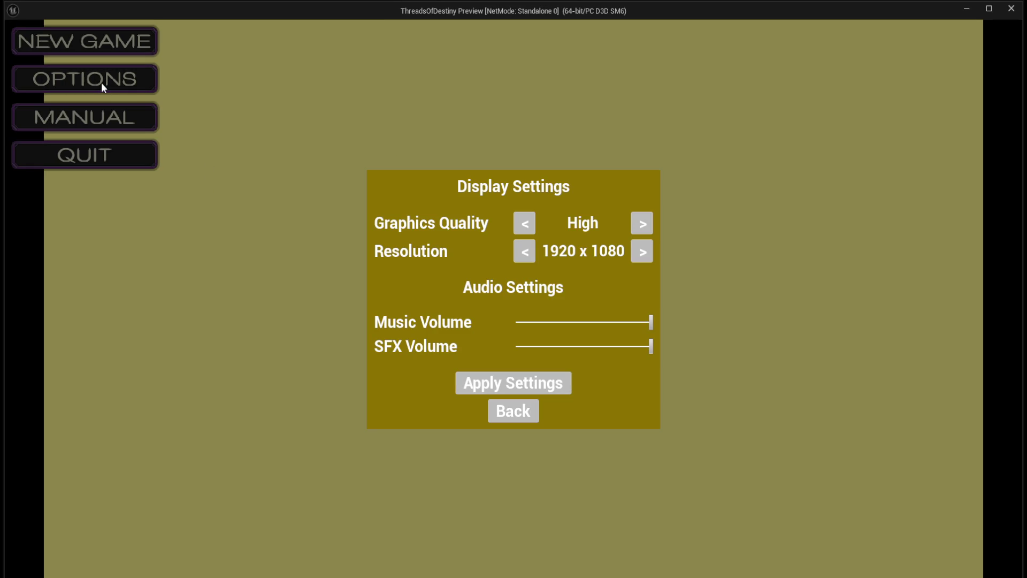
pyautogui.click(495, 418)
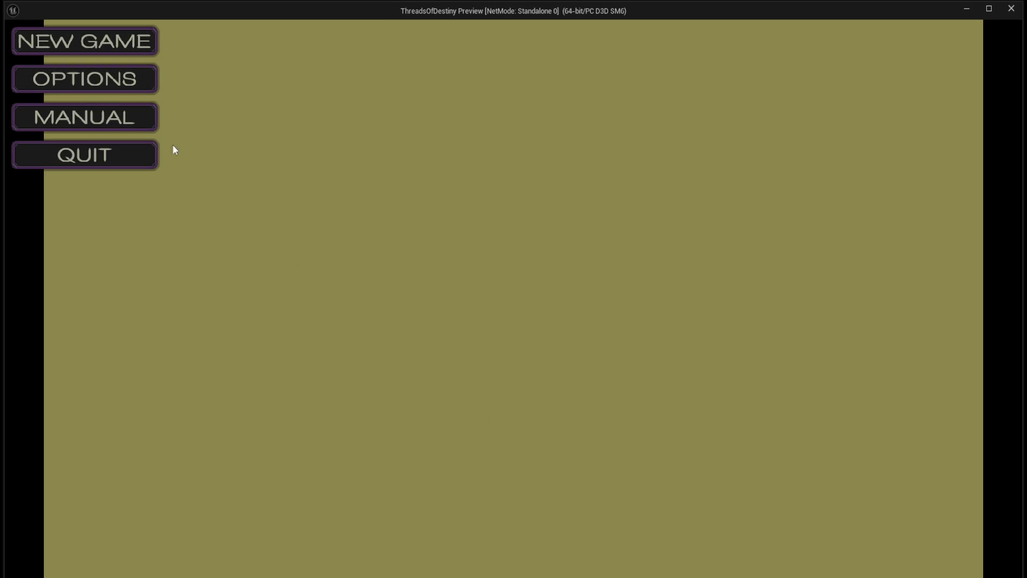
pyautogui.click(87, 155)
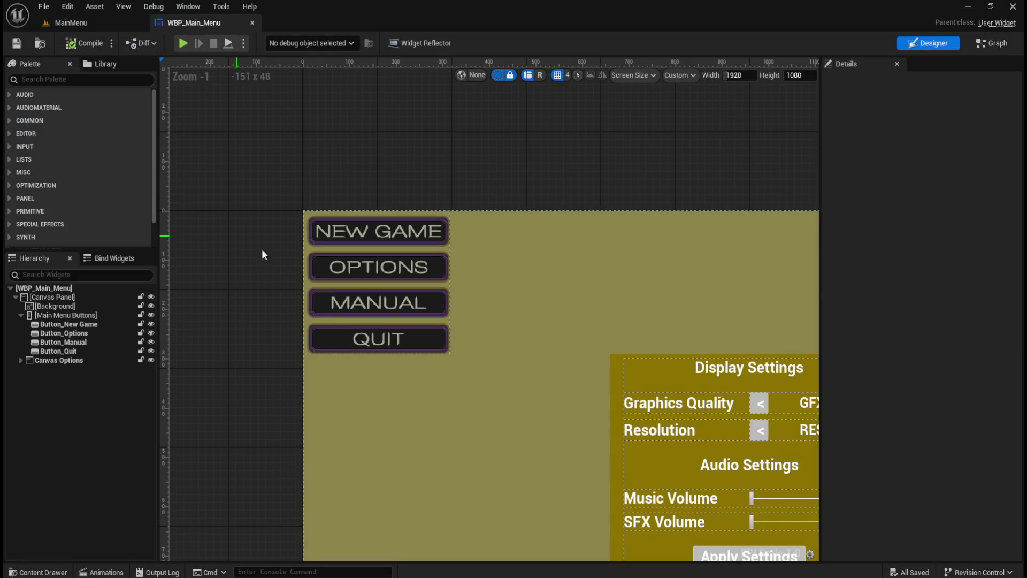
# Inspect the New Game button's individual padding values.
pyautogui.click(86, 325)
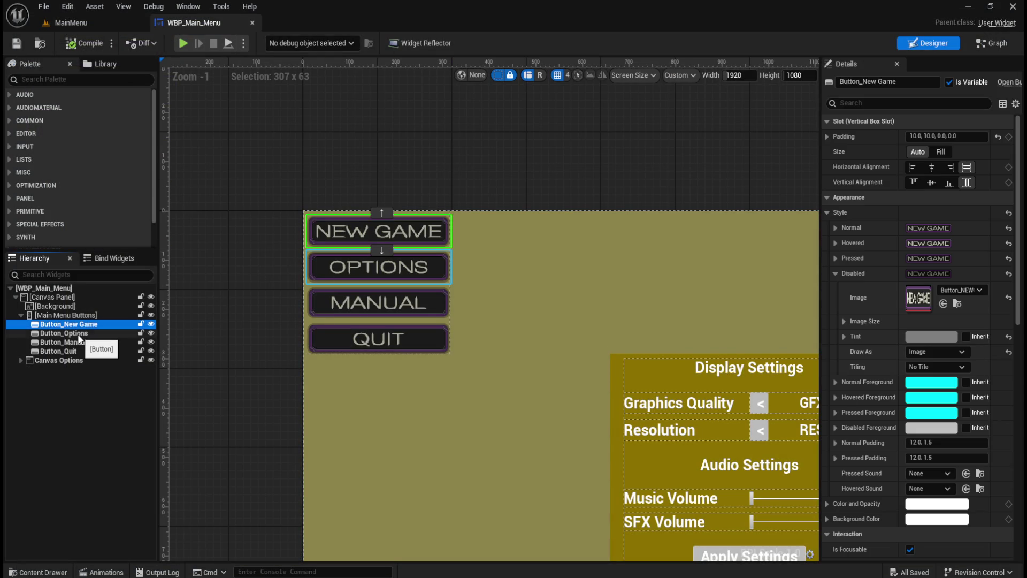
pyautogui.scroll(5, 301, 262)
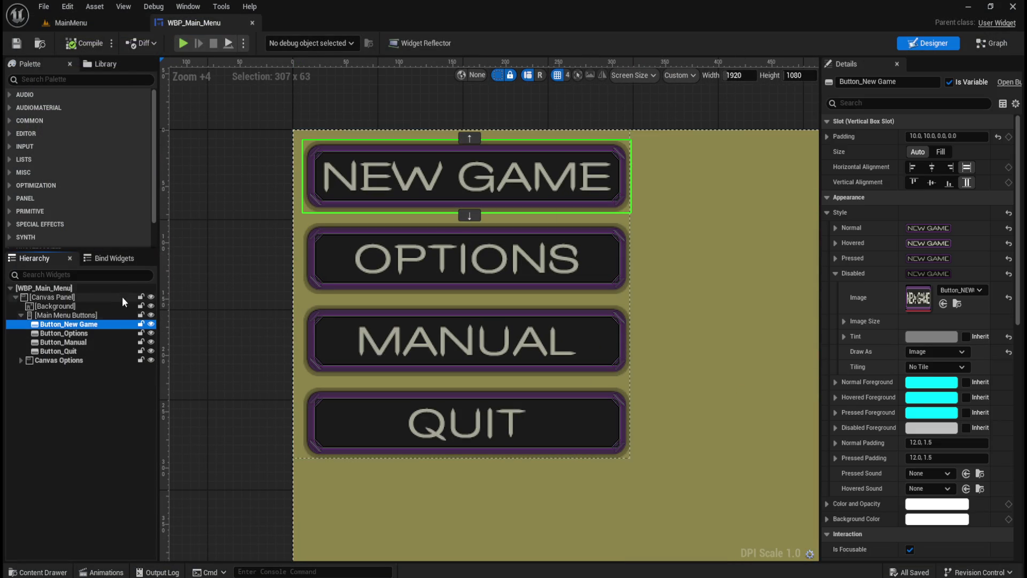
pyautogui.click(81, 333)
pyautogui.click(89, 325)
pyautogui.click(827, 137)
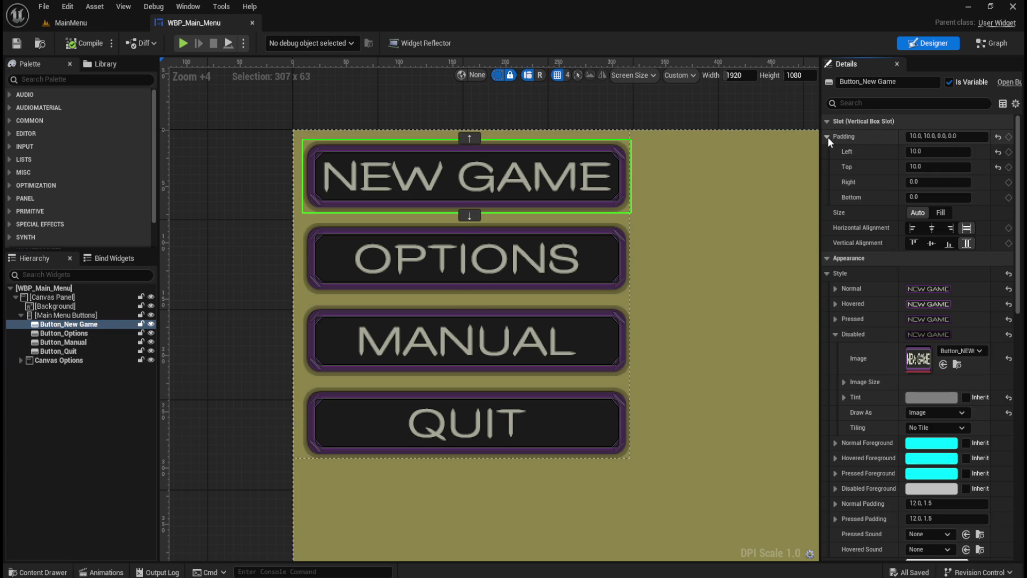
pyautogui.click(827, 137)
# Set top padding to 5 on the Options, Manual and Quit buttons.
pyautogui.click(75, 333)
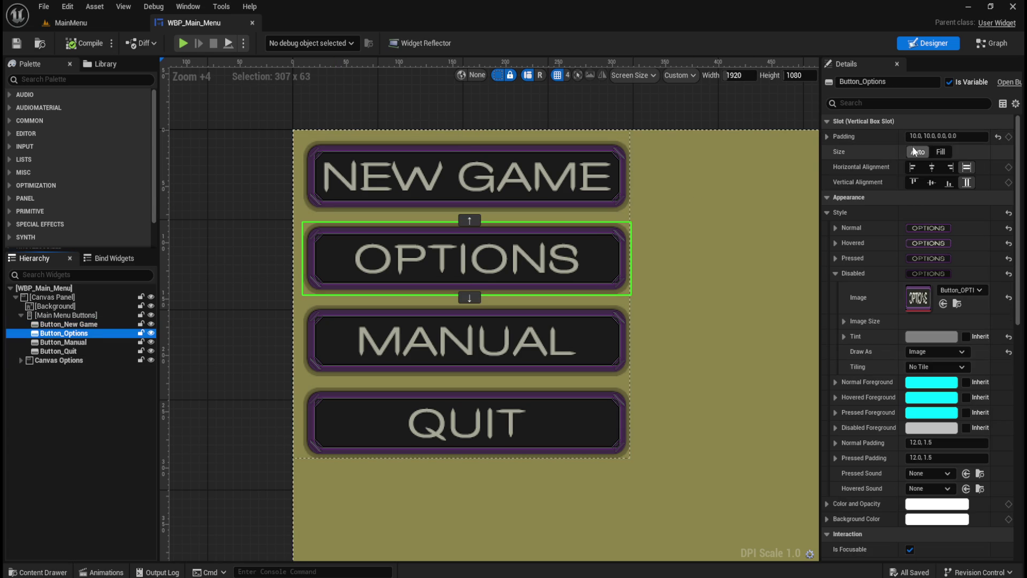
pyautogui.click(827, 136)
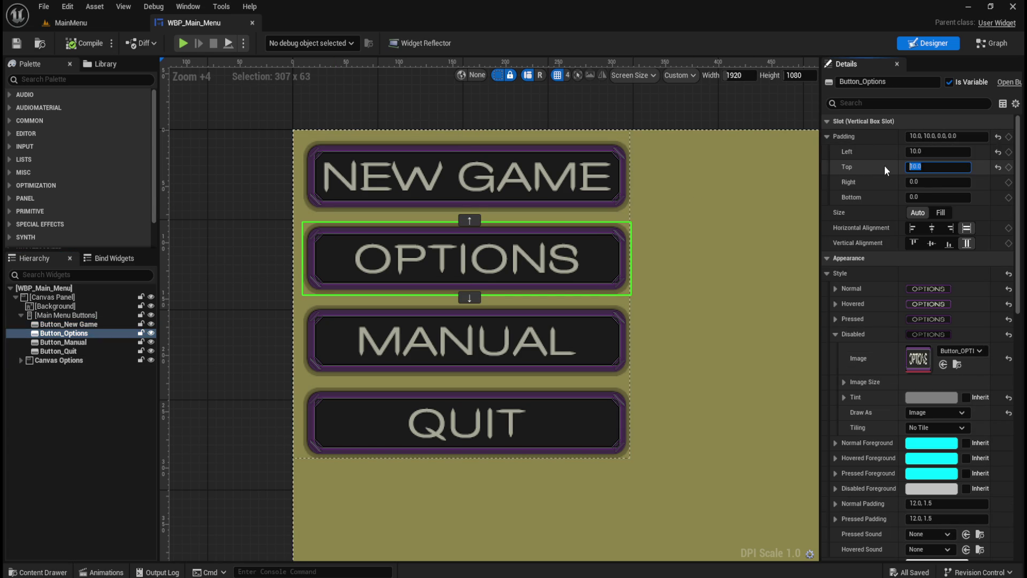
pyautogui.write('5')
pyautogui.press('Return')
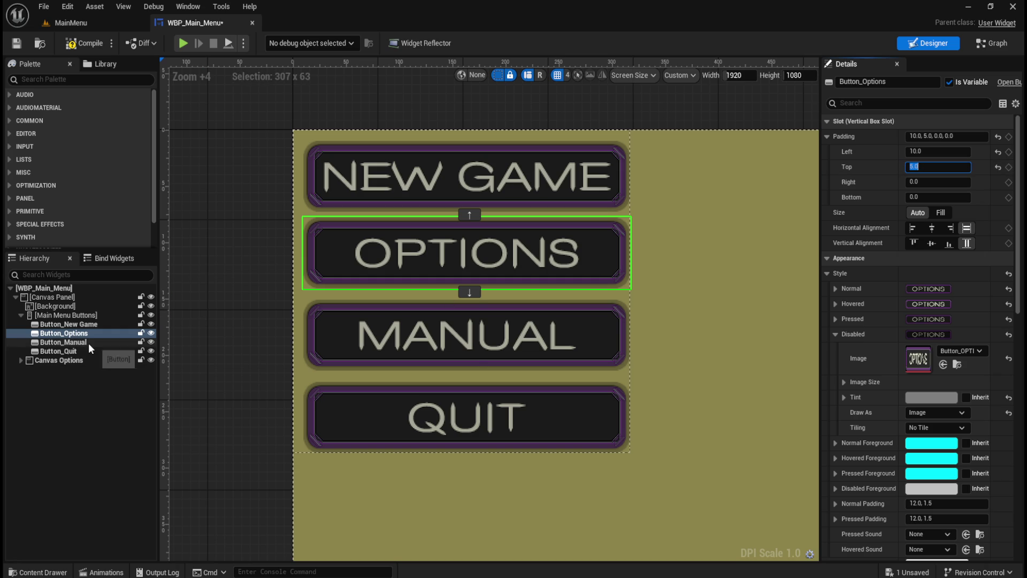
pyautogui.click(88, 343)
pyautogui.write('5')
pyautogui.press('Return')
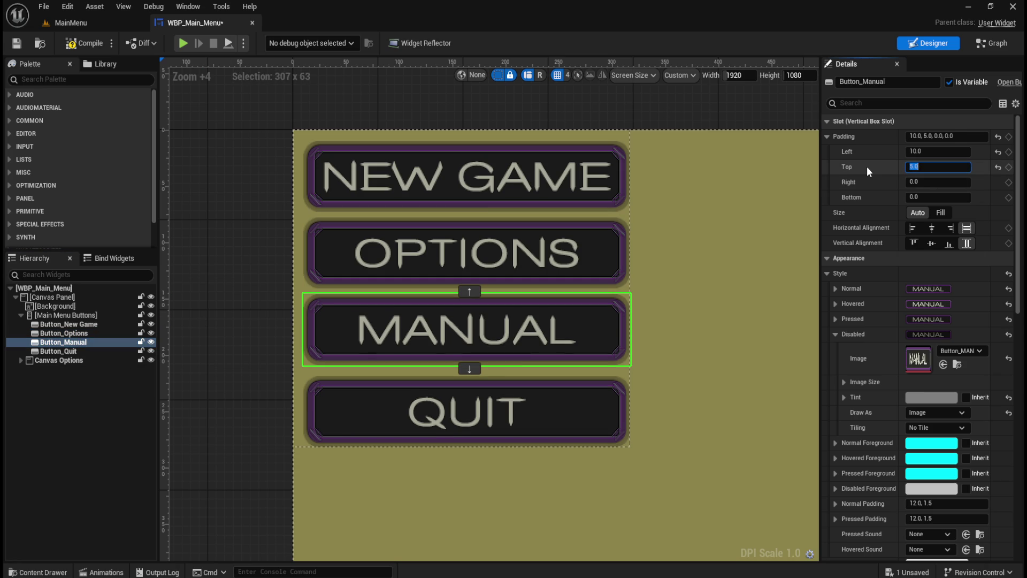
pyautogui.click(84, 352)
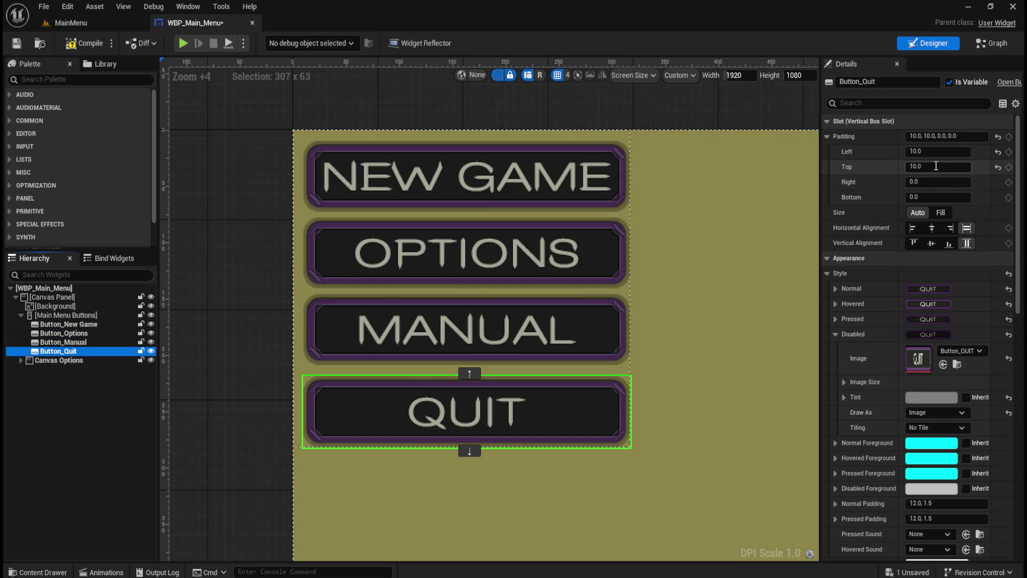
pyautogui.write('5')
pyautogui.press('Return')
# Compile and save the WBP_Main_Menu widget.
pyautogui.click(254, 312)
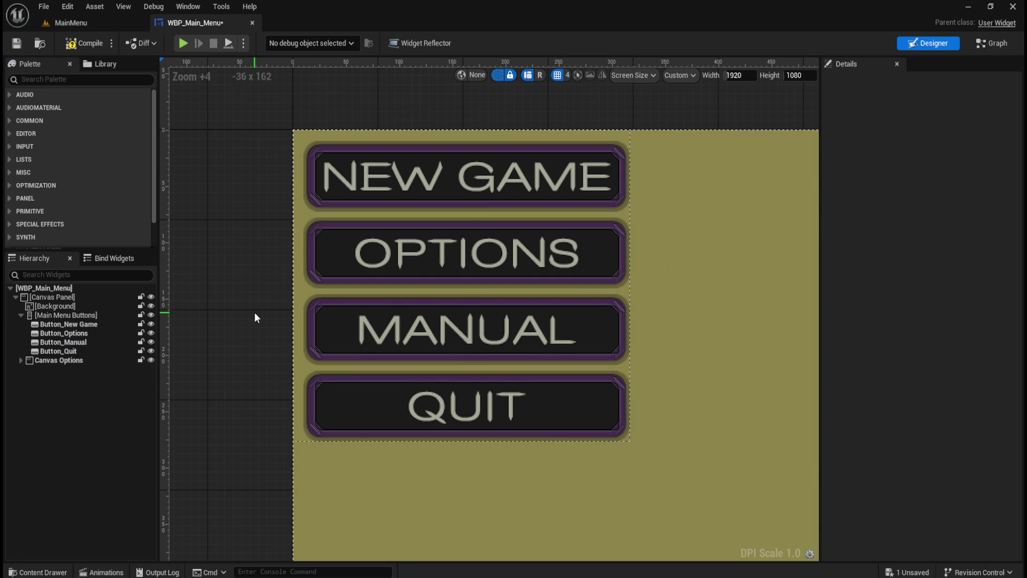
pyautogui.scroll(-3, 255, 314)
pyautogui.click(72, 44)
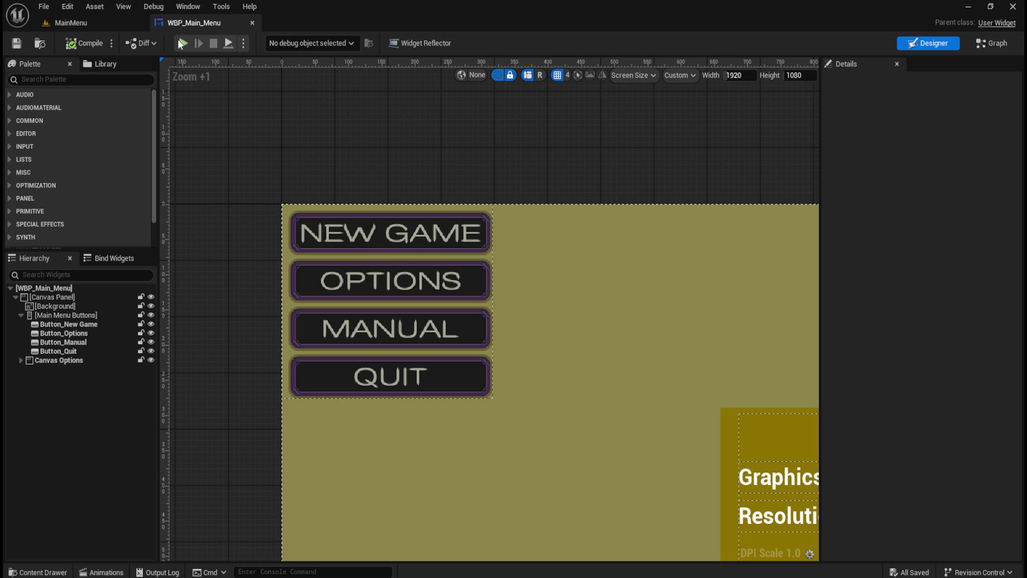
pyautogui.click(182, 43)
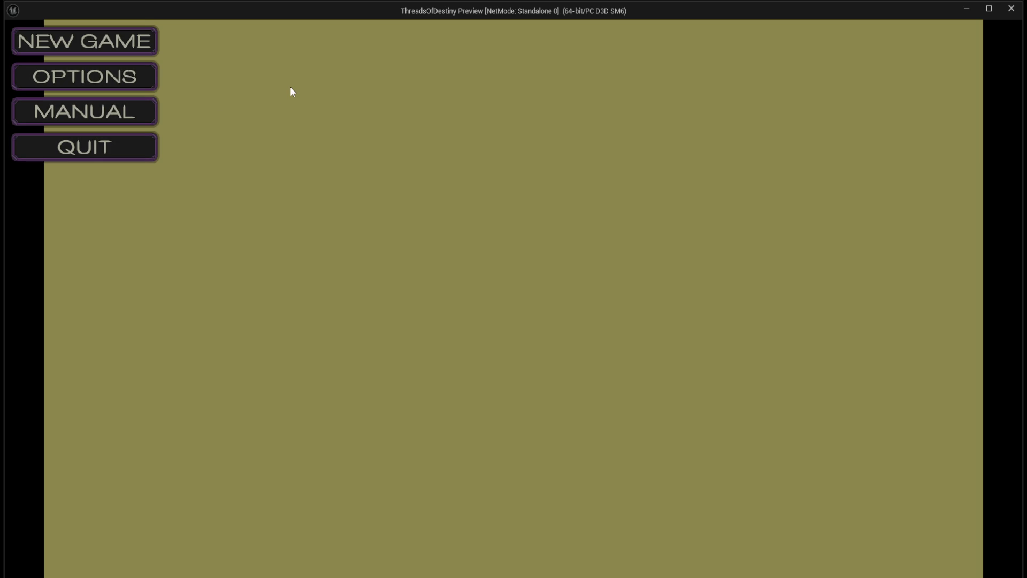
pyautogui.click(124, 157)
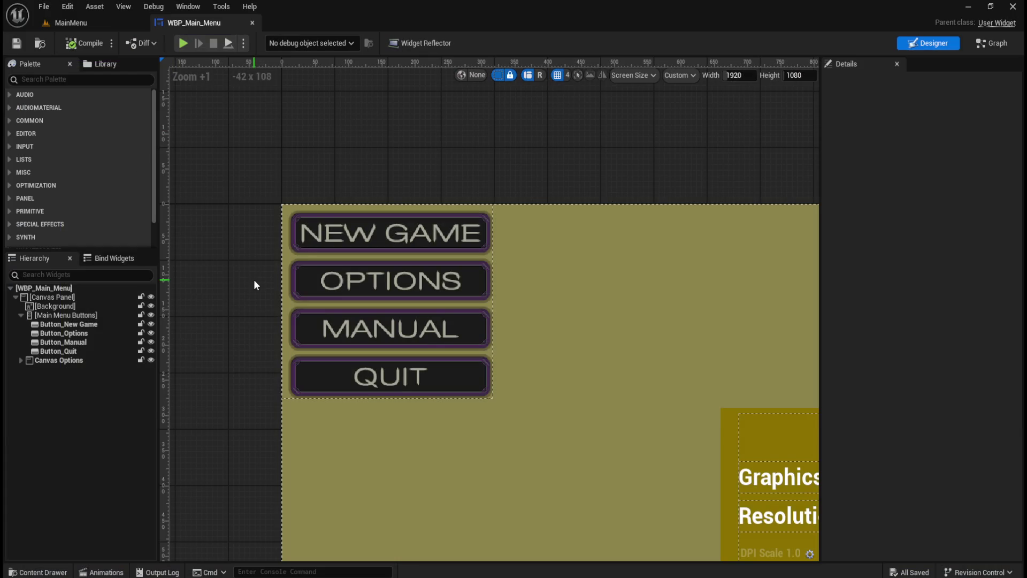
# Delete the [Background] image widget from WBP_Main_Menu's hierarchy.
pyautogui.click(54, 305)
pyautogui.scroll(-5, 323, 307)
pyautogui.scroll(3, 504, 323)
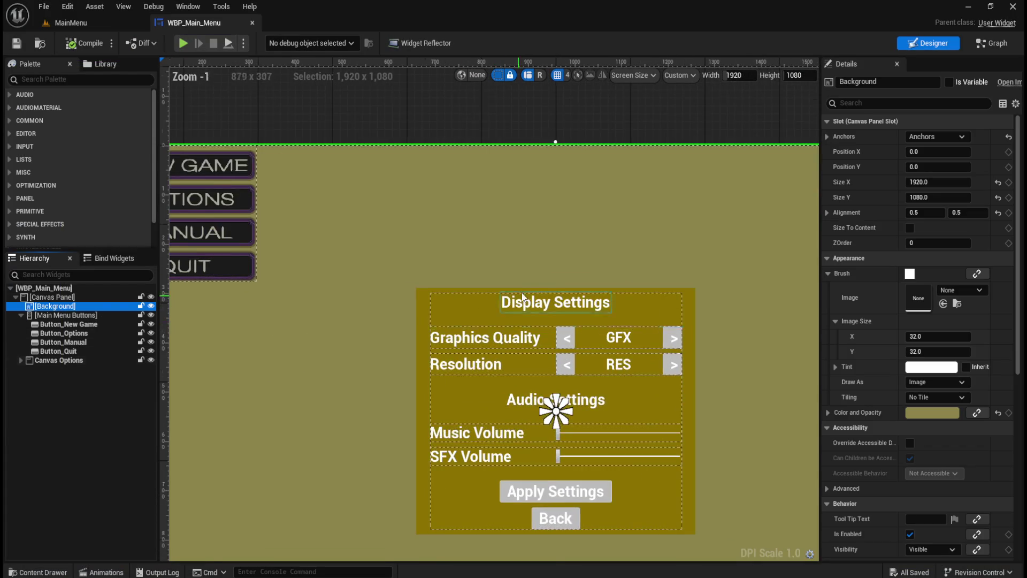
pyautogui.scroll(-3, 485, 243)
pyautogui.scroll(1, 485, 243)
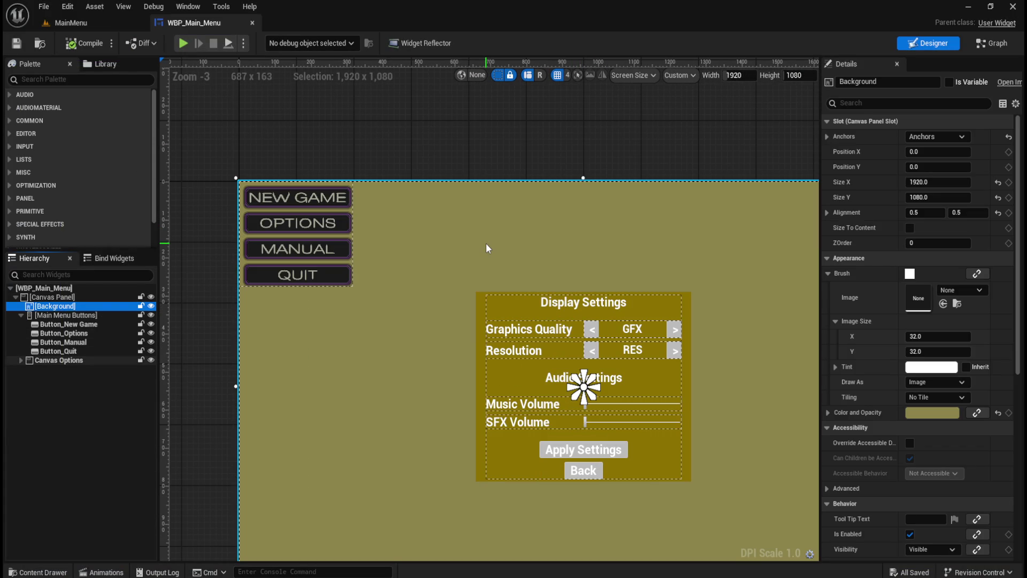
pyautogui.press('Delete')
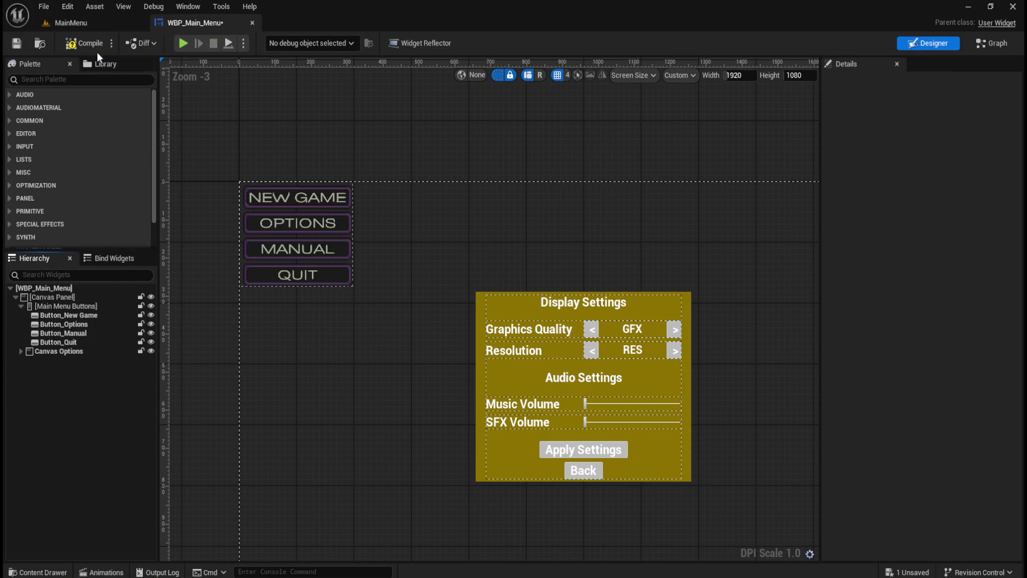
pyautogui.click(185, 43)
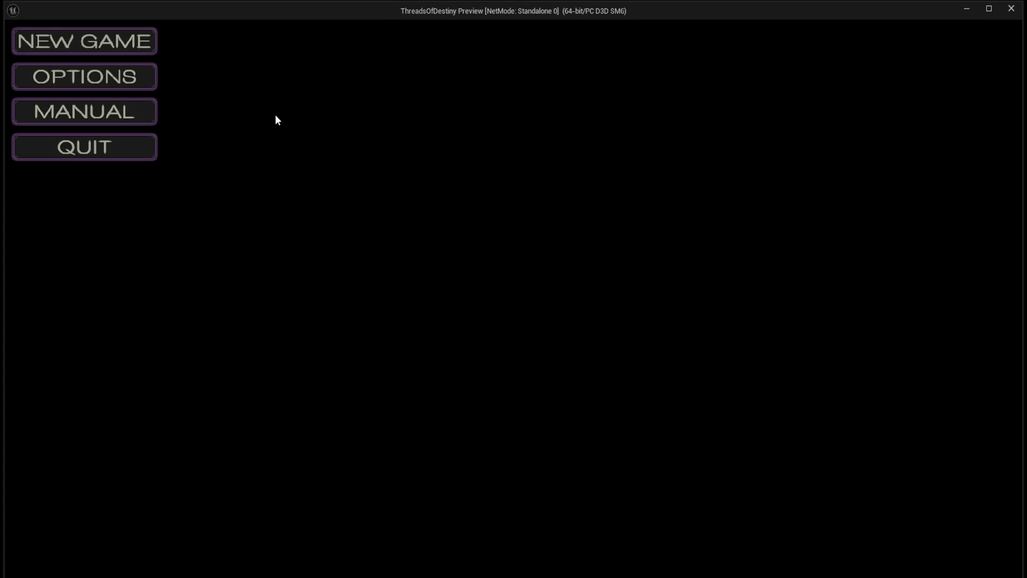
# Open and close the OPTIONS panel twice, then start a NEW GAME.
pyautogui.click(130, 78)
pyautogui.click(528, 410)
pyautogui.click(142, 88)
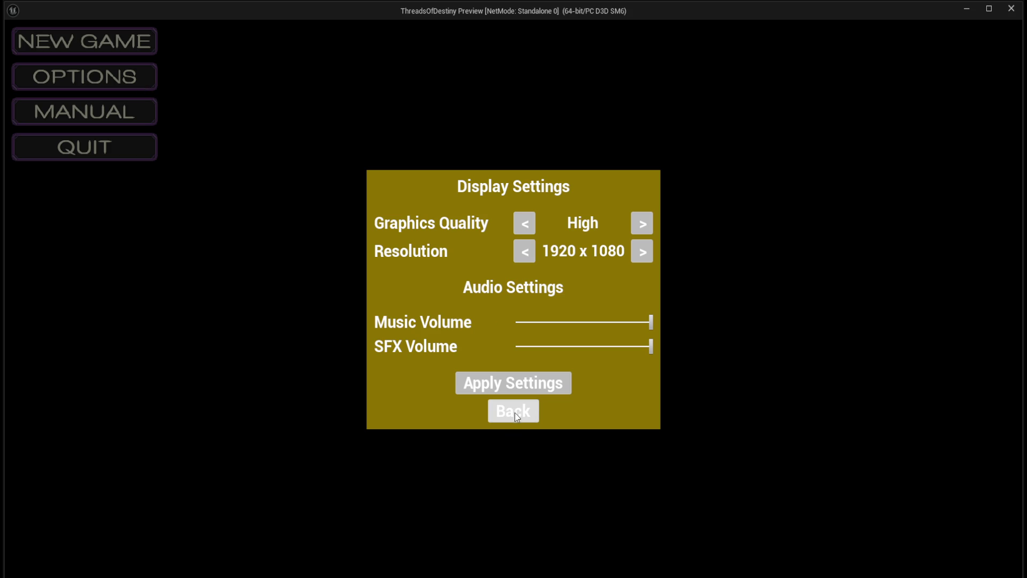
pyautogui.click(514, 412)
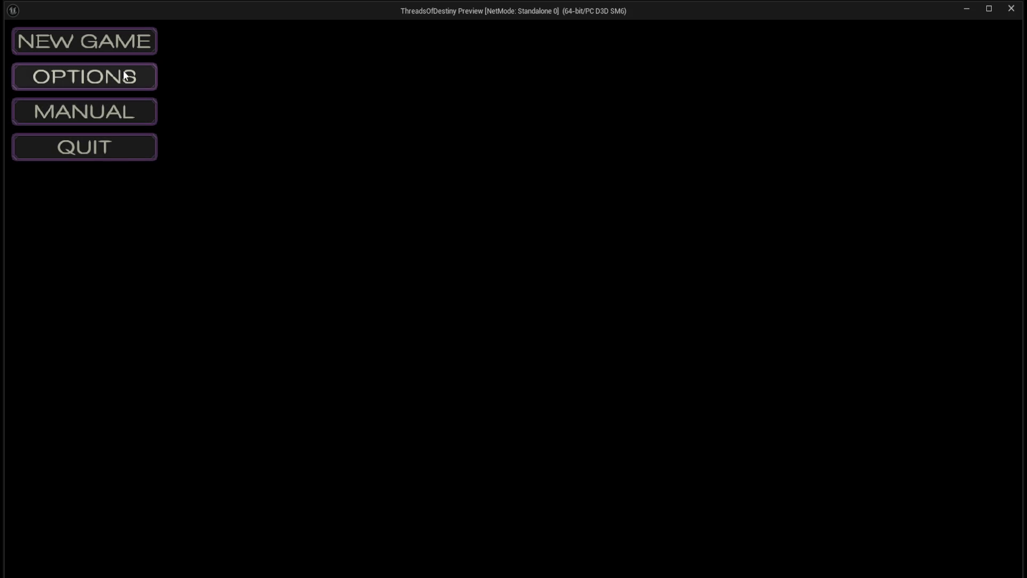
pyautogui.click(128, 48)
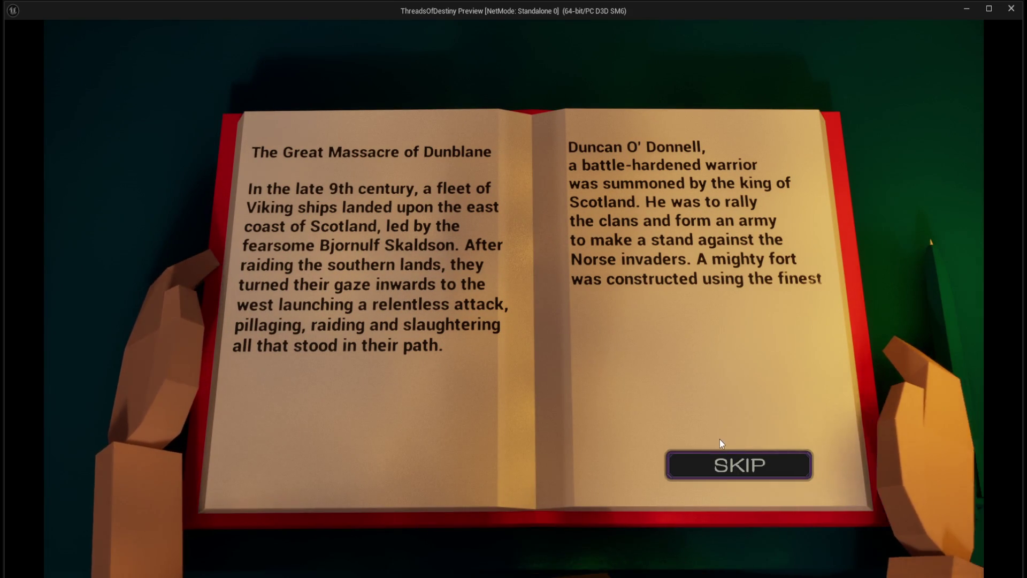
# Skip through the story book and villain dialogue, then pause and quit the preview.
pyautogui.click(718, 465)
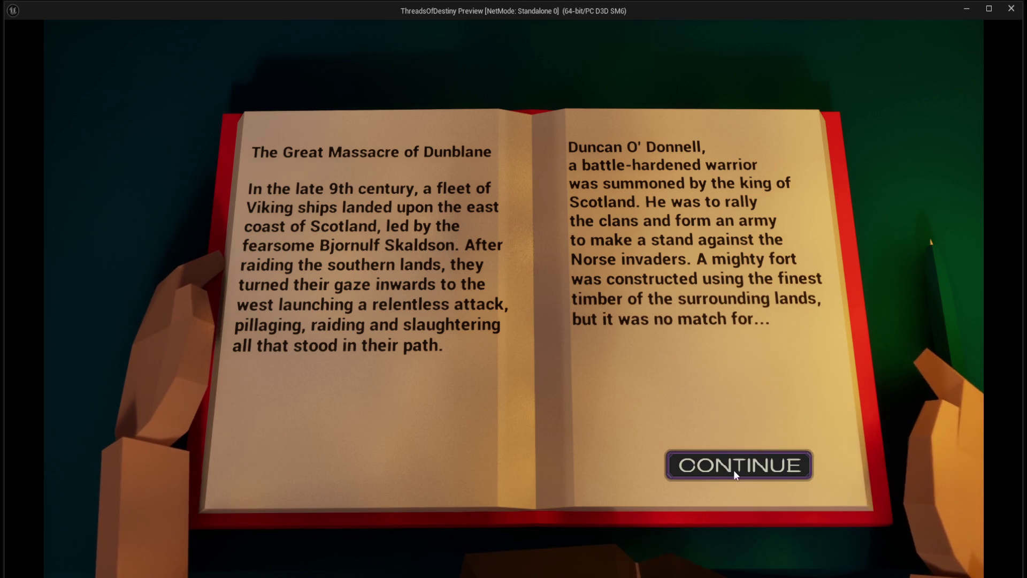
pyautogui.click(734, 466)
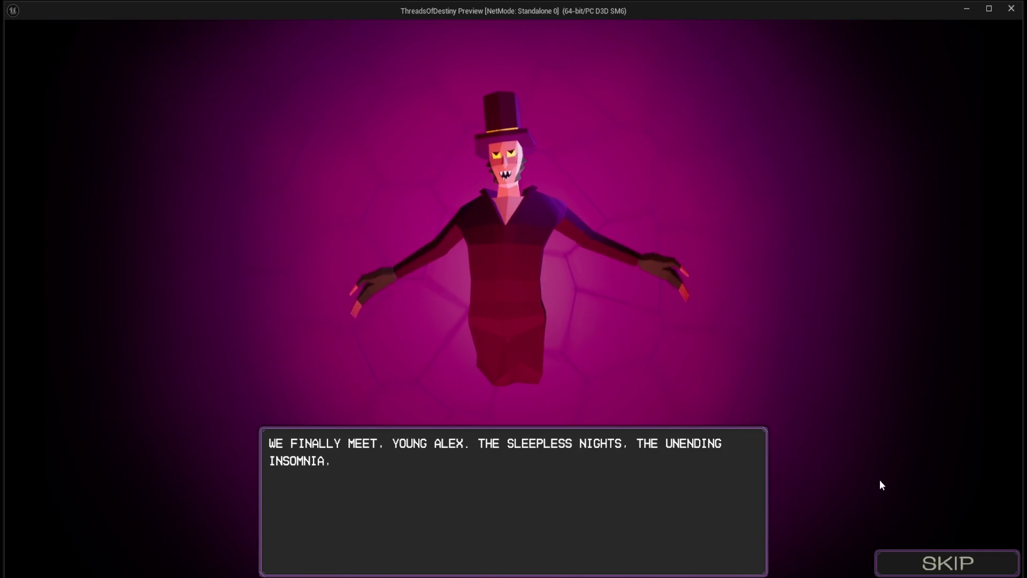
pyautogui.click(936, 566)
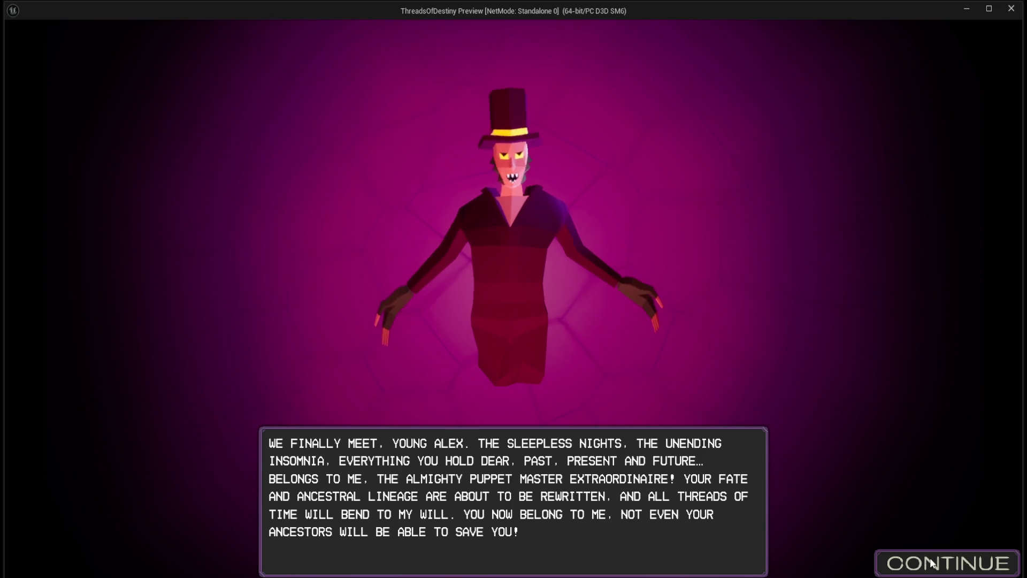
pyautogui.click(930, 557)
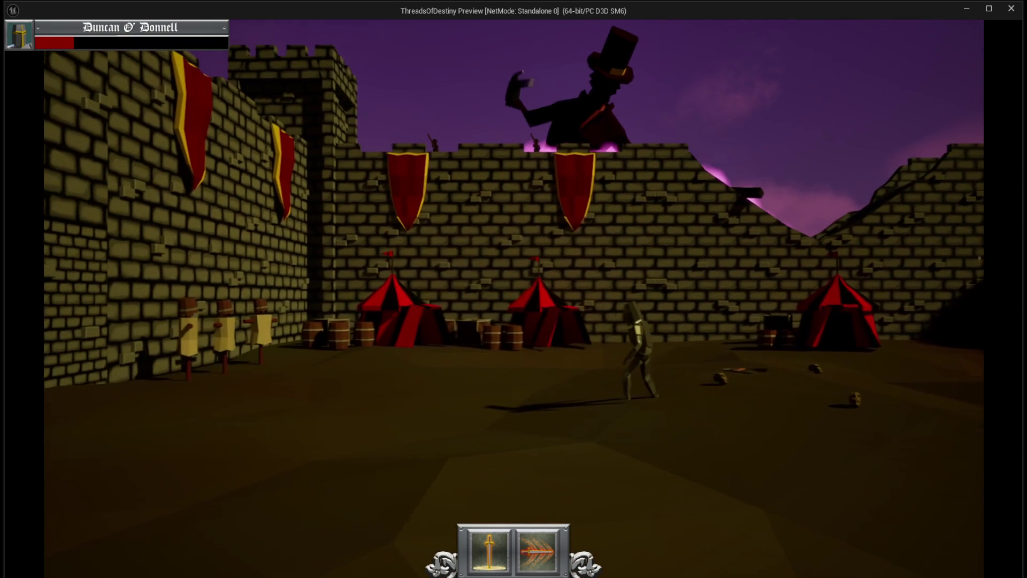
pyautogui.press('Escape')
pyautogui.click(534, 348)
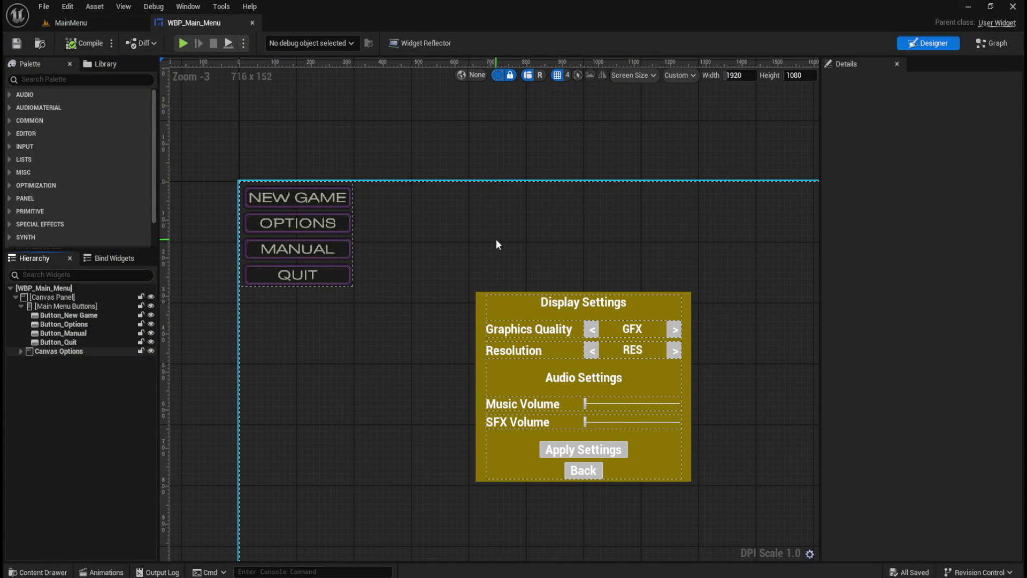
# Delete the Panel image inside Canvas Options.
pyautogui.scroll(-3, 451, 221)
pyautogui.scroll(3, 465, 267)
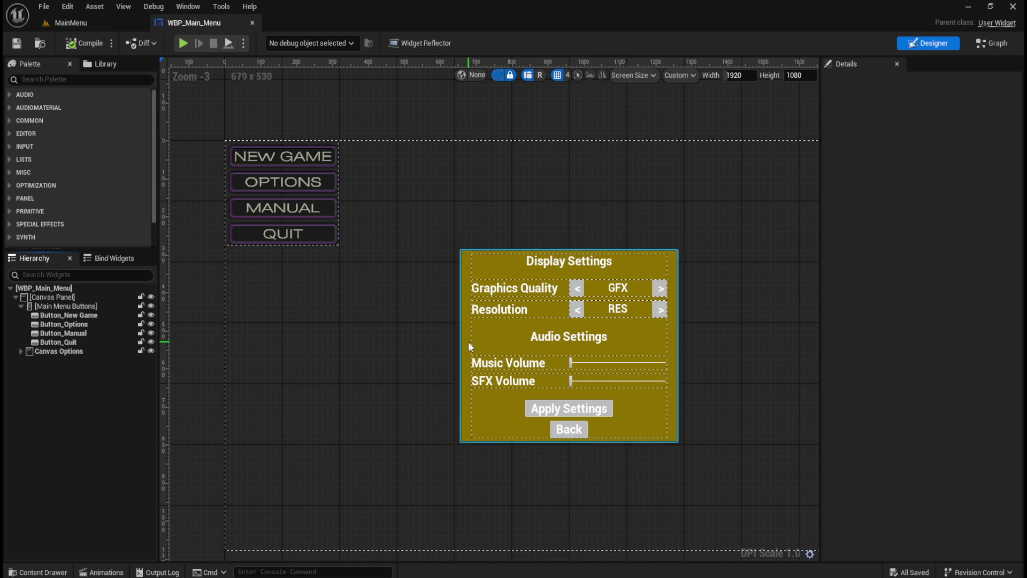
pyautogui.click(20, 352)
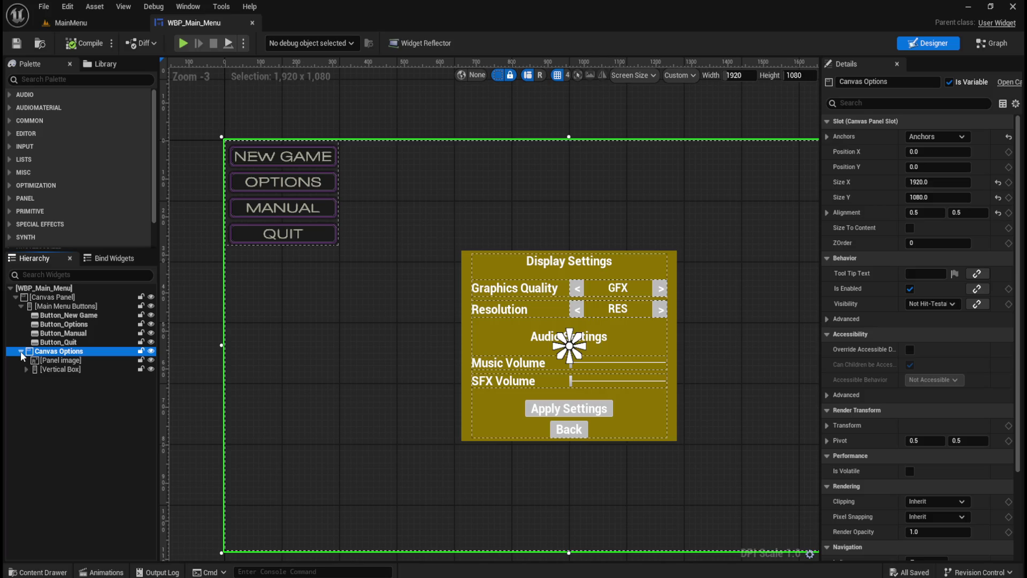
pyautogui.click(59, 360)
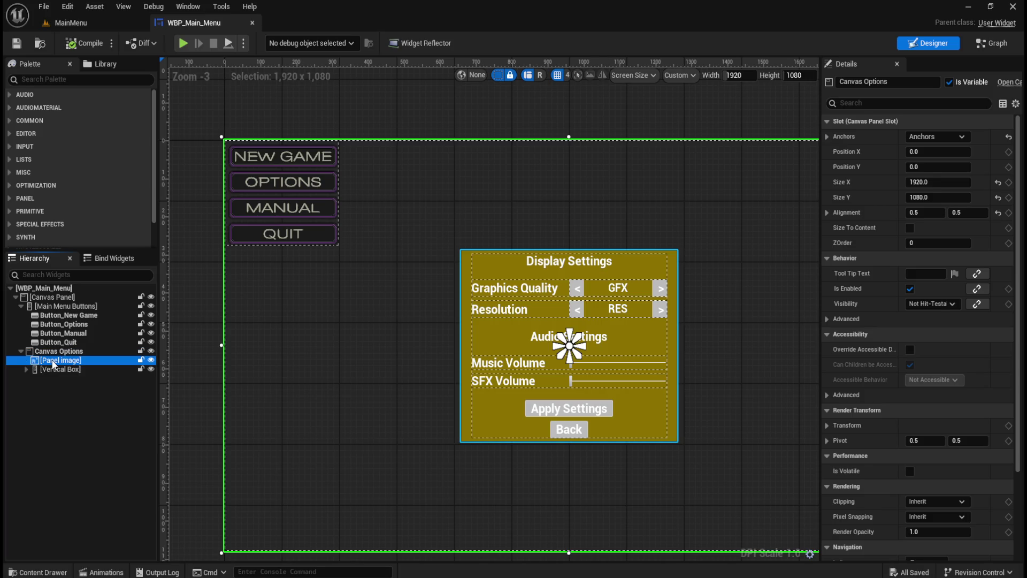
pyautogui.click(61, 369)
pyautogui.click(59, 360)
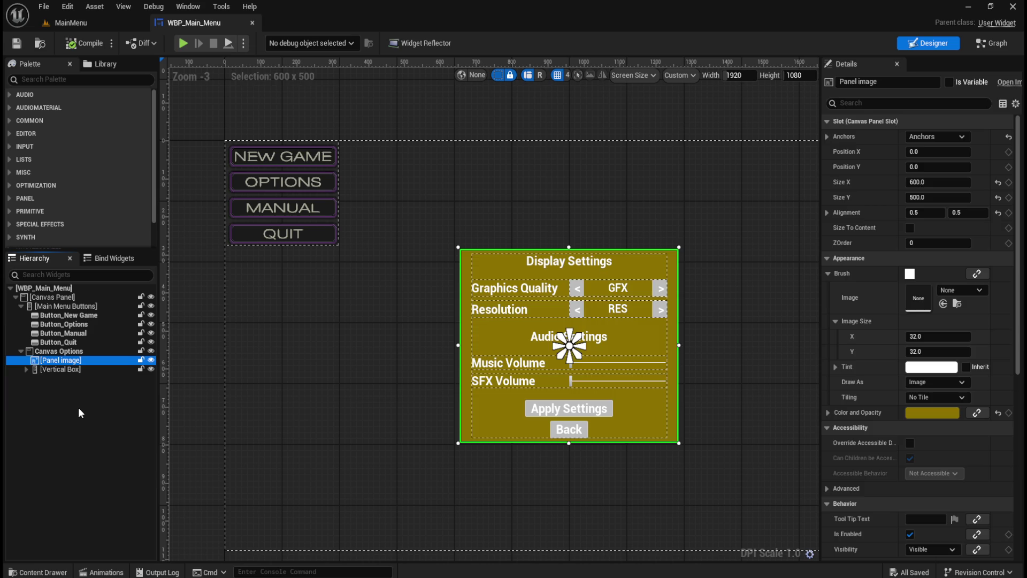
pyautogui.press('Delete')
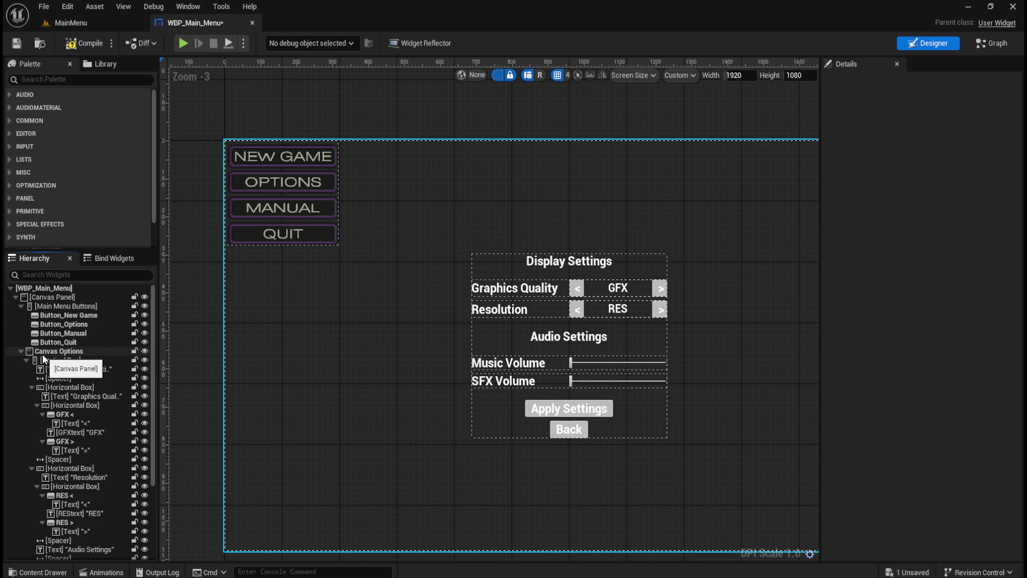
pyautogui.click(68, 79)
# Add an Image widget into Canvas Options, placed above the Vertical Box.
pyautogui.write('image')
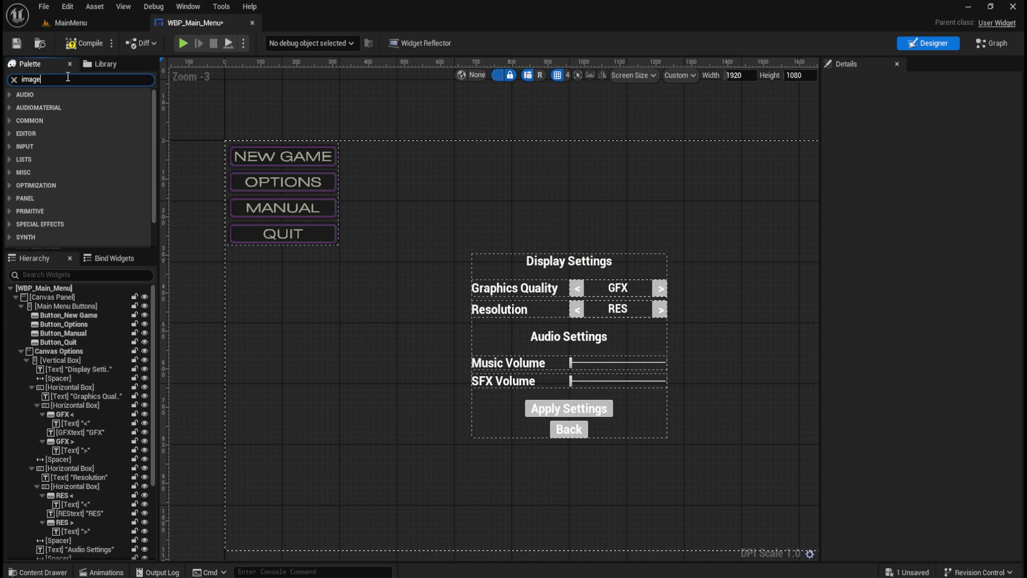
pyautogui.moveTo(44, 107)
pyautogui.mouseDown()
pyautogui.moveTo(100, 305)
pyautogui.moveTo(90, 336)
pyautogui.moveTo(28, 358)
pyautogui.moveTo(46, 371)
pyautogui.moveTo(55, 356)
pyautogui.mouseUp()
pyautogui.click(28, 367)
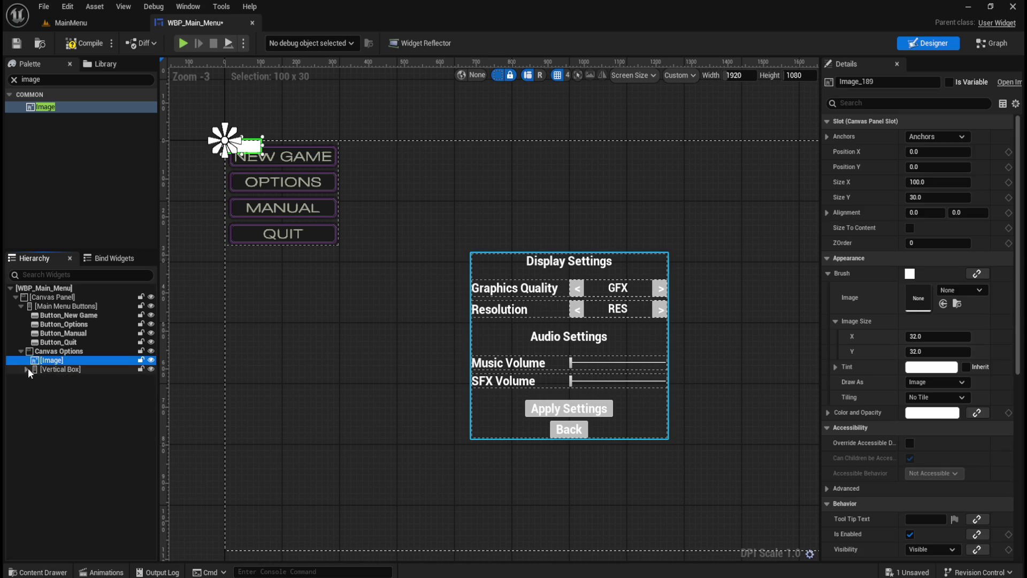
pyautogui.click(59, 351)
pyautogui.click(62, 357)
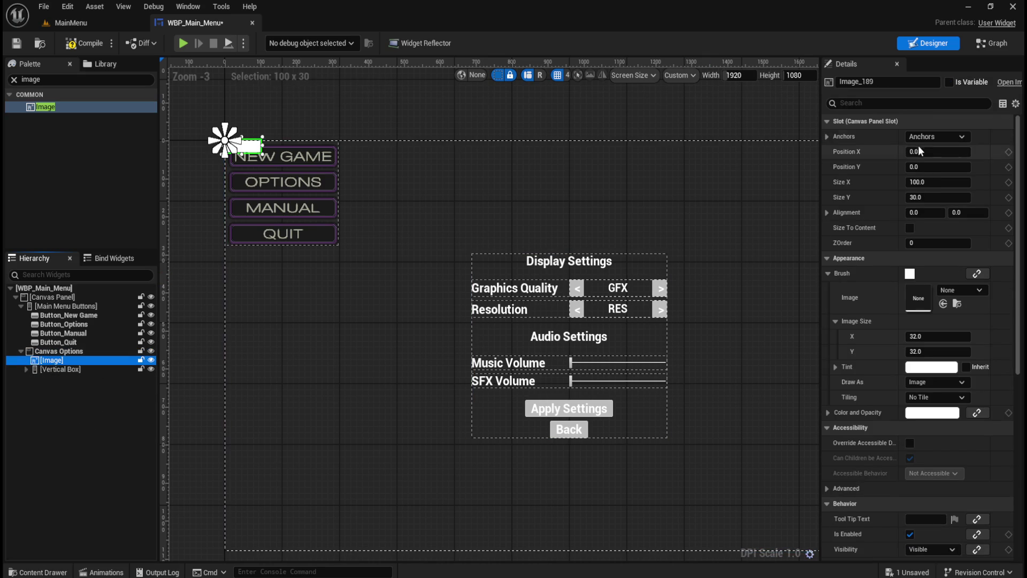
# Anchor the image to the centre at position 0,0, alignment 0.5/0.5, with Size To Content on.
pyautogui.click(937, 138)
pyautogui.click(940, 214)
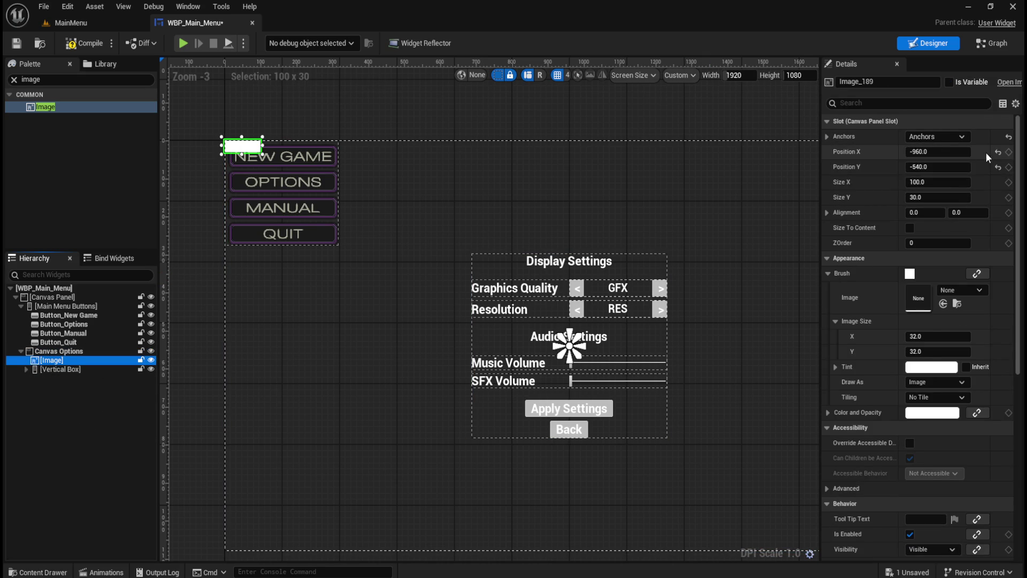
pyautogui.click(996, 152)
pyautogui.click(996, 167)
pyautogui.click(932, 213)
pyautogui.write('0.5')
pyautogui.press('Tab')
pyautogui.write('0.5')
pyautogui.press('Return')
pyautogui.click(910, 228)
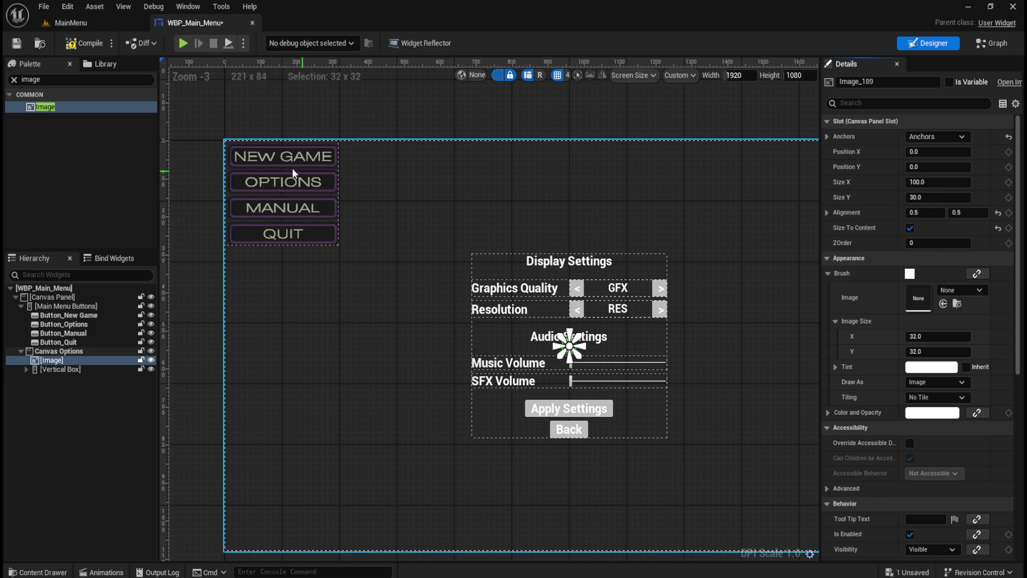
# Compile and save the menu widget, then browse the content drawer's Content folder.
pyautogui.click(92, 46)
pyautogui.click(21, 43)
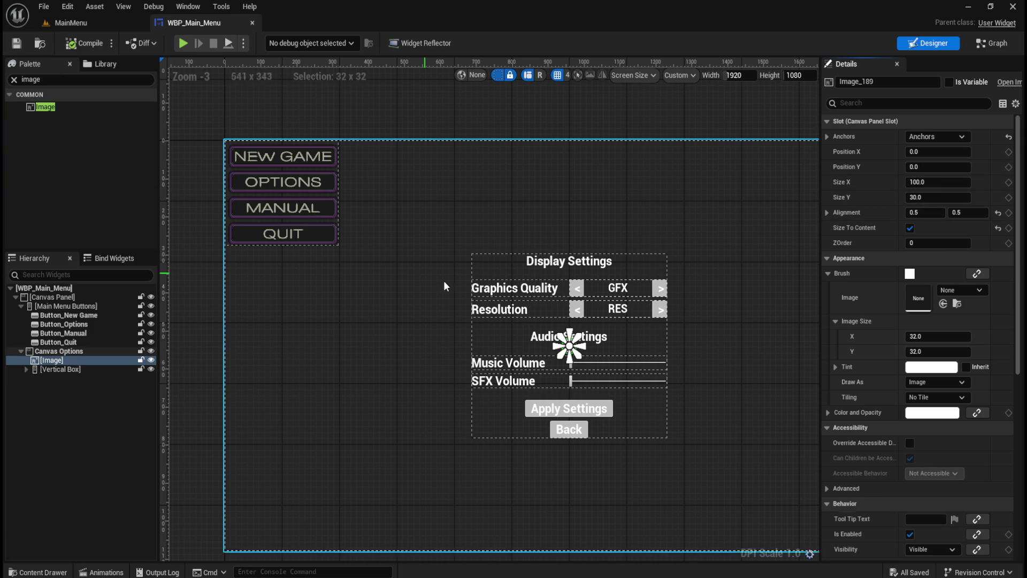
pyautogui.hotkey('ctrl', 'space')
pyautogui.click(250, 414)
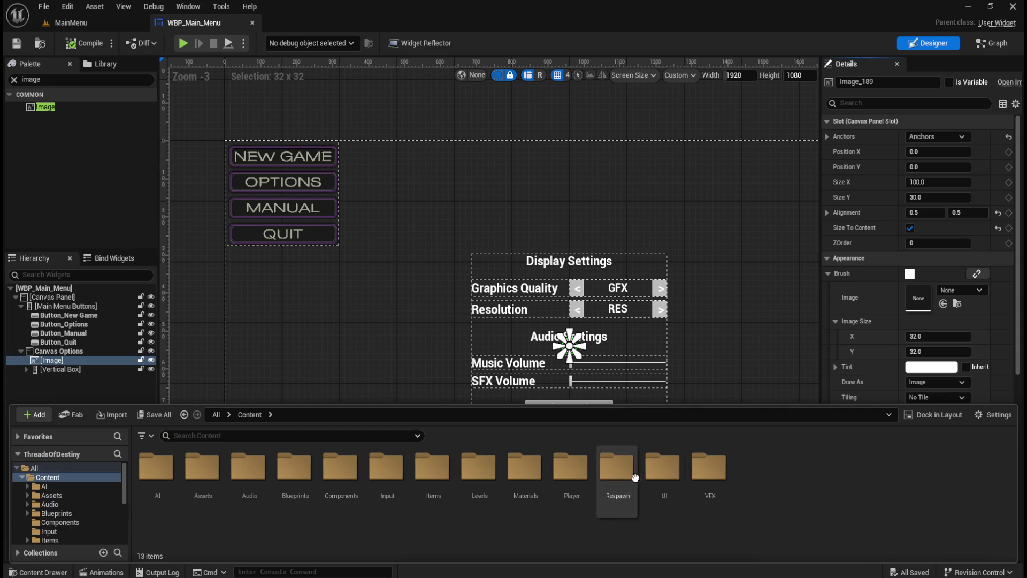
# Import the settings frame image into the UI/Art/Frames folder.
pyautogui.doubleClick(663, 468)
pyautogui.doubleClick(159, 468)
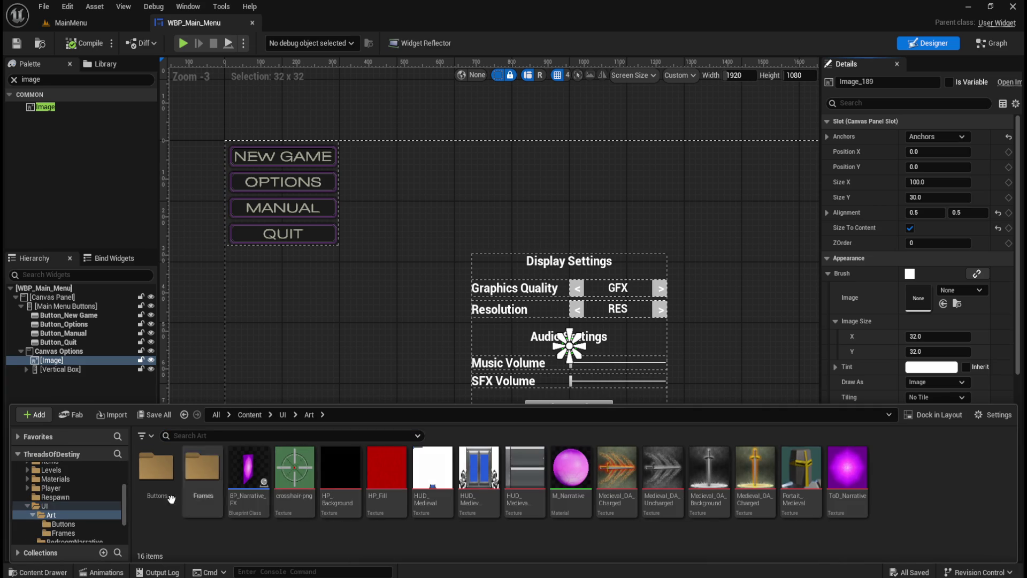
pyautogui.doubleClick(157, 470)
pyautogui.click(308, 415)
pyautogui.doubleClick(203, 469)
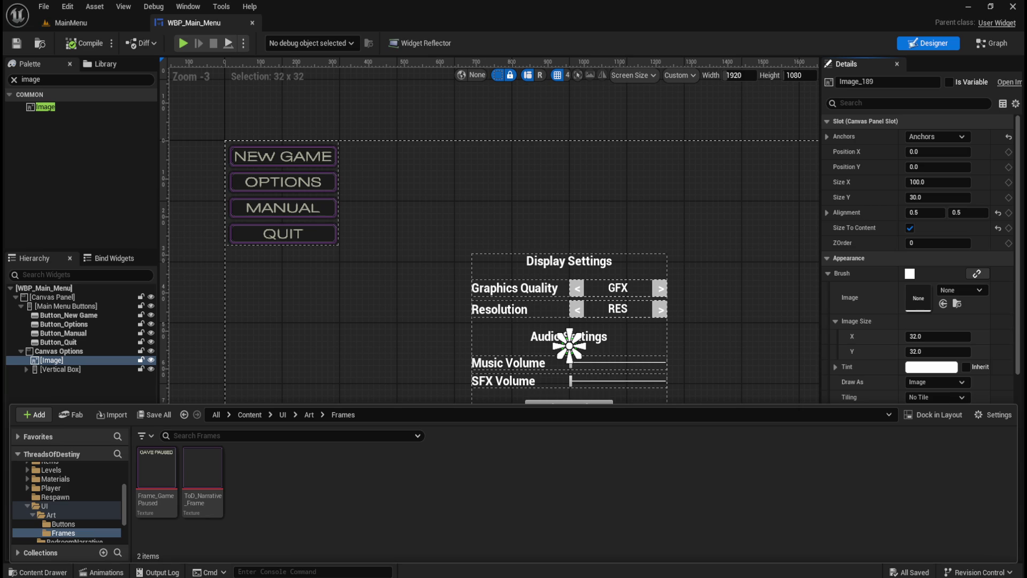
pyautogui.moveTo(727, 480); pyautogui.dragTo(386, 488)
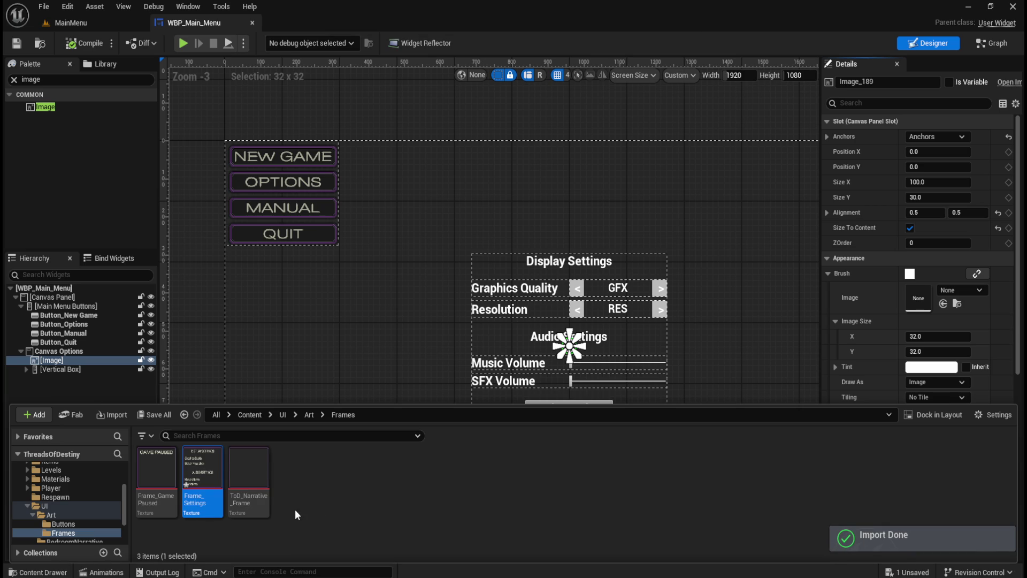
# Set the Frame_Settings texture's filter to Nearest and save it.
pyautogui.doubleClick(202, 471)
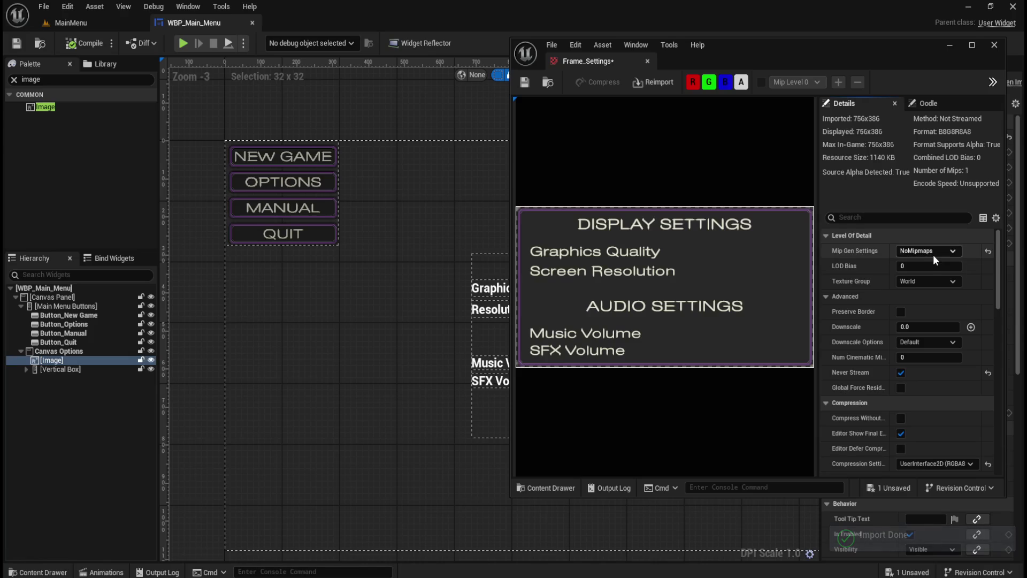
pyautogui.click(907, 218)
pyautogui.write('fil')
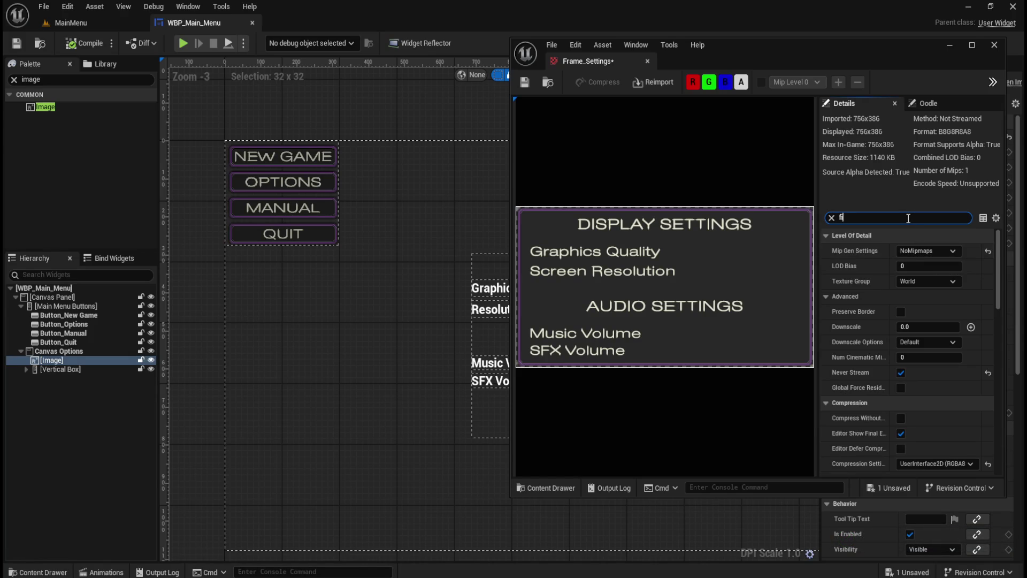
pyautogui.click(920, 280)
pyautogui.click(925, 293)
pyautogui.click(524, 82)
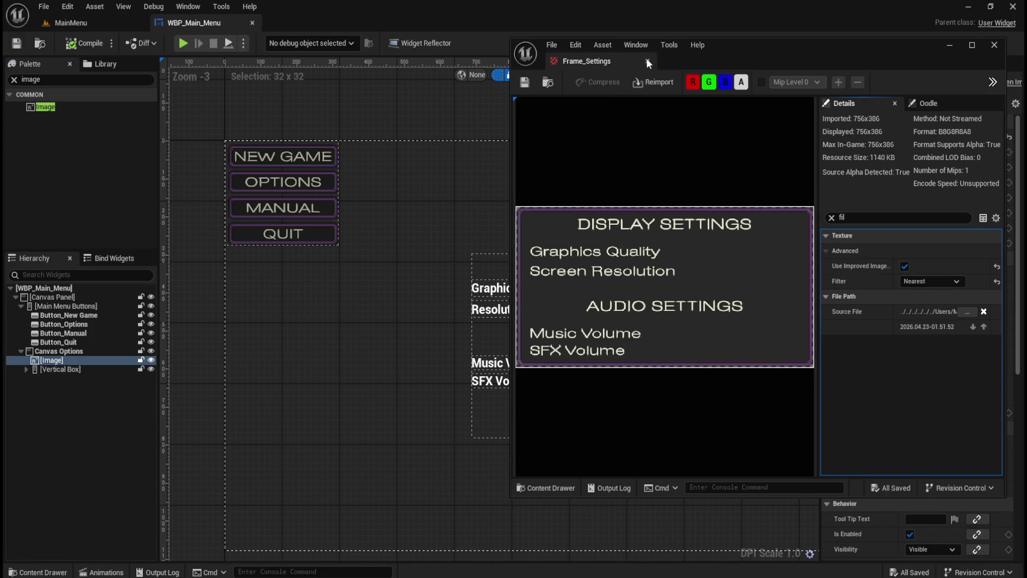
pyautogui.click(646, 60)
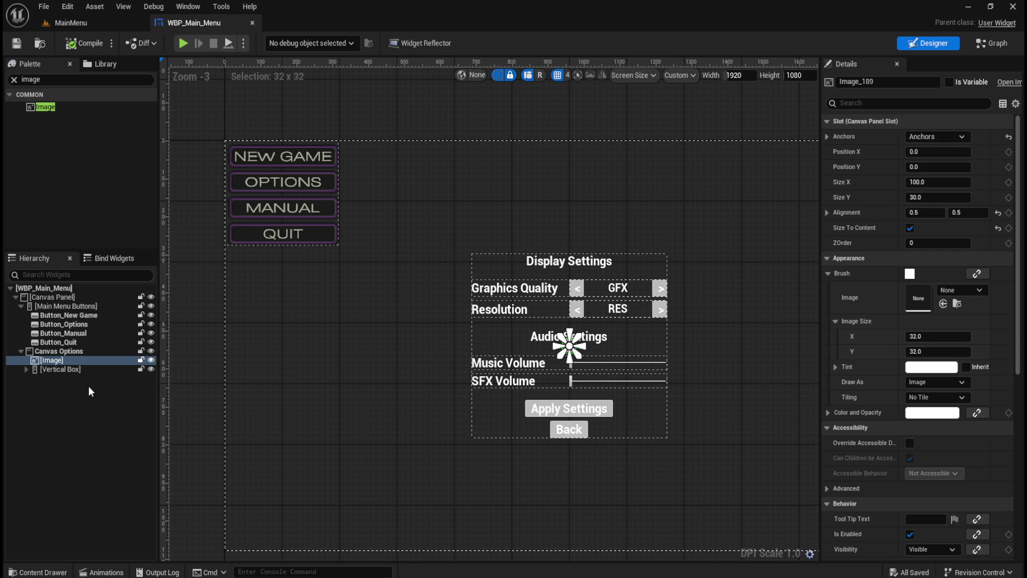
pyautogui.click(71, 369)
# Assign the Frame_Settings texture to the new Image widget's brush.
pyautogui.click(73, 361)
pyautogui.hotkey('ctrl', 'space')
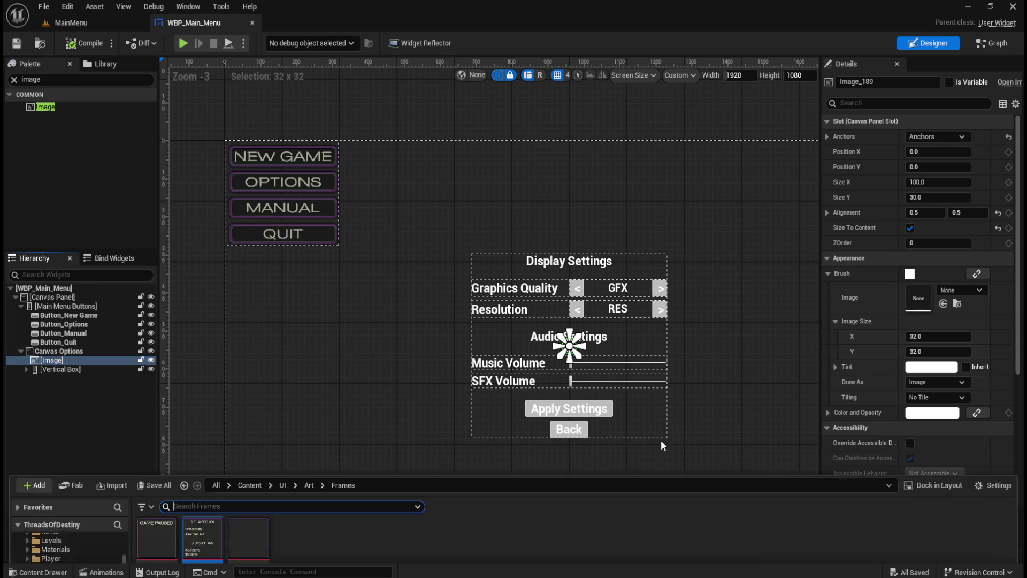
pyautogui.moveTo(209, 487)
pyautogui.mouseDown()
pyautogui.moveTo(904, 415)
pyautogui.moveTo(939, 318)
pyautogui.moveTo(925, 301)
pyautogui.mouseUp()
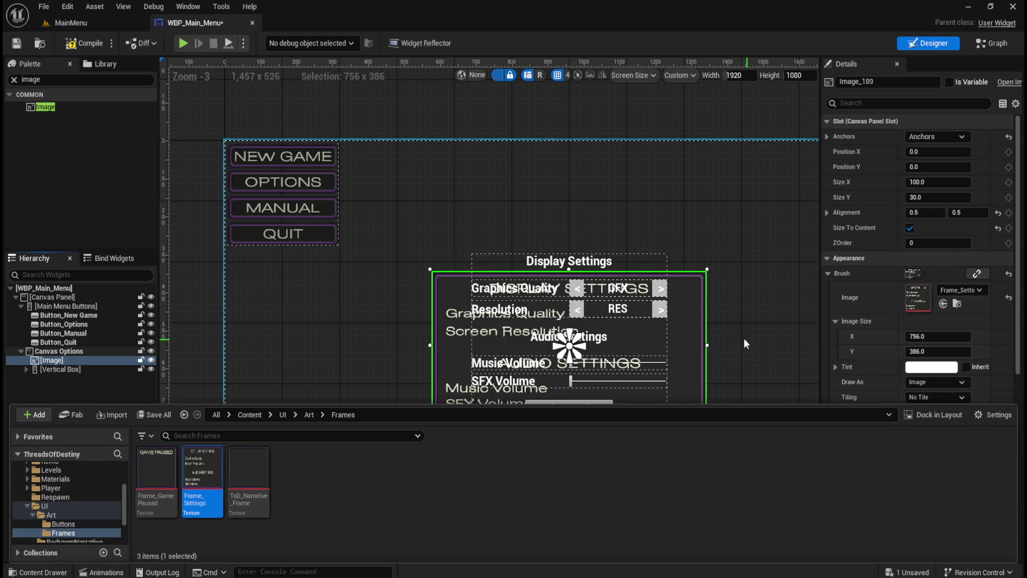
pyautogui.hotkey('ctrl', 'space')
# Launch a game preview of the menu and open its options panel.
pyautogui.scroll(3, 695, 351)
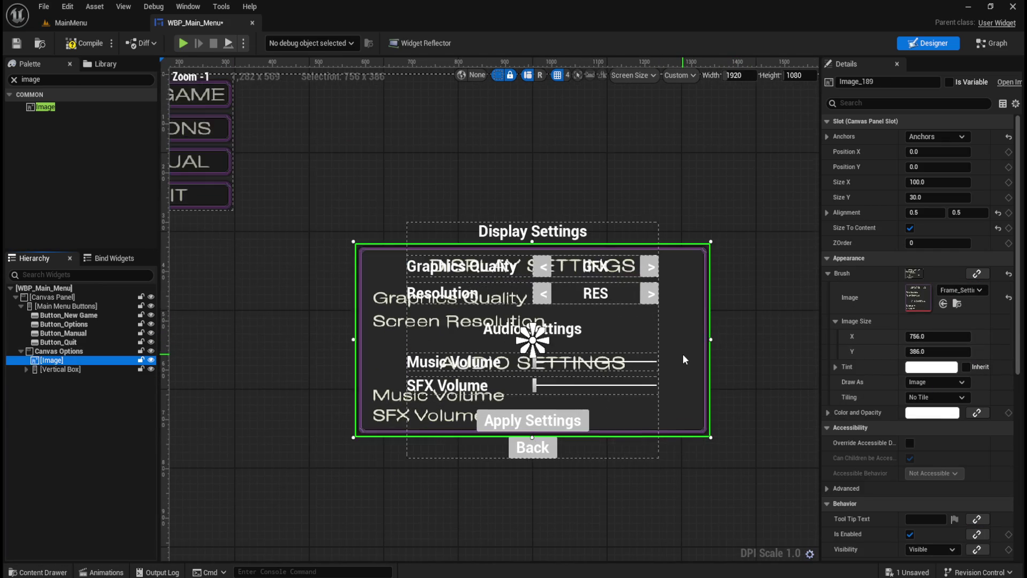
pyautogui.scroll(1, 480, 338)
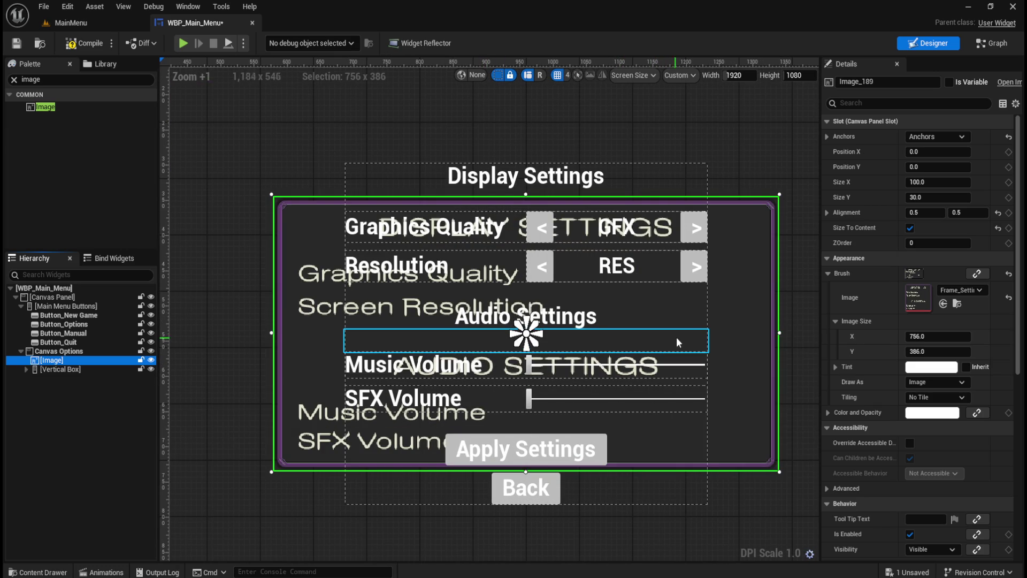
pyautogui.scroll(4, 290, 422)
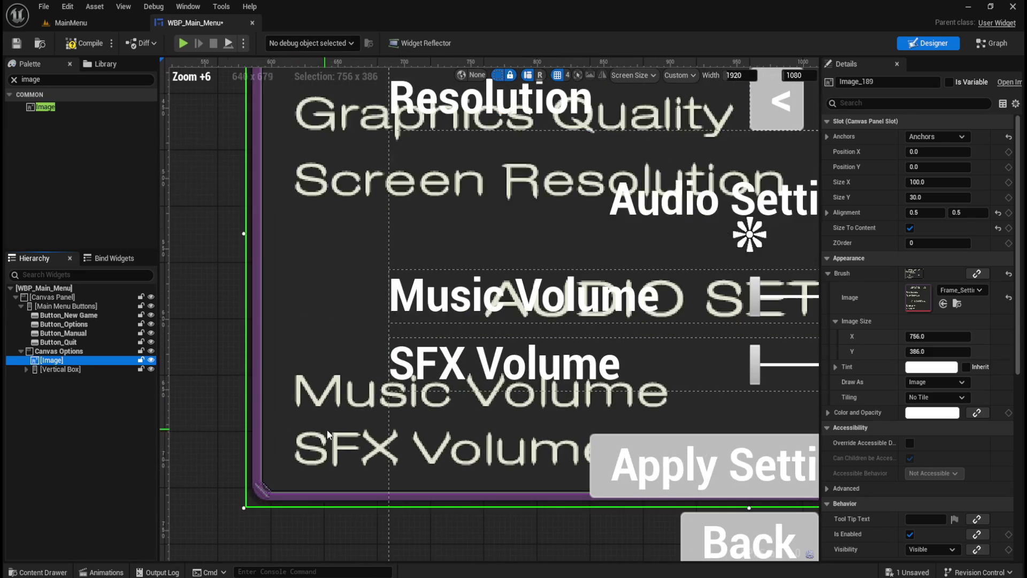
pyautogui.scroll(-1, 324, 468)
pyautogui.scroll(-1, 320, 473)
pyautogui.scroll(6, 321, 474)
pyautogui.scroll(-10, 323, 472)
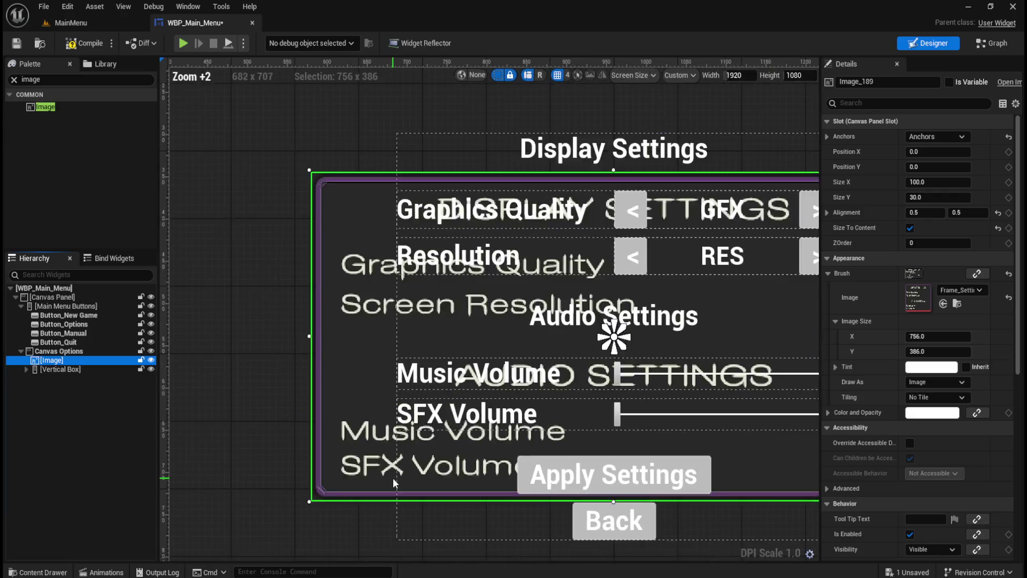
pyautogui.scroll(1, 397, 485)
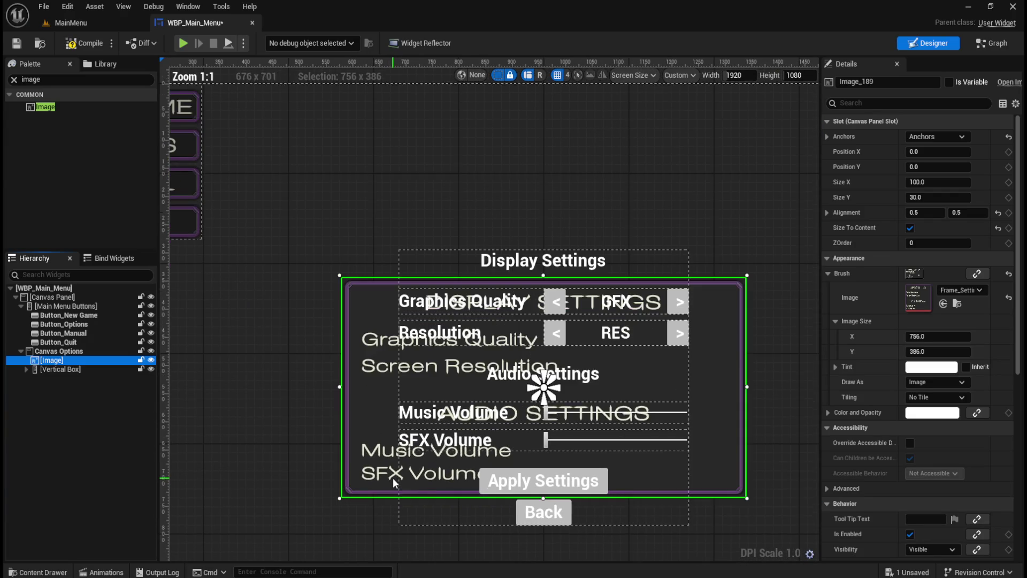
pyautogui.click(182, 43)
pyautogui.click(127, 84)
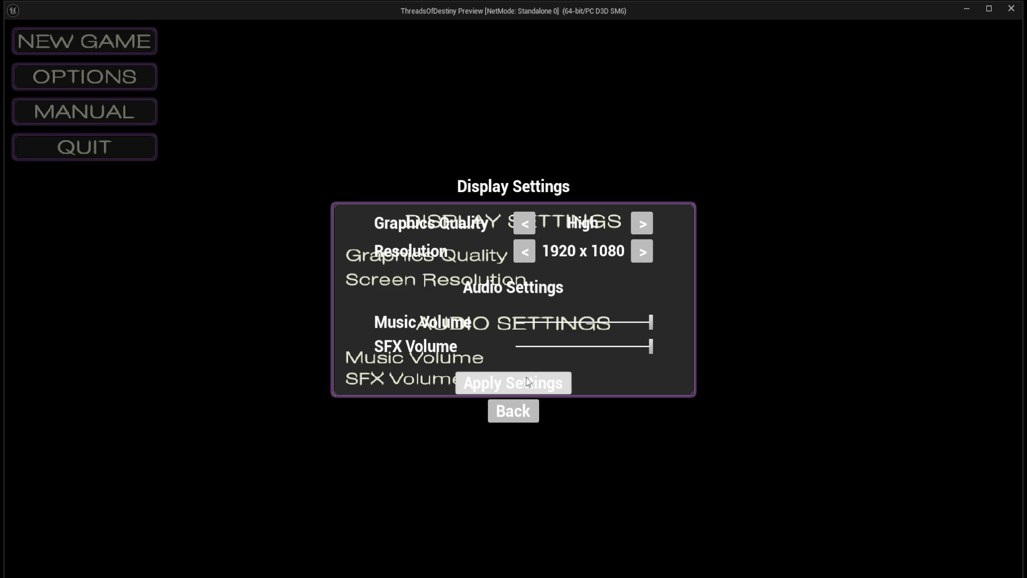
# Close the framed options panel with Back and quit the game preview.
pyautogui.click(522, 412)
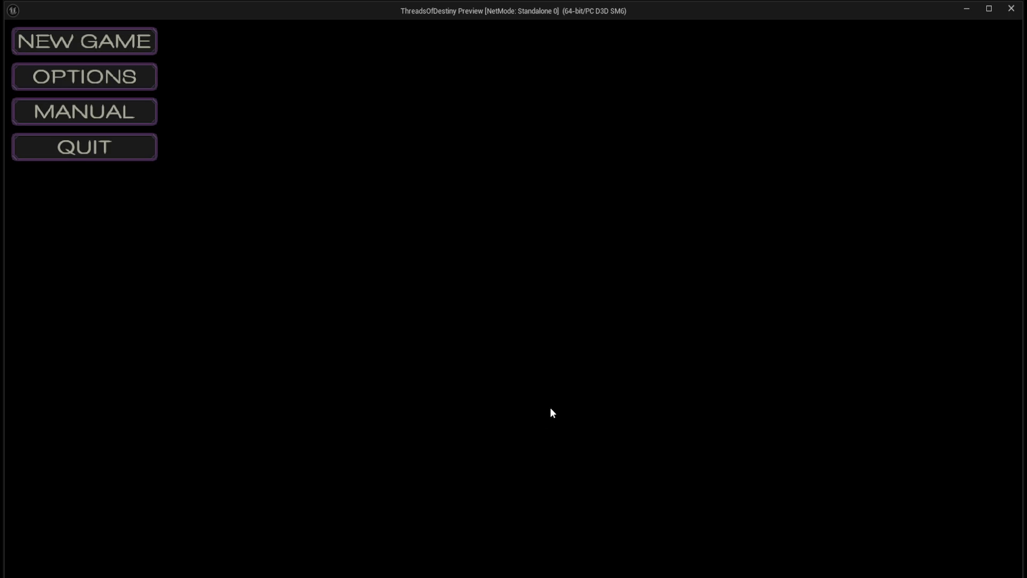
pyautogui.click(115, 151)
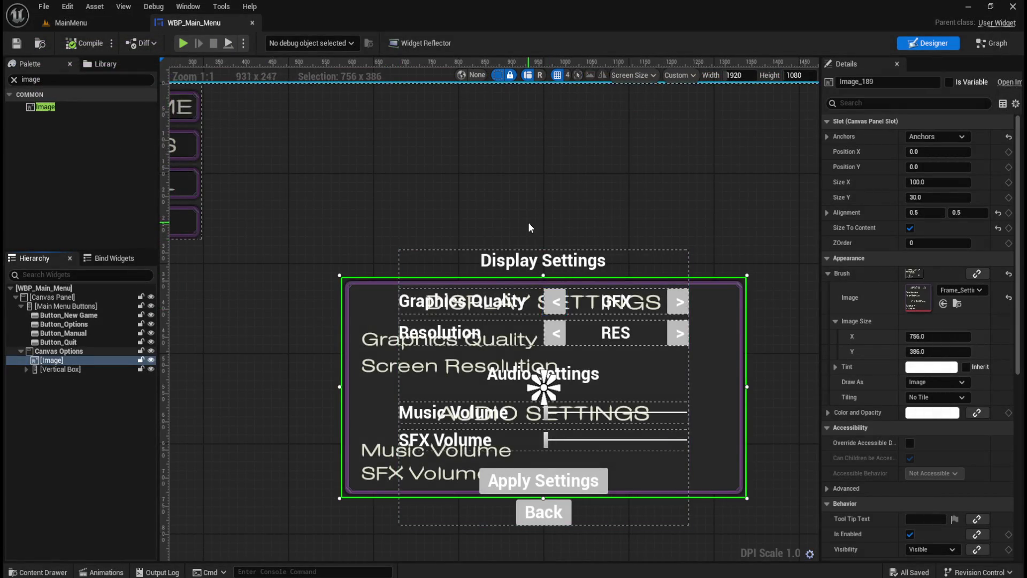
# Briefly reopen and dismiss the content drawer, zooming the canvas around the 756 x 386 frame.
pyautogui.scroll(-2, 531, 226)
pyautogui.scroll(2, 546, 350)
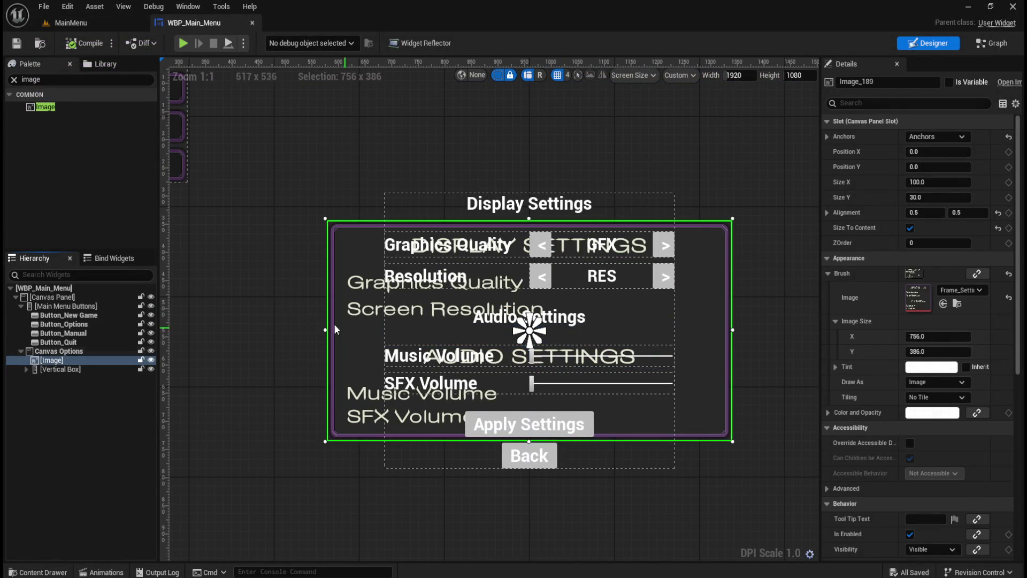
pyautogui.hotkey('ctrl', 'space')
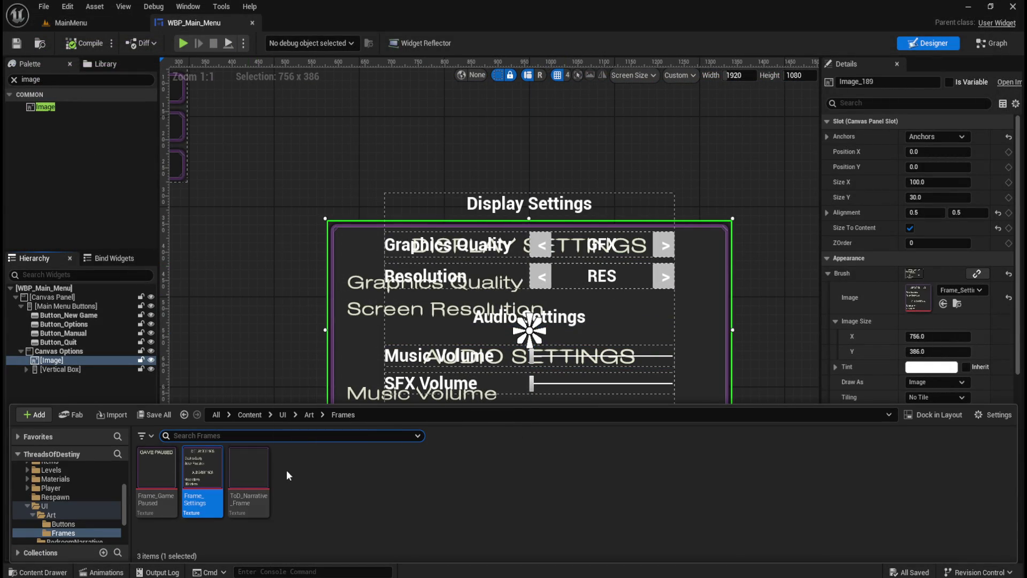
pyautogui.hotkey('ctrl', 'space')
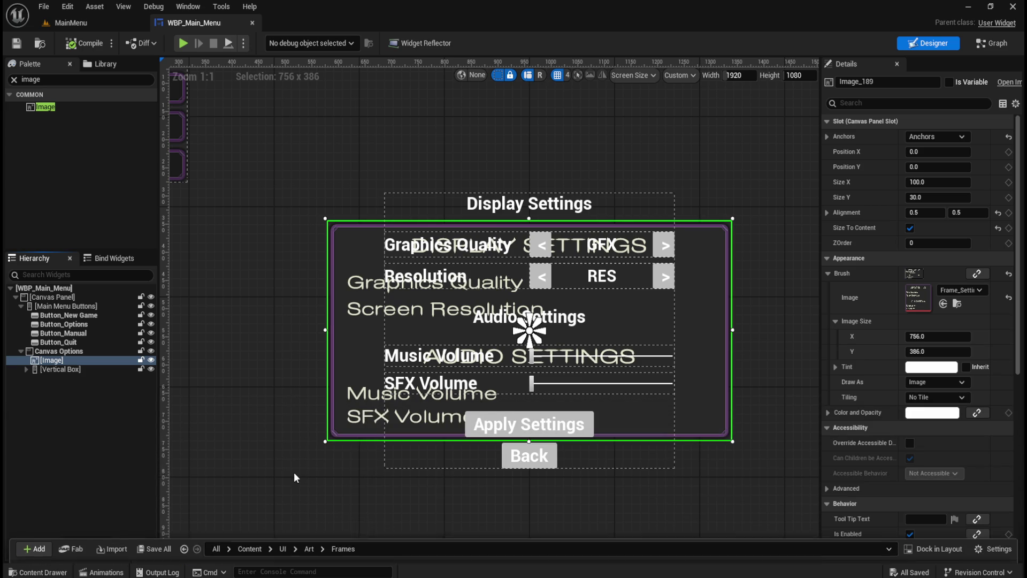
pyautogui.scroll(2, 639, 418)
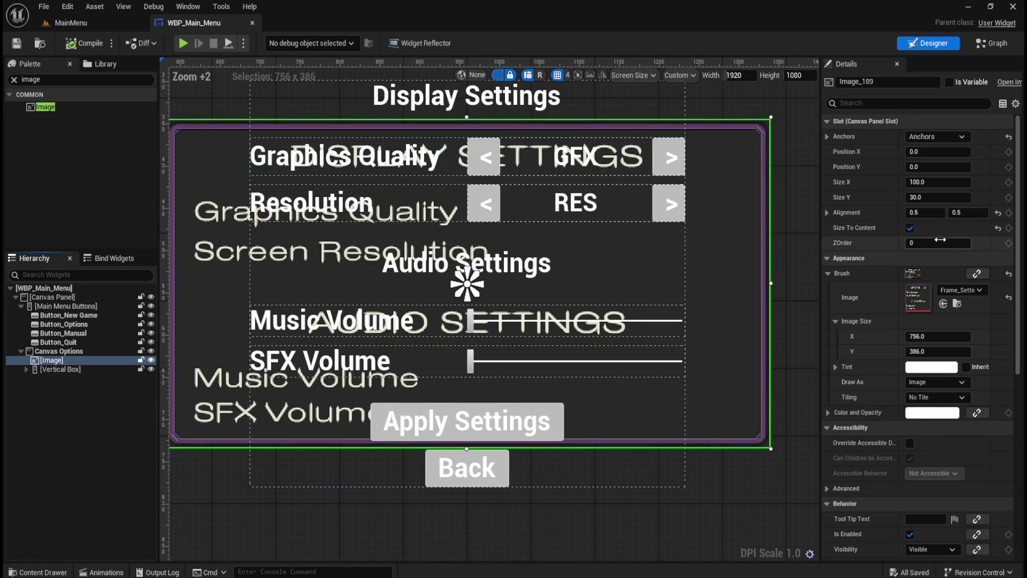
pyautogui.scroll(-1, 630, 381)
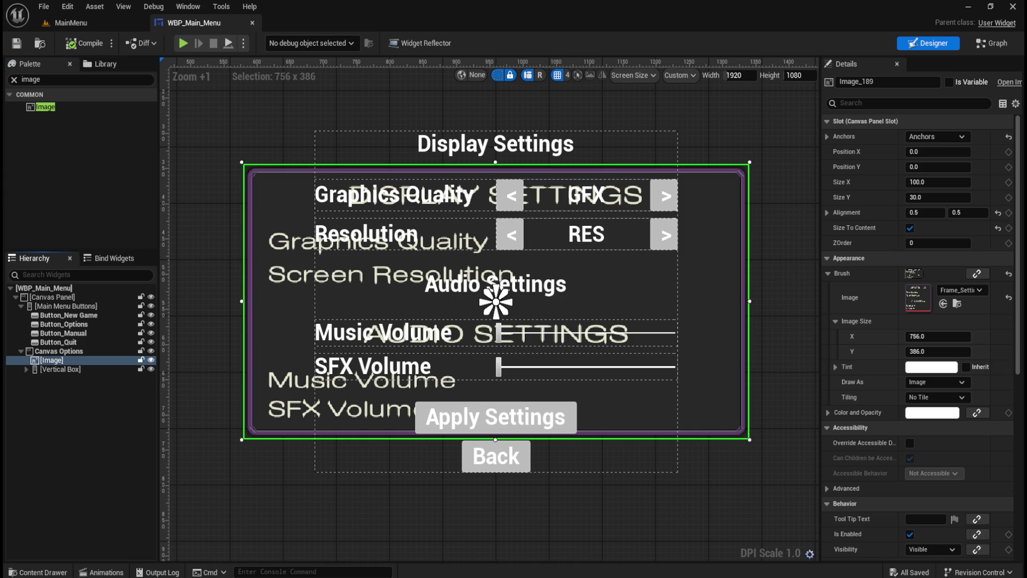
pyautogui.scroll(-2, 669, 196)
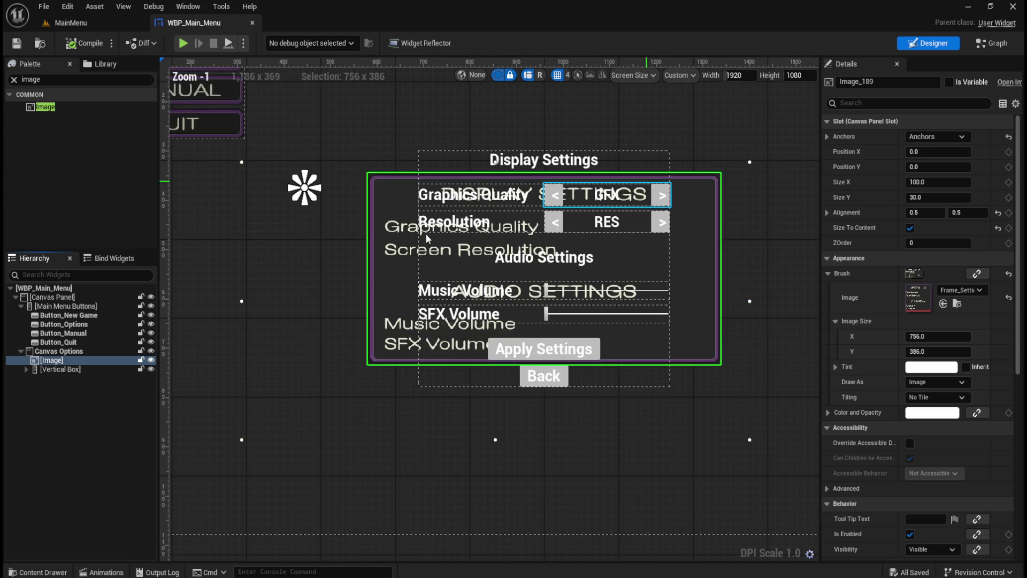
# Select the settings Vertical Box and expand it to show its headings, spacers and rows.
pyautogui.click(61, 369)
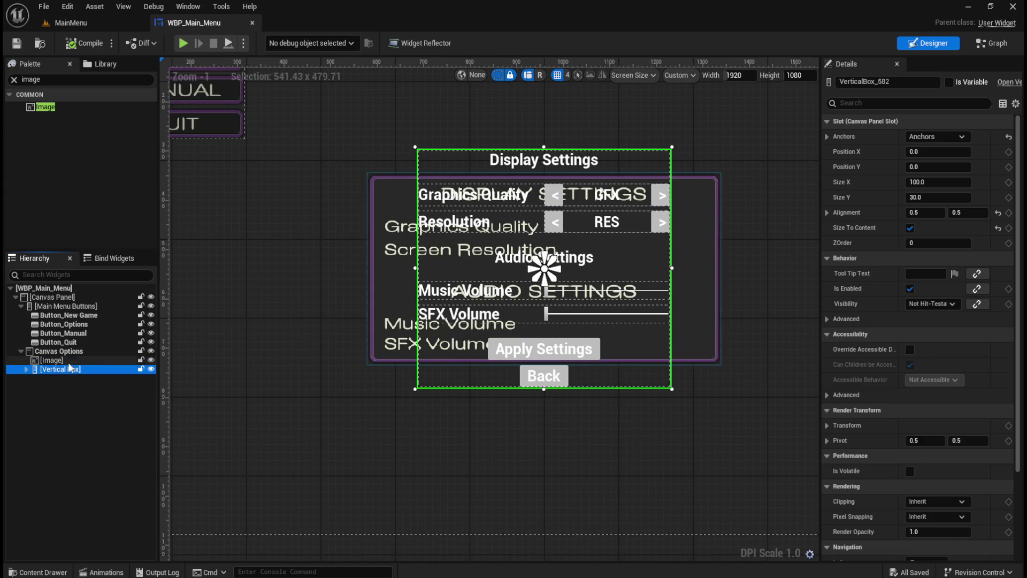
pyautogui.scroll(2, 538, 144)
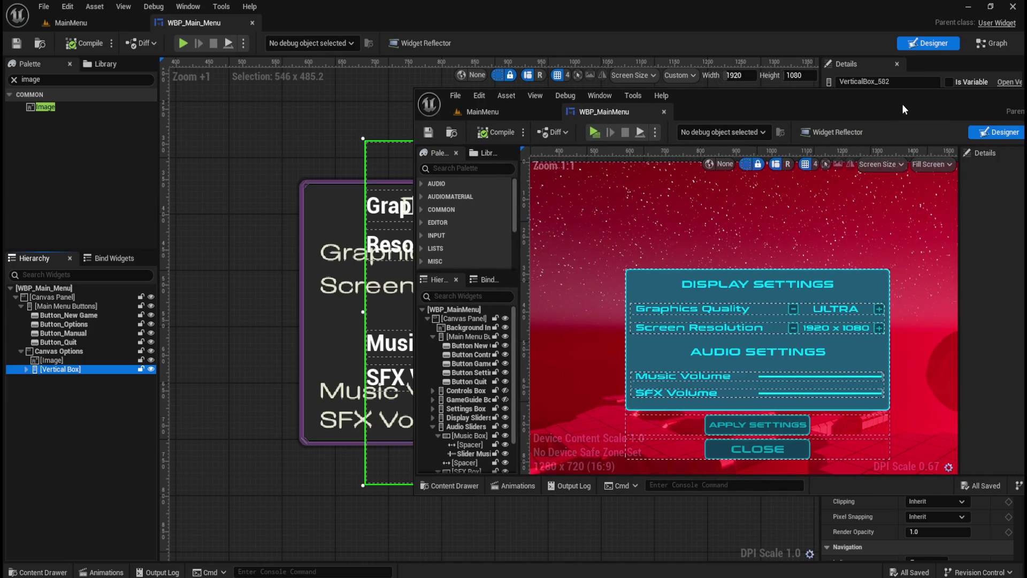
pyautogui.moveTo(902, 103)
pyautogui.mouseDown()
pyautogui.moveTo(1024, 100)
pyautogui.moveTo(908, 94)
pyautogui.mouseUp()
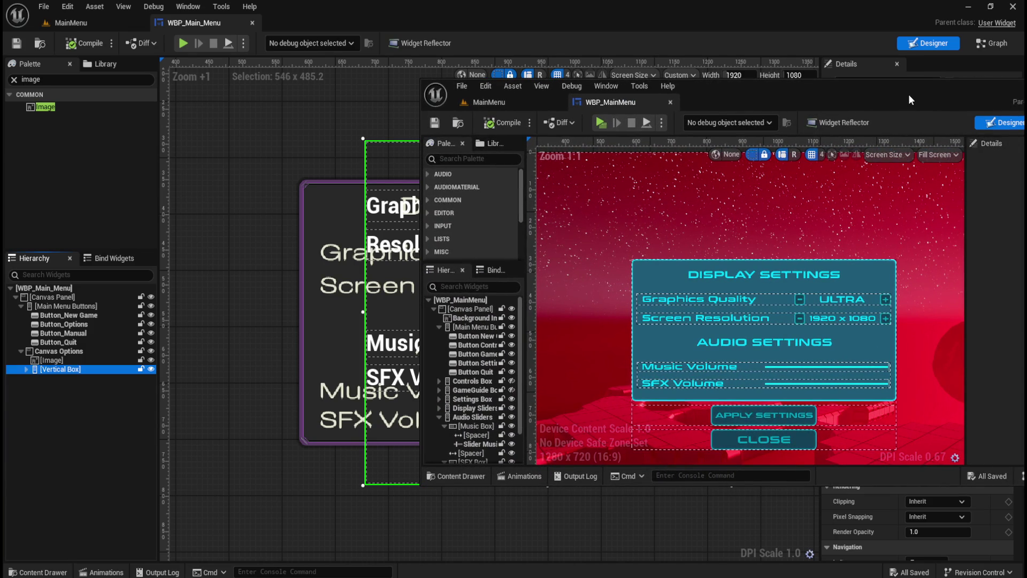
pyautogui.hotkey('alt', 'Tab')
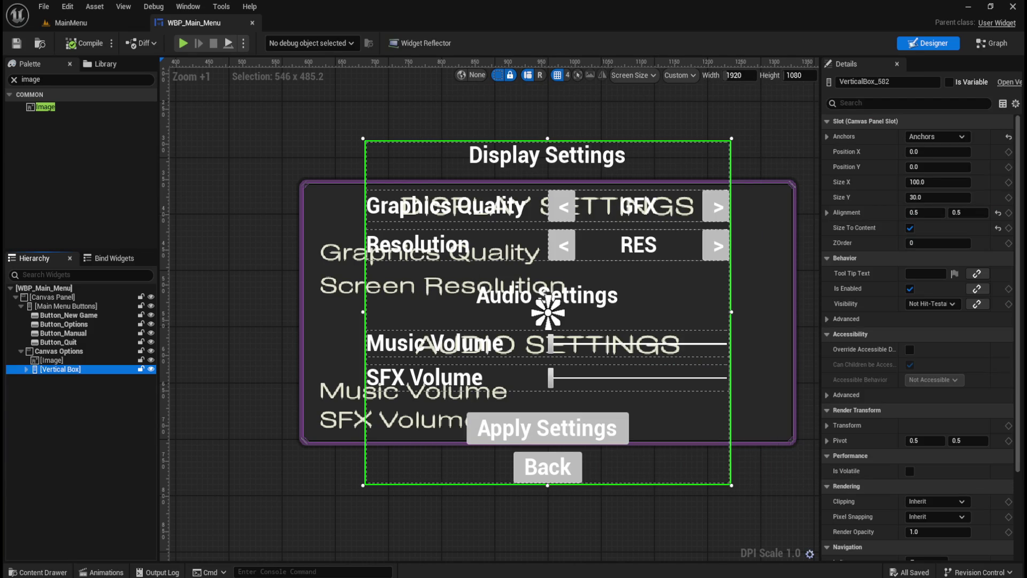
pyautogui.scroll(1, 653, 248)
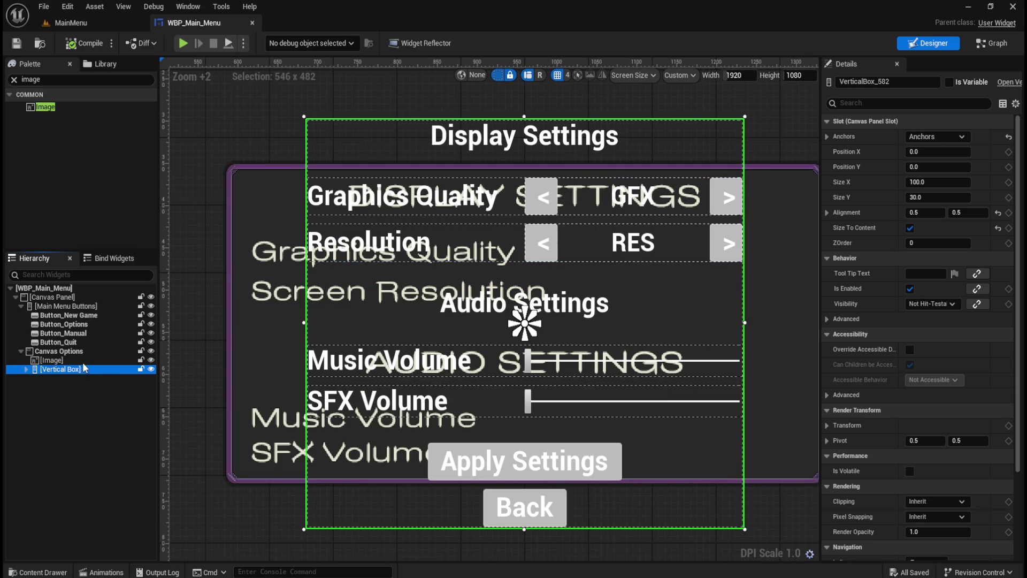
pyautogui.click(25, 369)
pyautogui.click(59, 378)
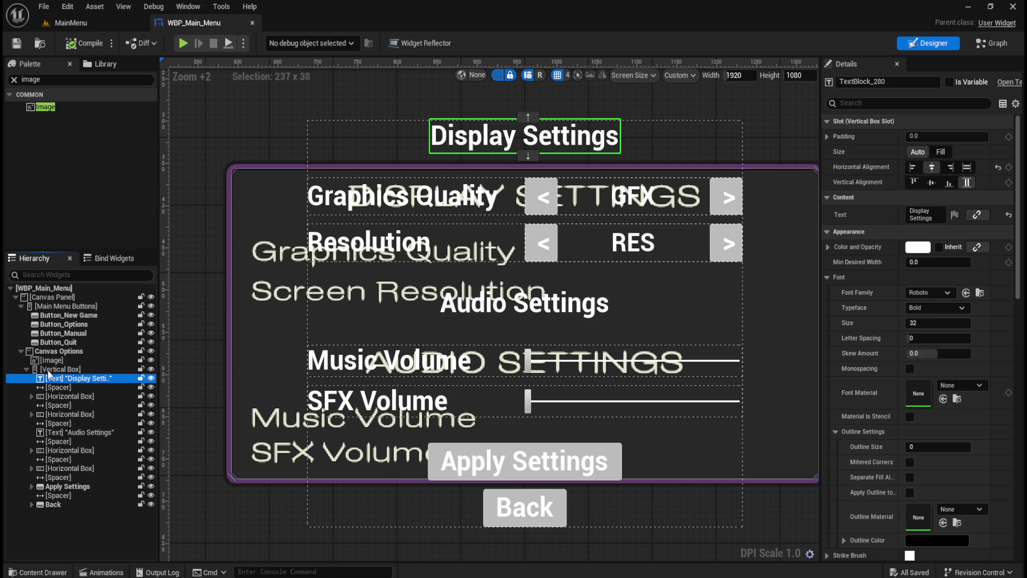
# Delete the Display Settings and Audio Settings headings and collapse the Resolution, Music and SFX rows.
pyautogui.click(64, 387)
pyautogui.click(70, 380)
pyautogui.press('Delete')
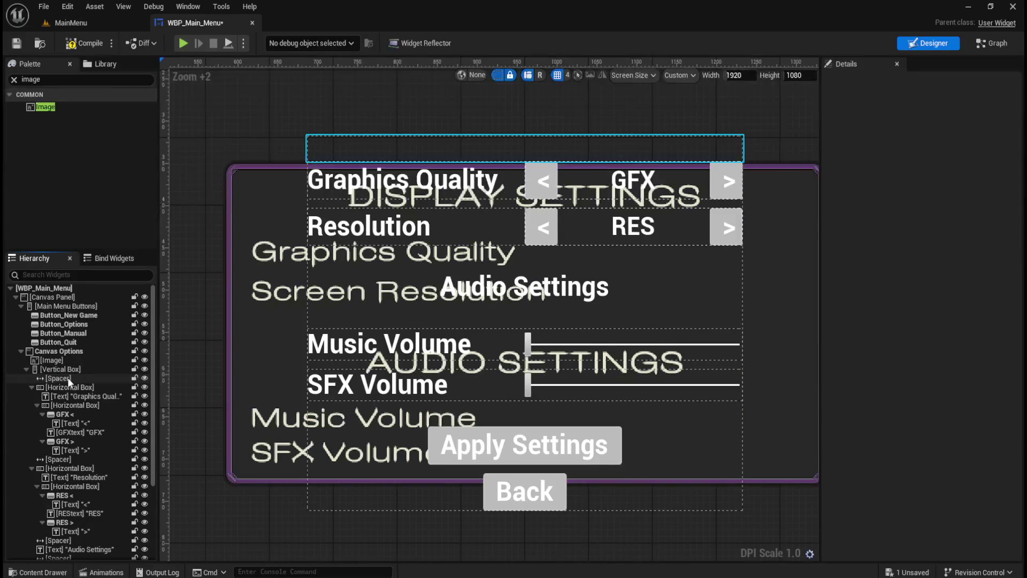
pyautogui.click(32, 404)
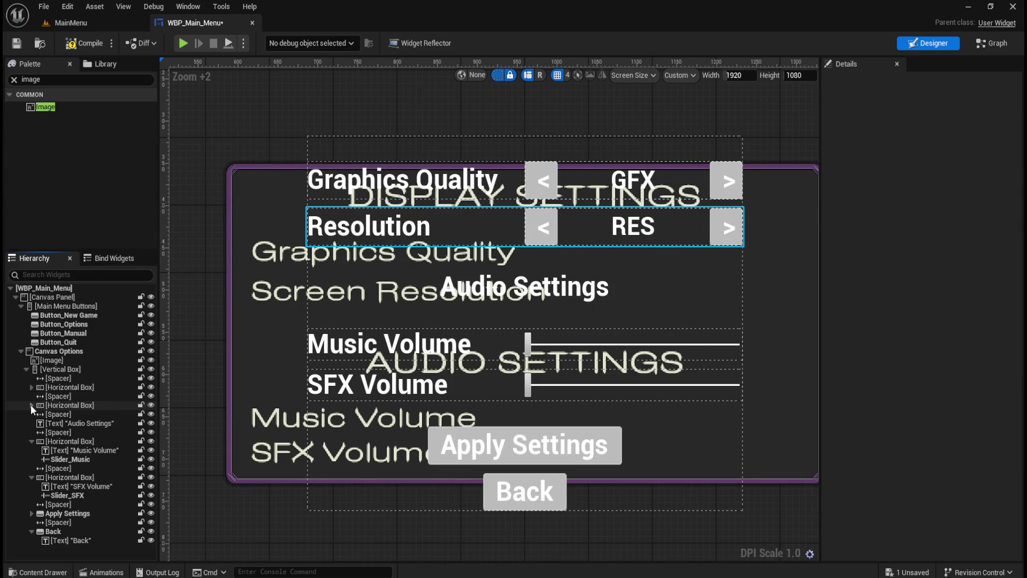
pyautogui.click(76, 425)
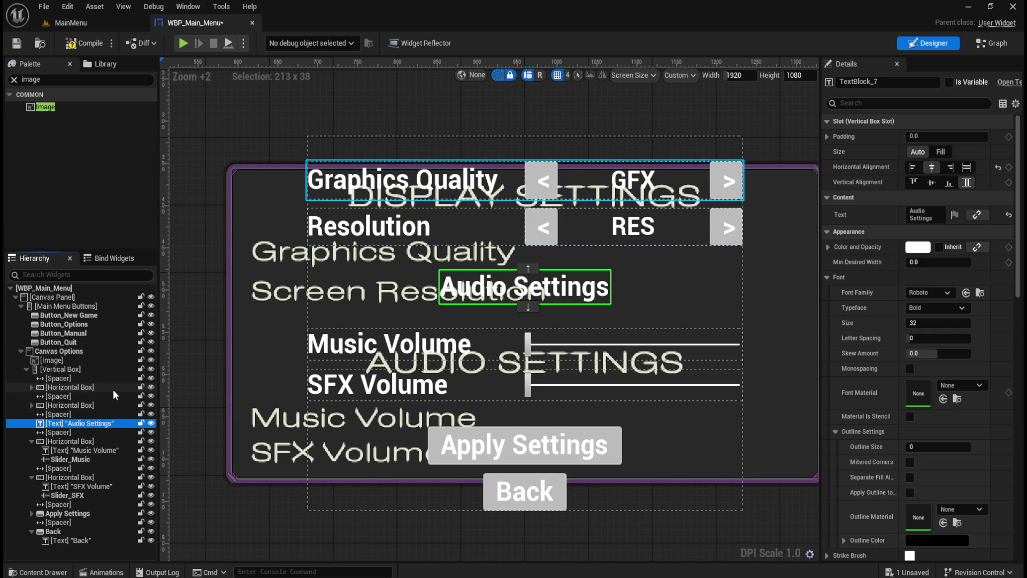
pyautogui.press('Delete')
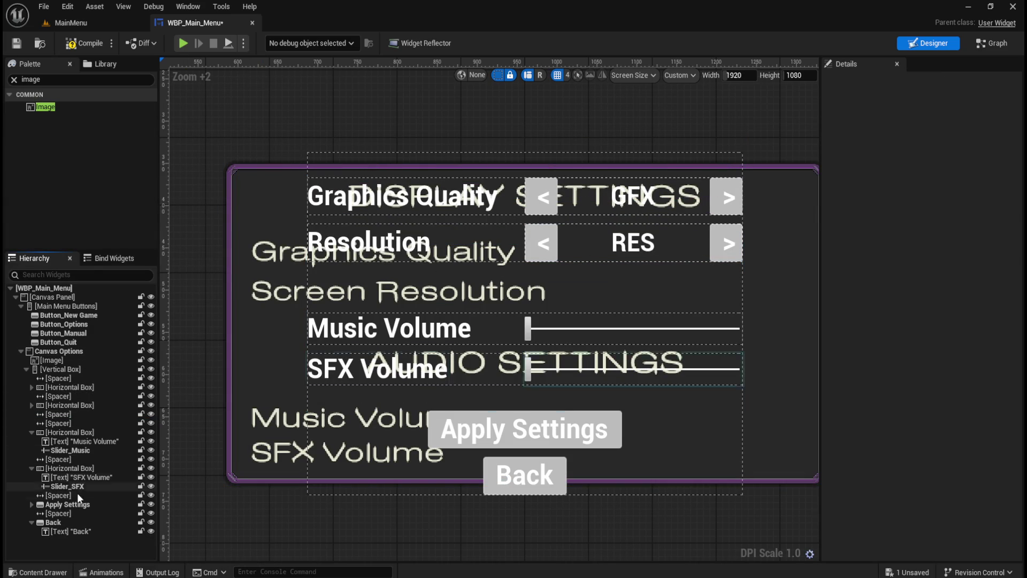
pyautogui.click(31, 432)
pyautogui.click(31, 449)
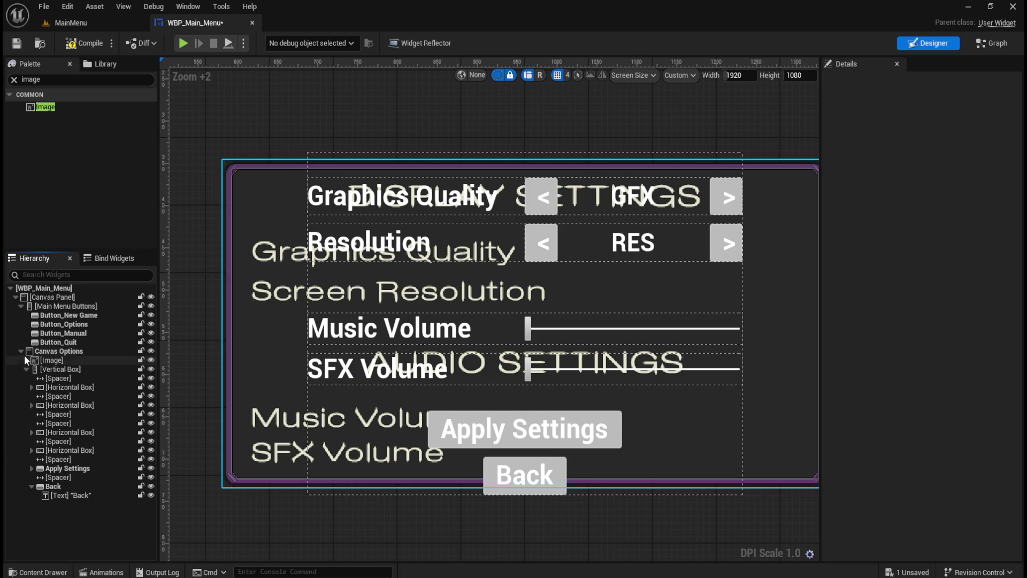
# Add a Vertical Box from the Palette into Canvas Options.
pyautogui.click(25, 369)
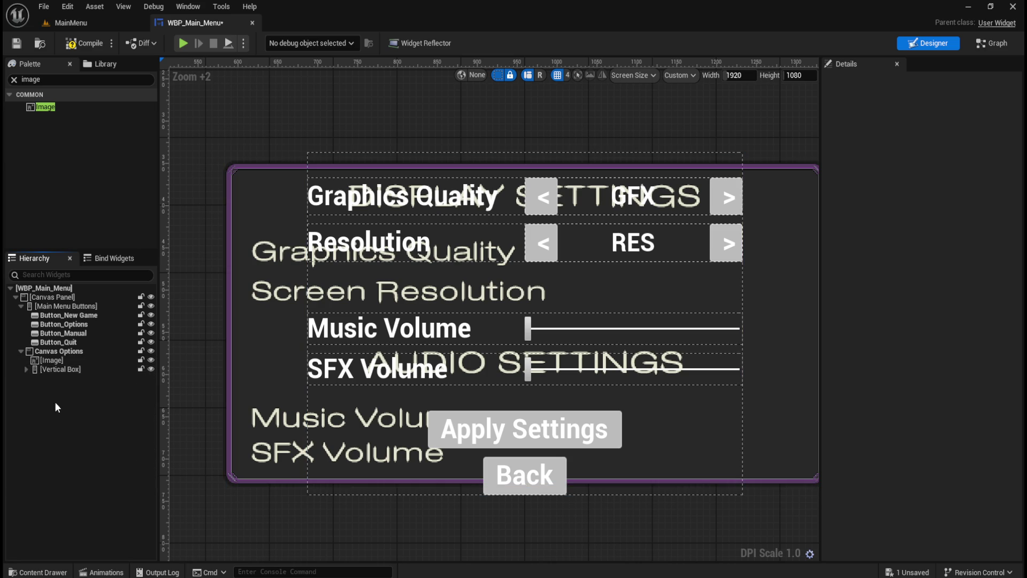
pyautogui.click(70, 82)
pyautogui.hotkey('ctrl', 'a')
pyautogui.write('vertical')
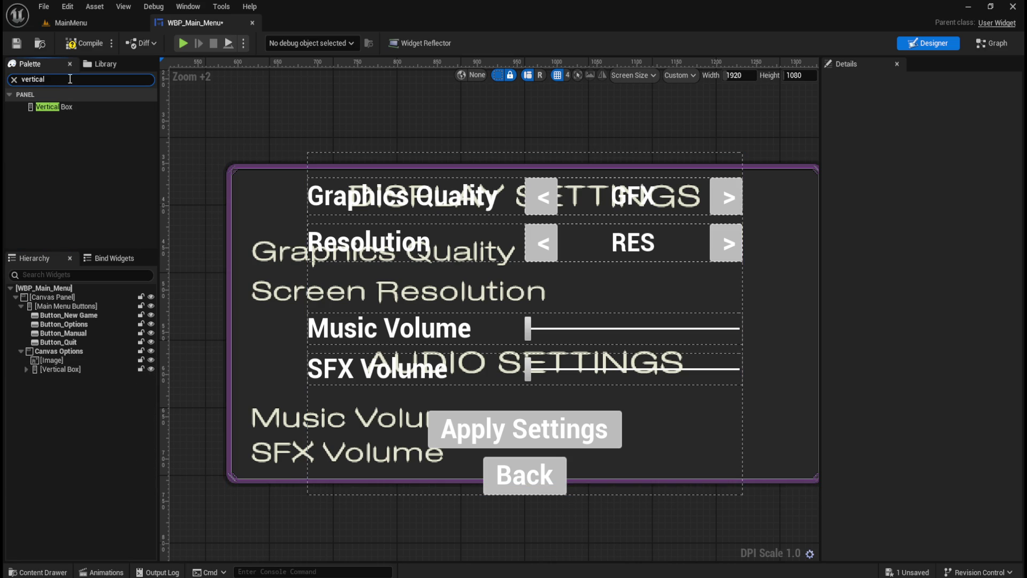
pyautogui.moveTo(52, 108)
pyautogui.mouseDown()
pyautogui.moveTo(100, 327)
pyautogui.moveTo(82, 350)
pyautogui.mouseUp()
# Rename the new vertical box to 'Settings Box' and compile the widget blueprint.
pyautogui.click(71, 380)
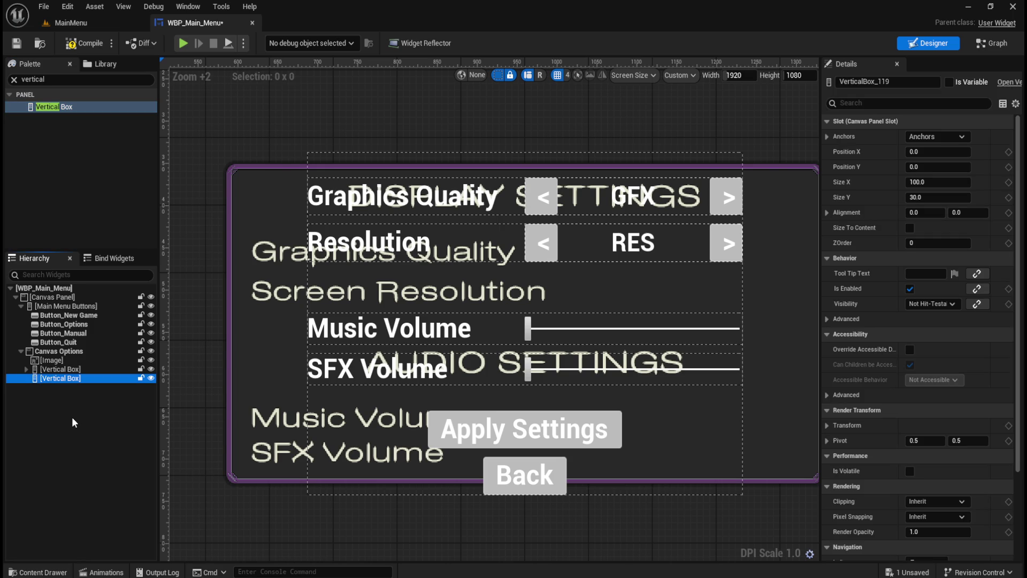
pyautogui.press('F2')
pyautogui.write('SettingsB')
pyautogui.press('BackSpace')
pyautogui.write('Box')
pyautogui.press('Return')
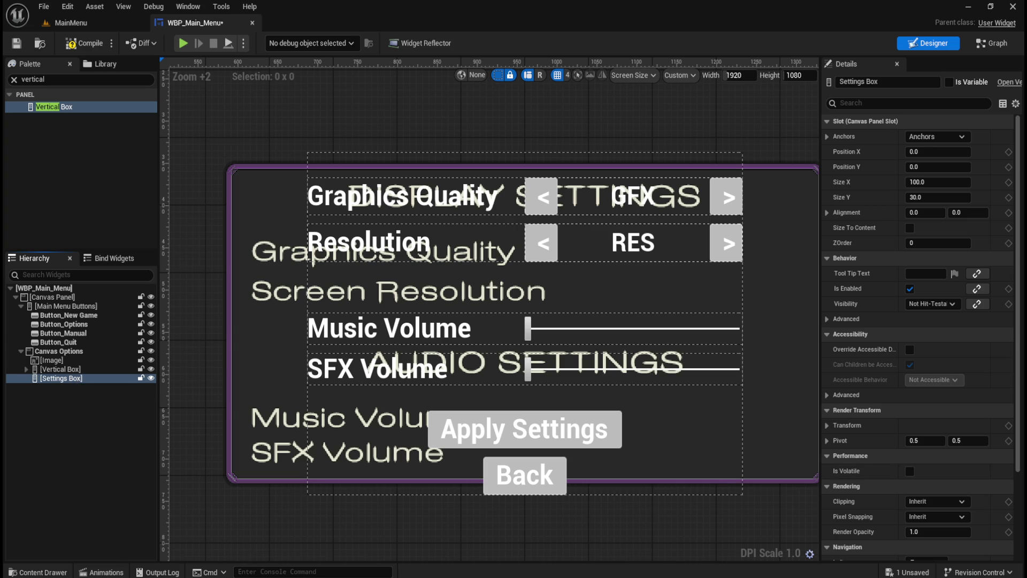
pyautogui.click(73, 378)
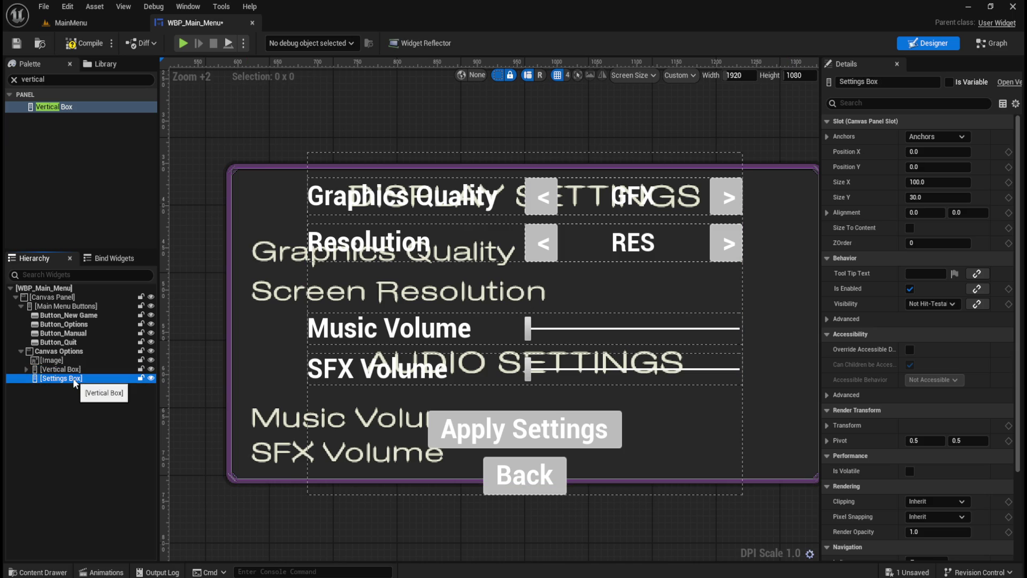
pyautogui.click(84, 49)
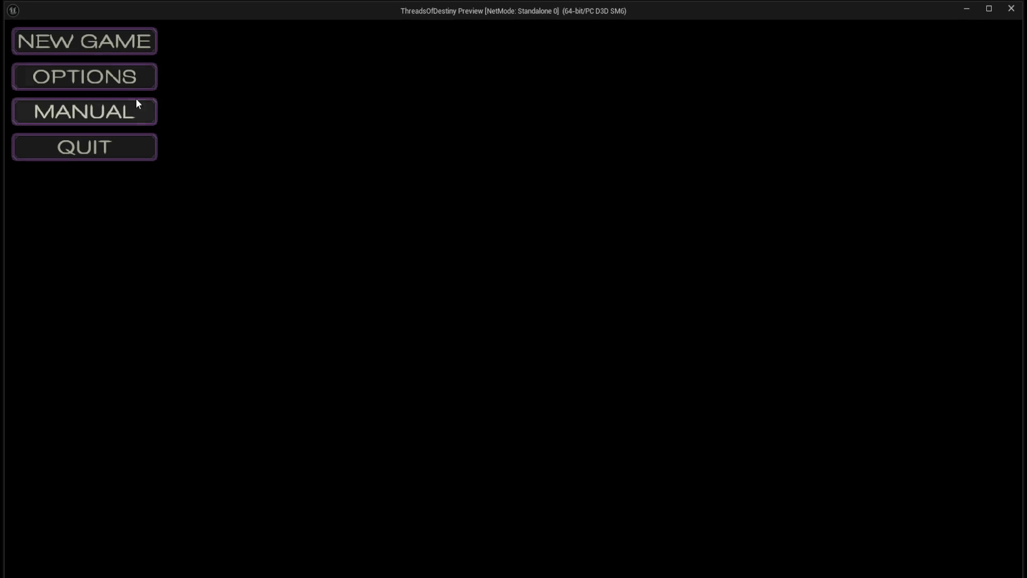
# In the game preview, open and close the options panel twice, then quit.
pyautogui.click(84, 76)
pyautogui.click(503, 399)
pyautogui.click(131, 85)
pyautogui.click(514, 392)
pyautogui.click(135, 153)
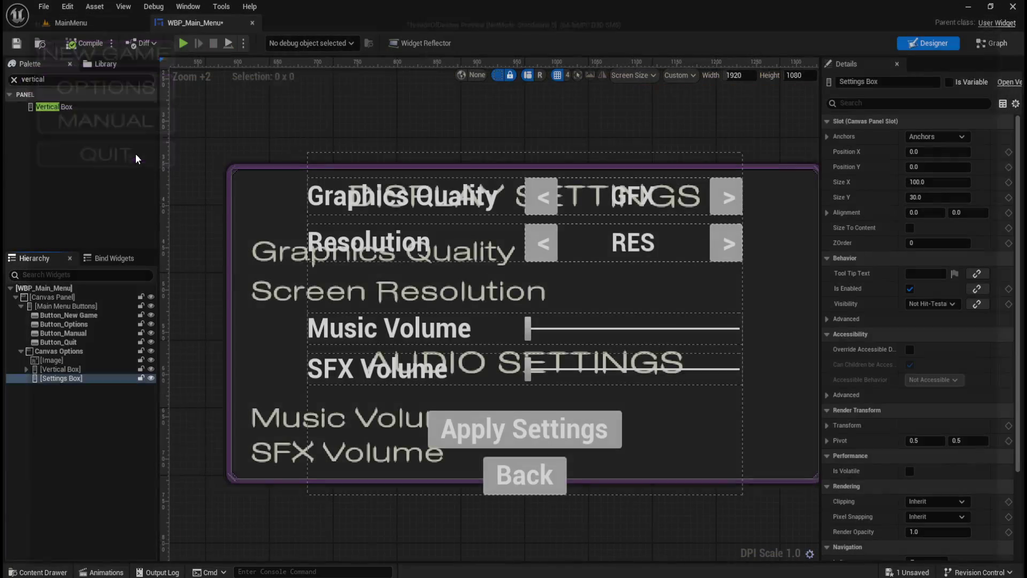
# Review the Options click logic in the event graph, then return to the Designer.
pyautogui.click(992, 43)
pyautogui.scroll(-5, 577, 337)
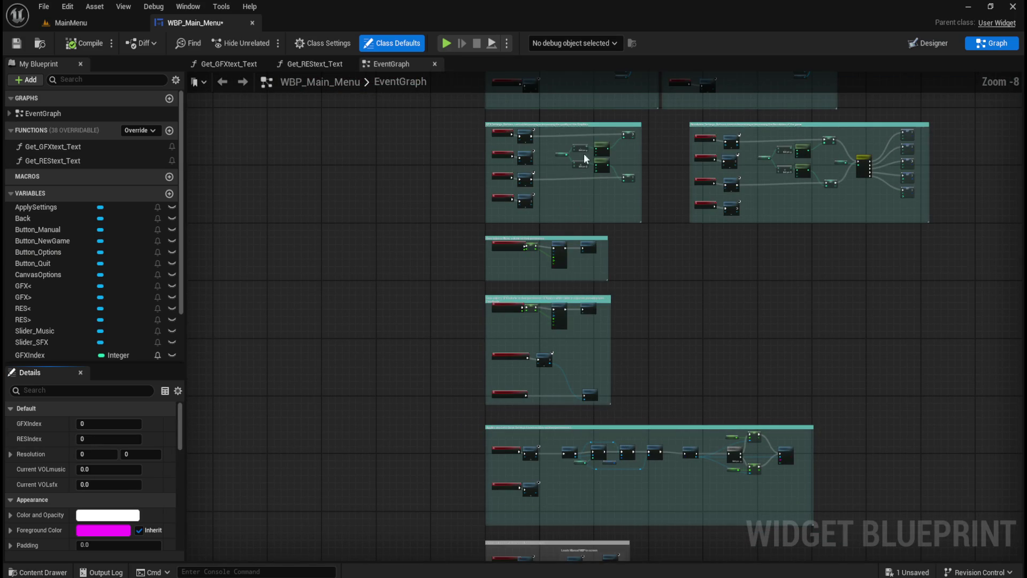
pyautogui.scroll(1, 573, 169)
pyautogui.scroll(-1, 560, 445)
pyautogui.scroll(10, 608, 207)
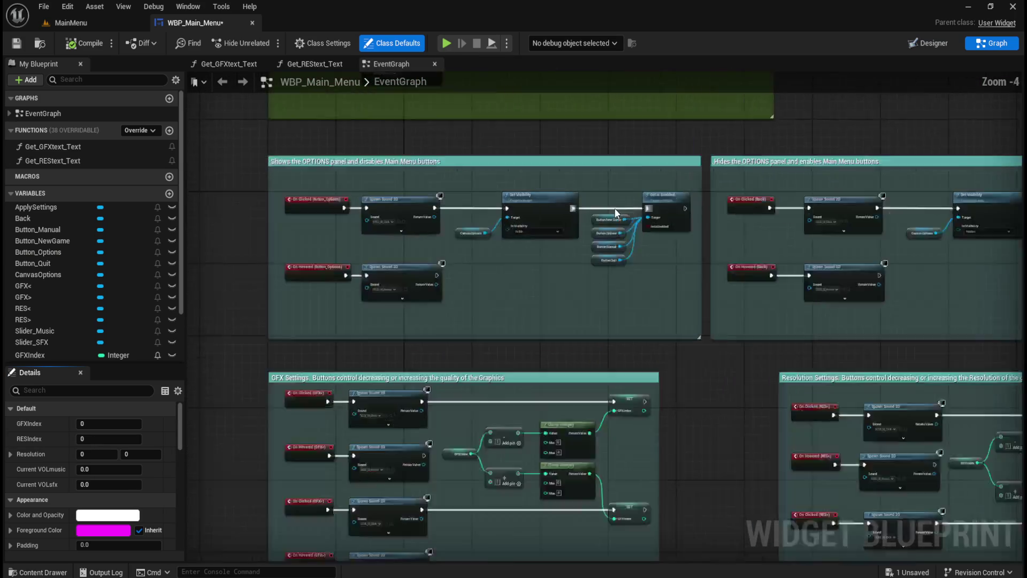
pyautogui.scroll(-4, 588, 340)
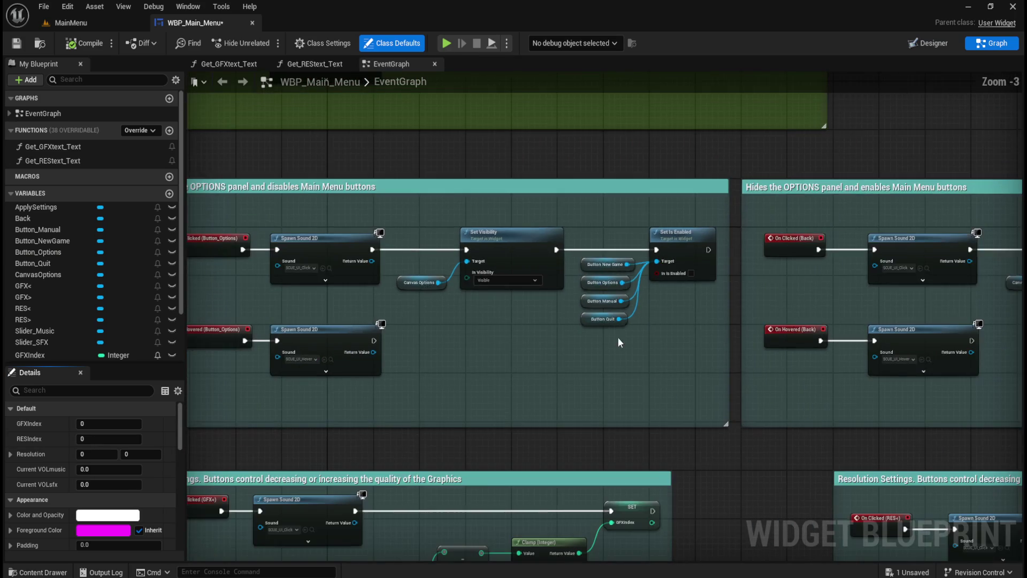
pyautogui.scroll(4, 481, 299)
pyautogui.scroll(-4, 589, 283)
pyautogui.scroll(3, 615, 310)
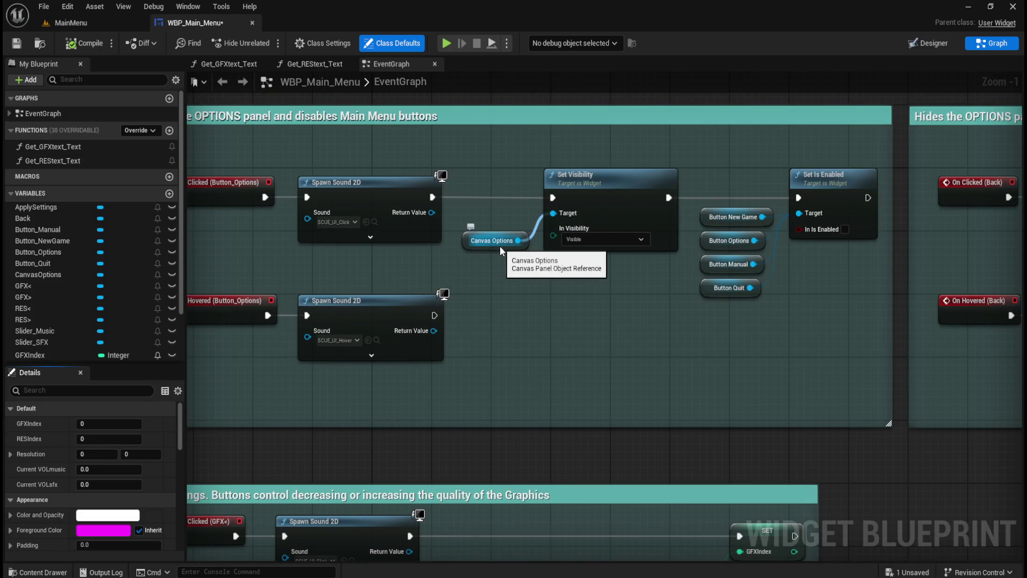
pyautogui.click(925, 43)
# Centre-anchor Settings Box at position 0,0 with alignment 0.5/0.5 and Size To Content.
pyautogui.scroll(3, 225, 229)
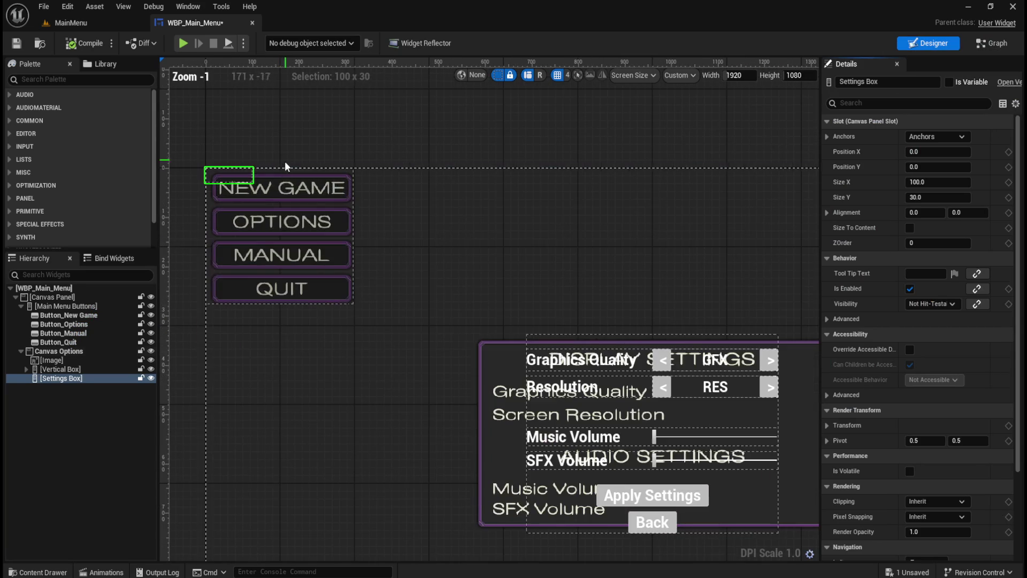
pyautogui.click(95, 377)
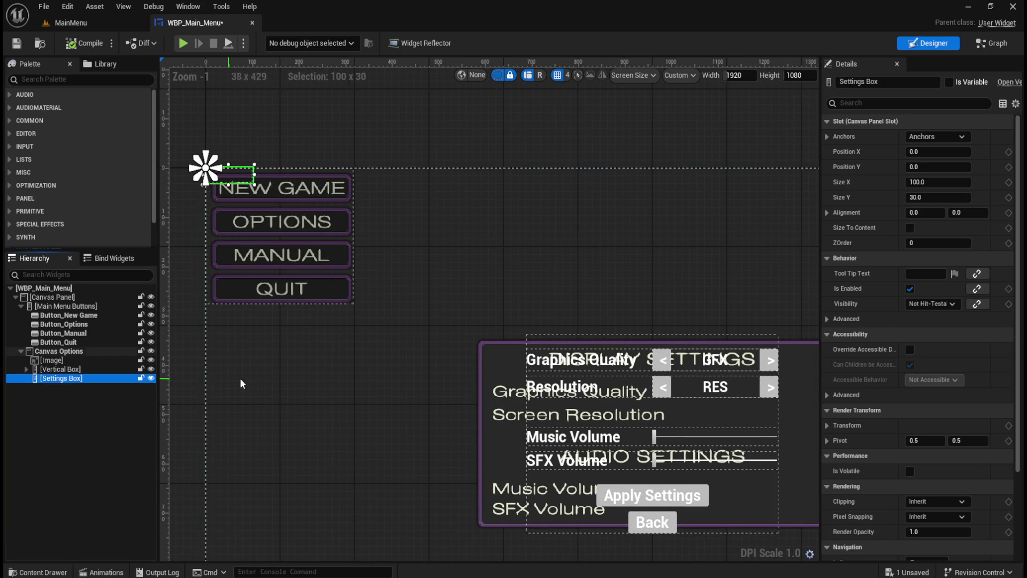
pyautogui.click(949, 138)
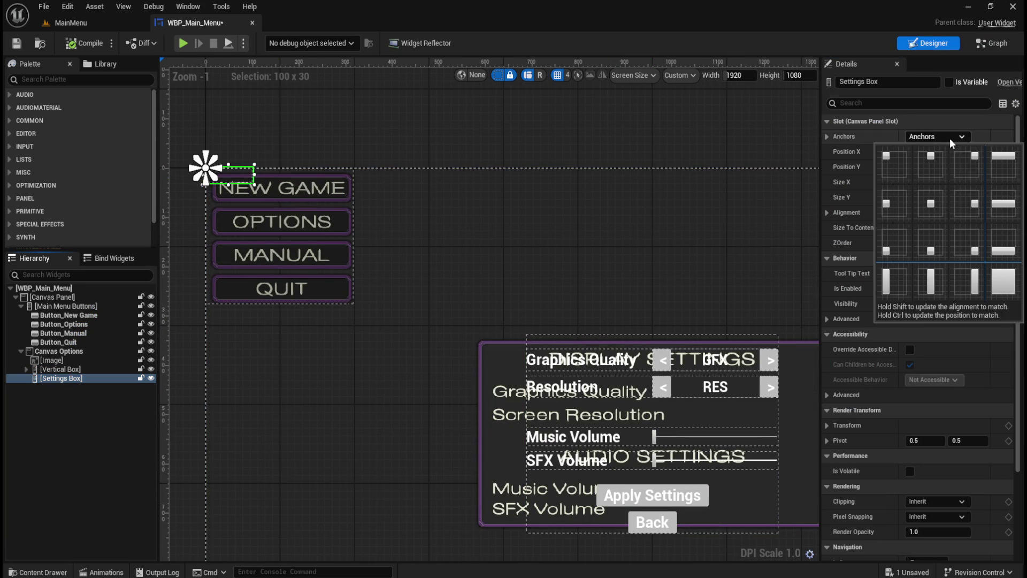
pyautogui.click(928, 204)
pyautogui.click(998, 152)
pyautogui.click(997, 166)
pyautogui.click(929, 213)
pyautogui.write('0.5')
pyautogui.press('Tab')
pyautogui.write('0.5')
pyautogui.press('Return')
pyautogui.click(910, 228)
# Rename the frame image to 'Settings Frame'.
pyautogui.click(78, 364)
pyautogui.click(72, 368)
pyautogui.click(65, 377)
pyautogui.click(54, 361)
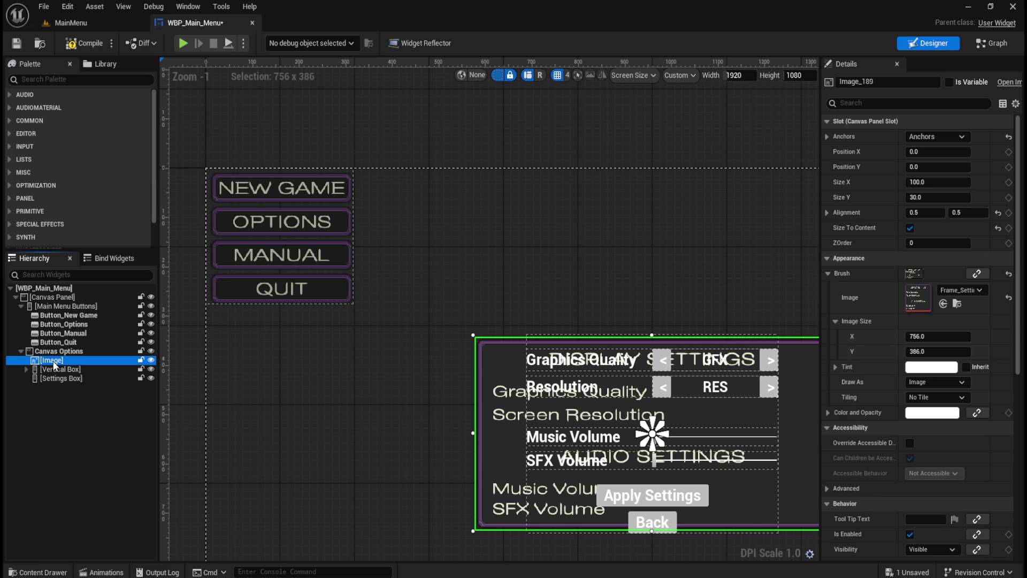
pyautogui.press('F2')
pyautogui.write('Settings Frame')
pyautogui.press('Return')
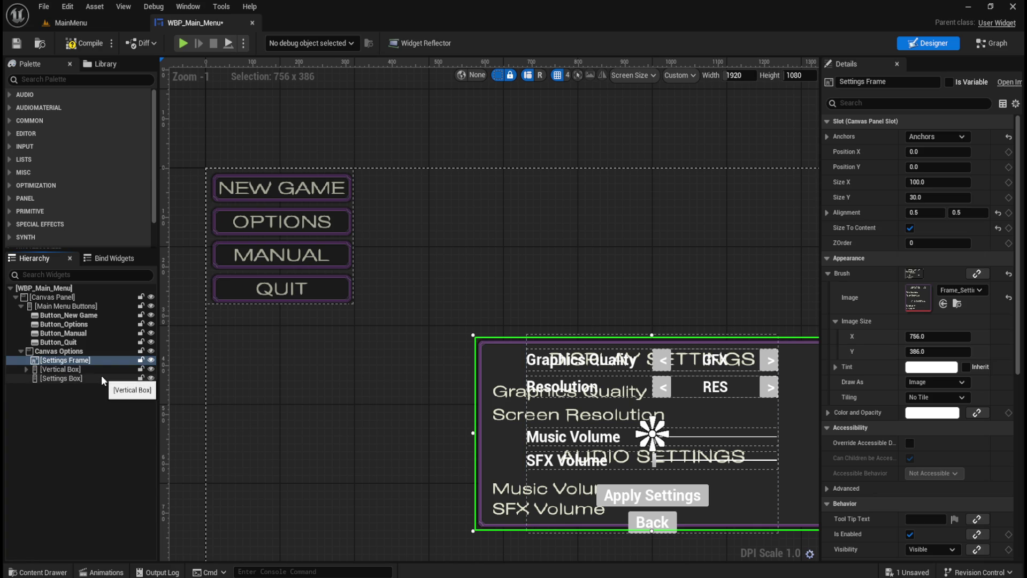
# Nest Settings Frame inside Settings Box and move Settings Box above the Vertical Box.
pyautogui.moveTo(83, 364); pyautogui.dragTo(72, 378)
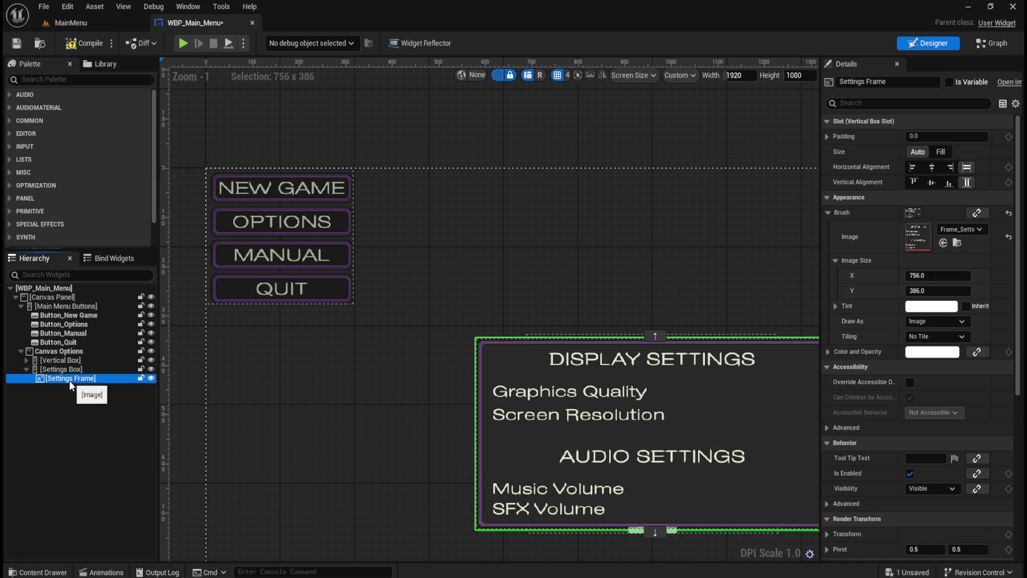
pyautogui.click(27, 369)
pyautogui.moveTo(49, 368); pyautogui.dragTo(59, 357)
pyautogui.click(26, 369)
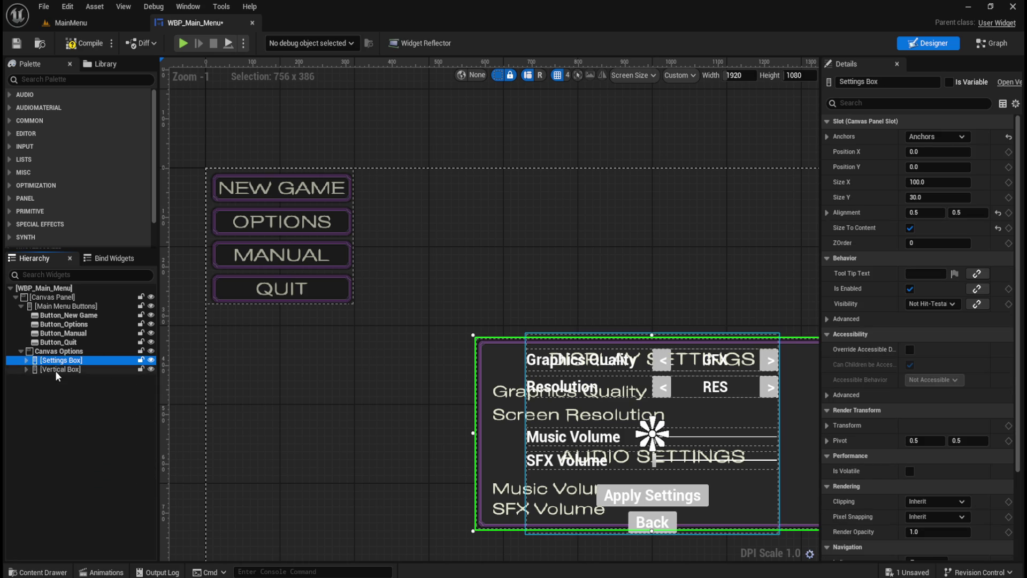
pyautogui.scroll(-3, 321, 332)
pyautogui.scroll(2, 531, 480)
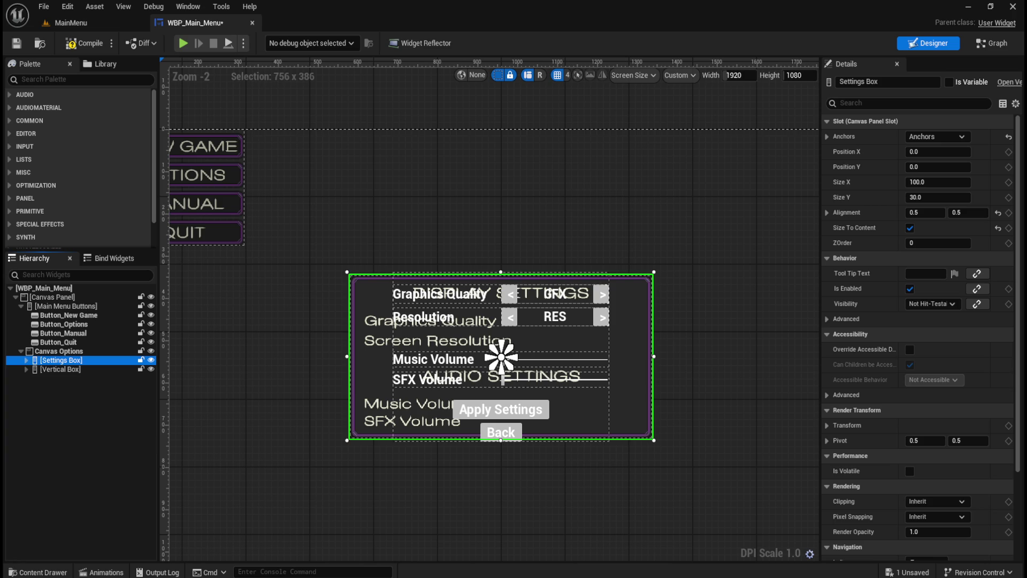
# Add a Spacer below Settings Frame in Settings Box and set its Size Y to 10.
pyautogui.click(25, 360)
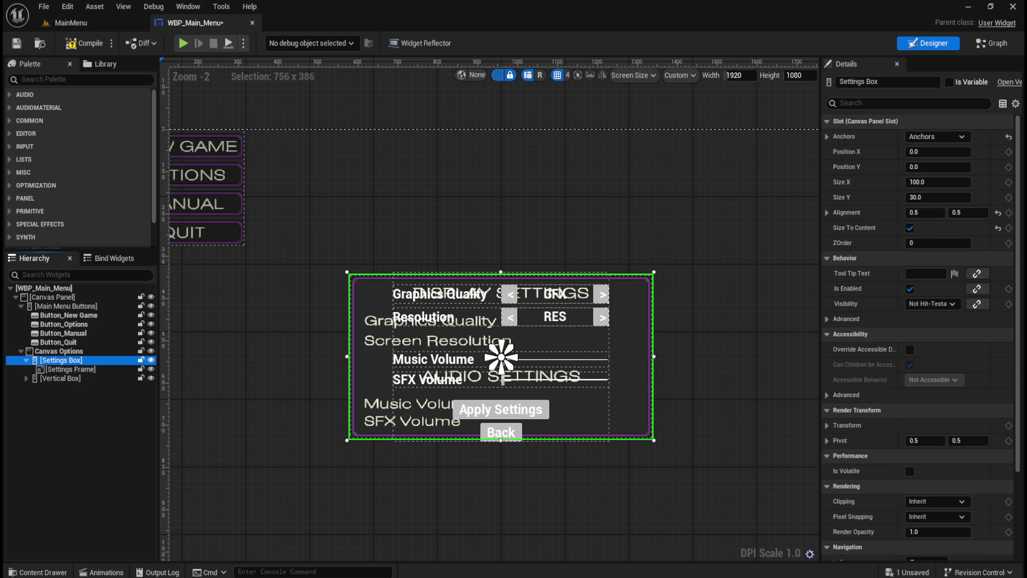
pyautogui.click(90, 78)
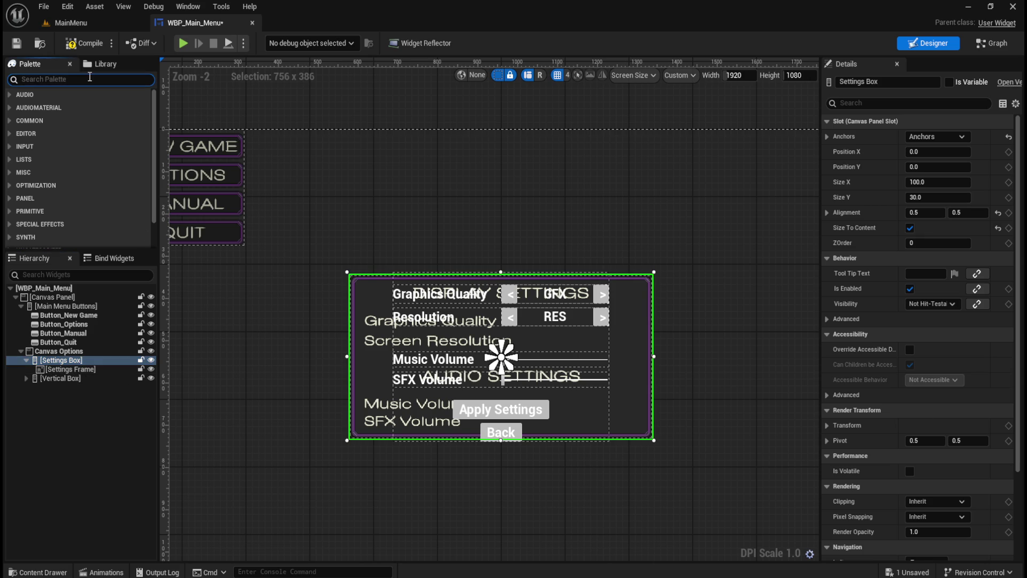
pyautogui.write('spacer')
pyautogui.moveTo(53, 107)
pyautogui.mouseDown()
pyautogui.moveTo(98, 342)
pyautogui.moveTo(74, 361)
pyautogui.mouseUp()
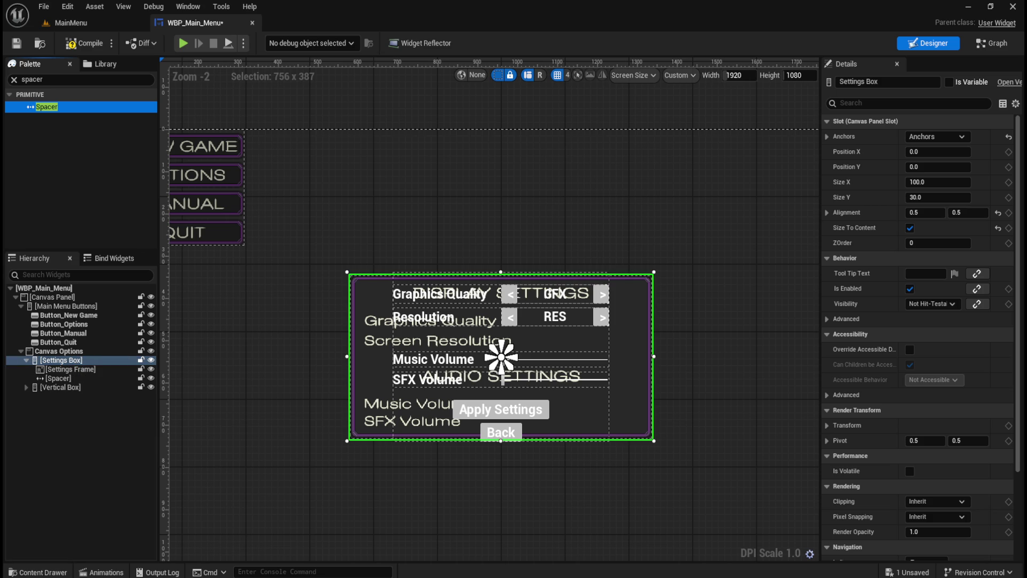
pyautogui.click(58, 378)
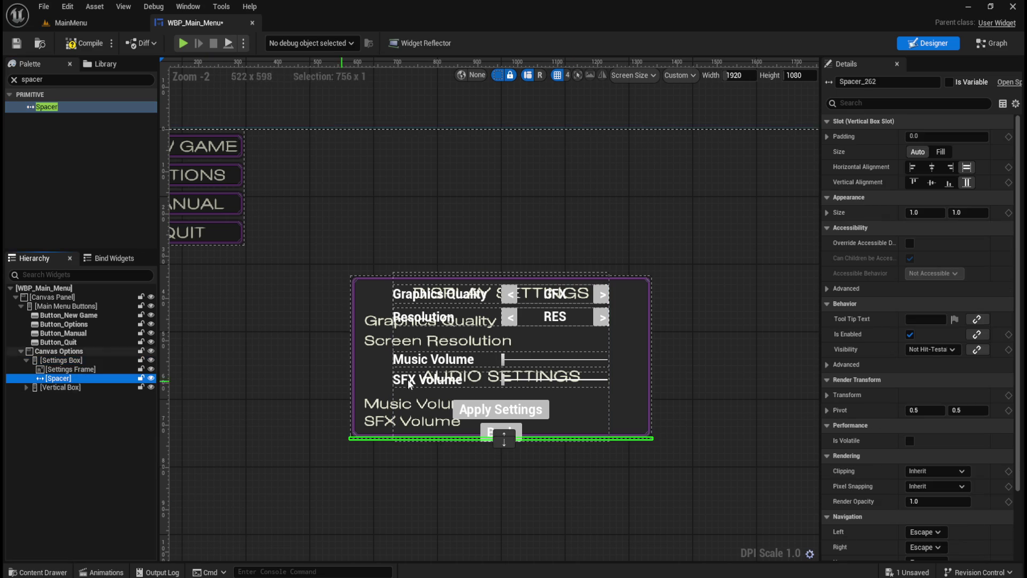
pyautogui.click(960, 212)
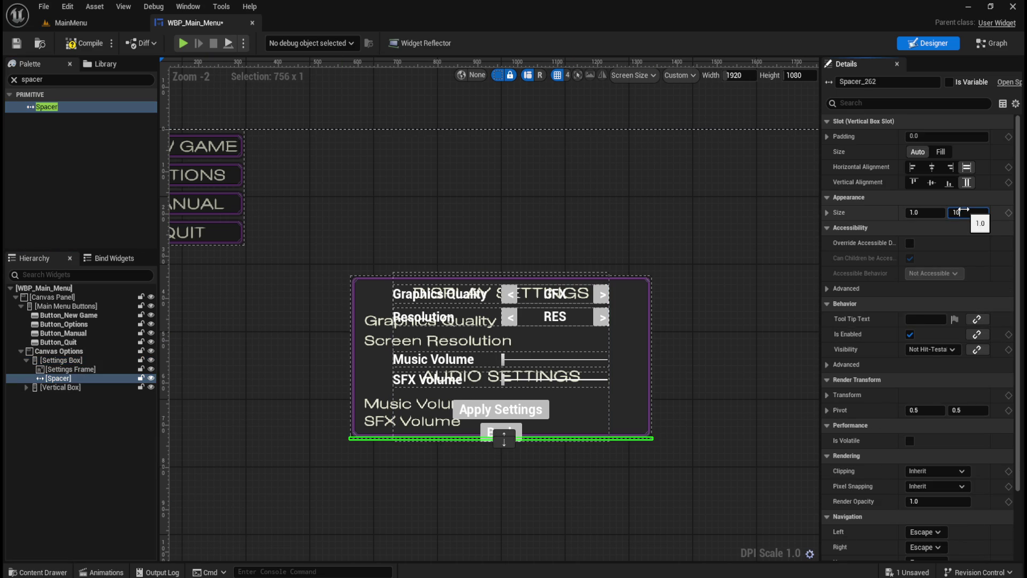
pyautogui.press('Return')
# Compile and save the widget blueprint.
pyautogui.scroll(2, 486, 463)
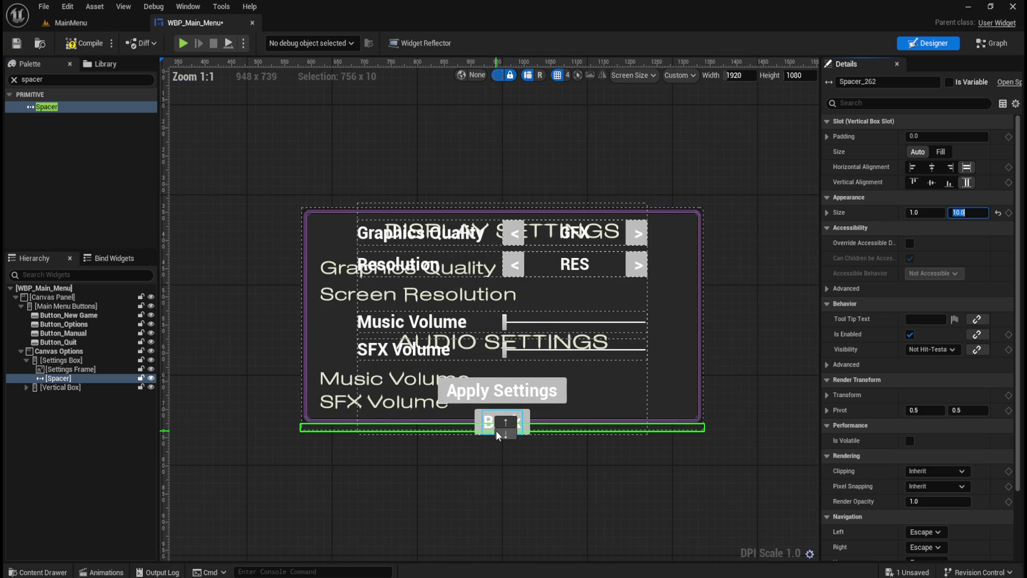
pyautogui.scroll(1, 496, 430)
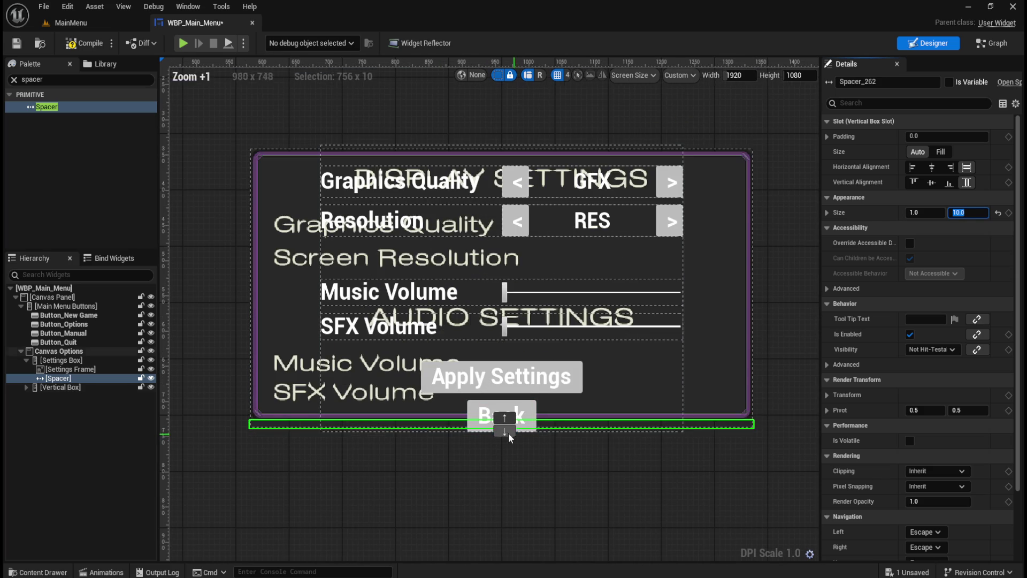
pyautogui.click(88, 45)
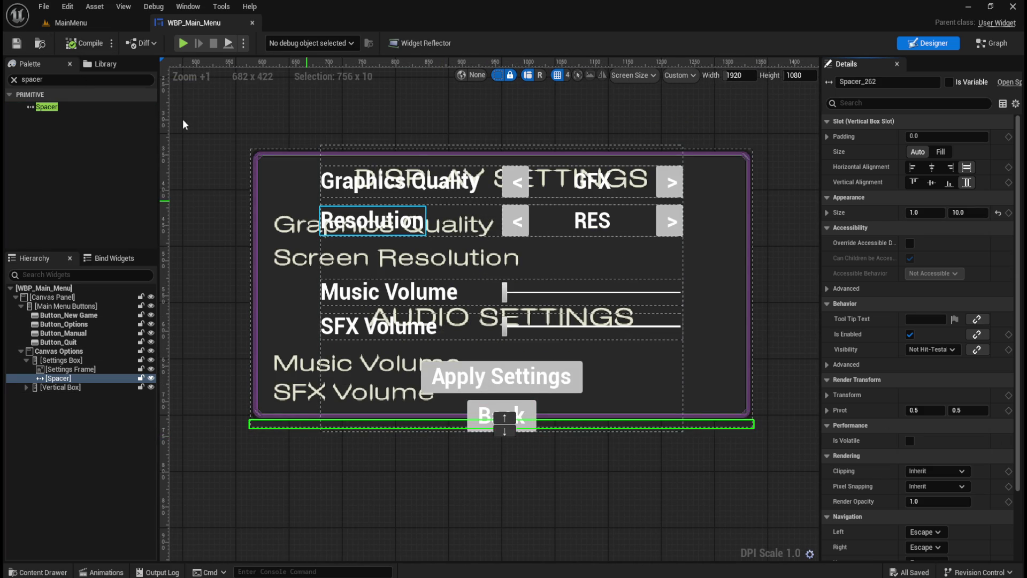
pyautogui.click(65, 78)
pyautogui.write('box')
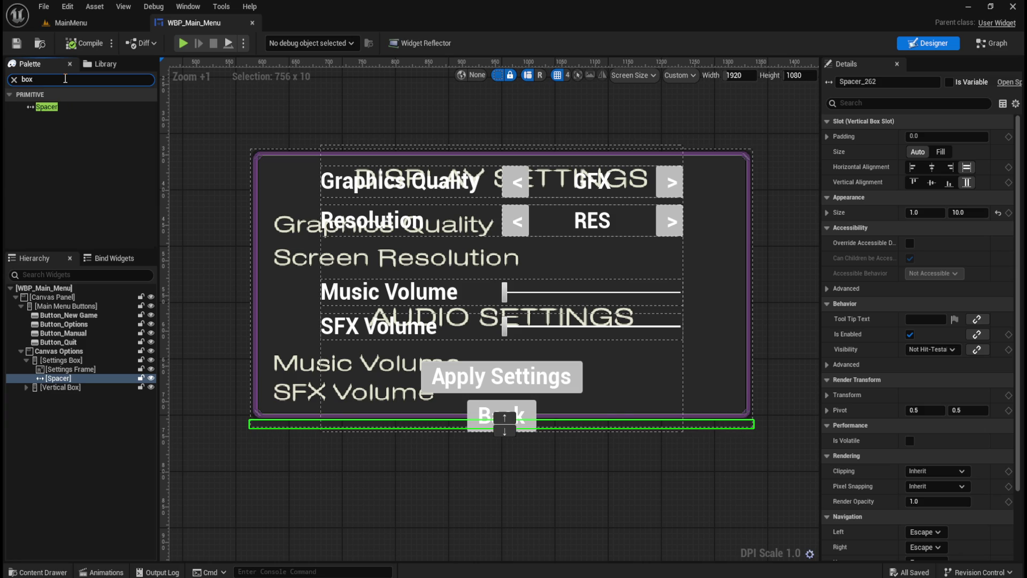
# Drag a Horizontal Box from the Palette into Settings Box below the 10-unit Spacer.
pyautogui.scroll(-3, 47, 210)
pyautogui.moveTo(53, 202)
pyautogui.mouseDown()
pyautogui.moveTo(66, 227)
pyautogui.moveTo(68, 361)
pyautogui.mouseUp()
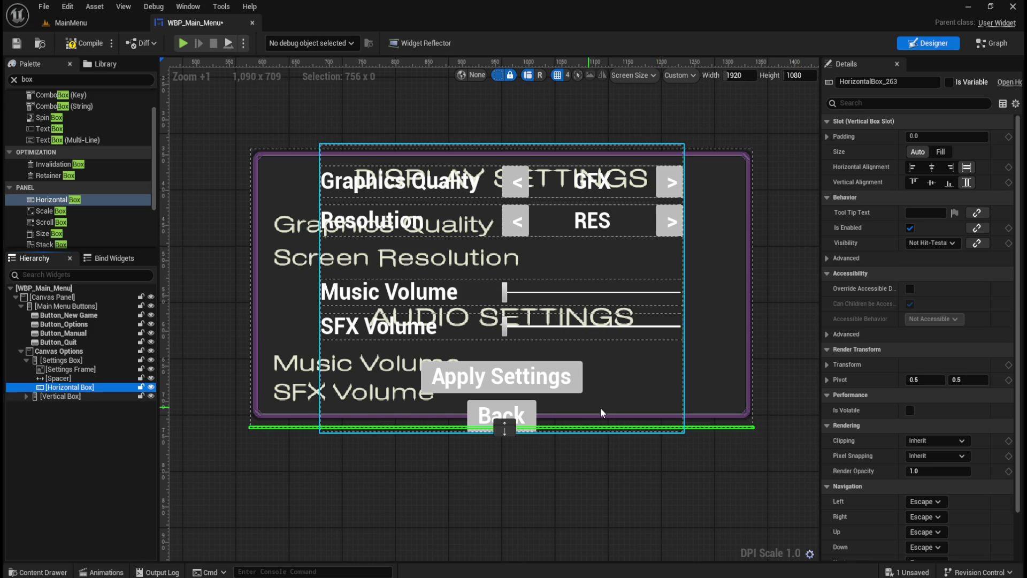
pyautogui.scroll(-1, 557, 399)
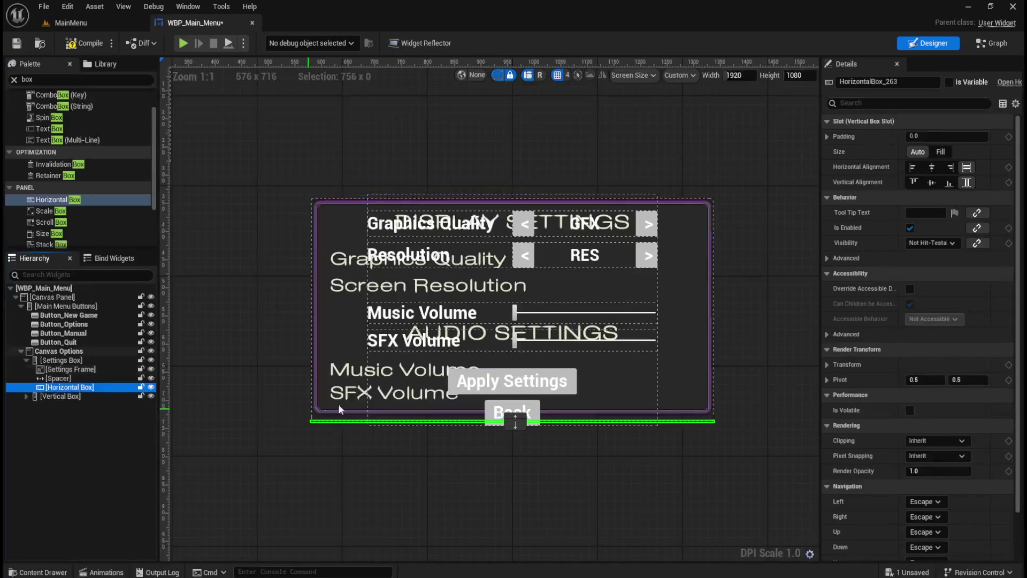
pyautogui.scroll(2, 469, 400)
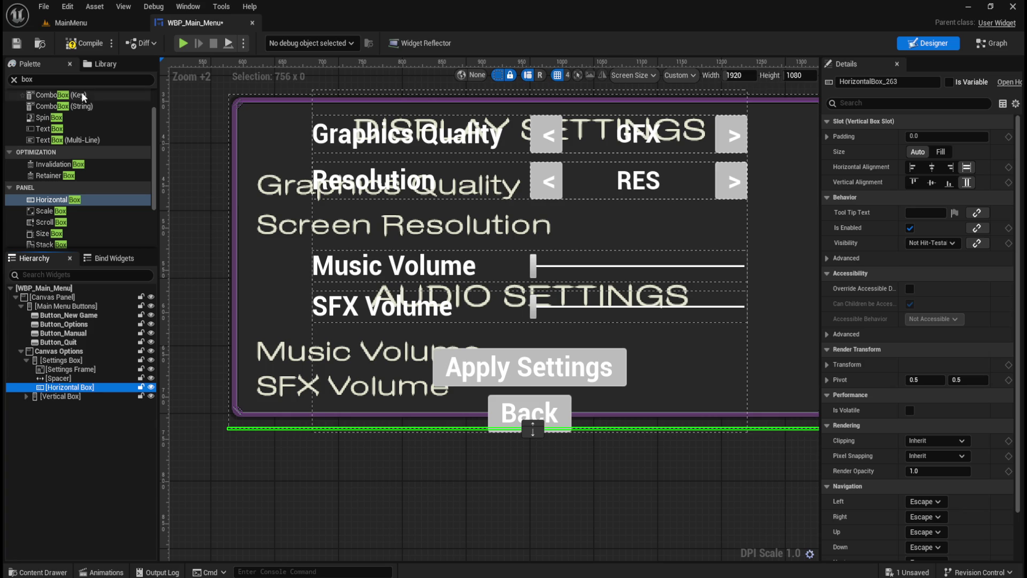
pyautogui.click(88, 78)
pyautogui.write('spacer')
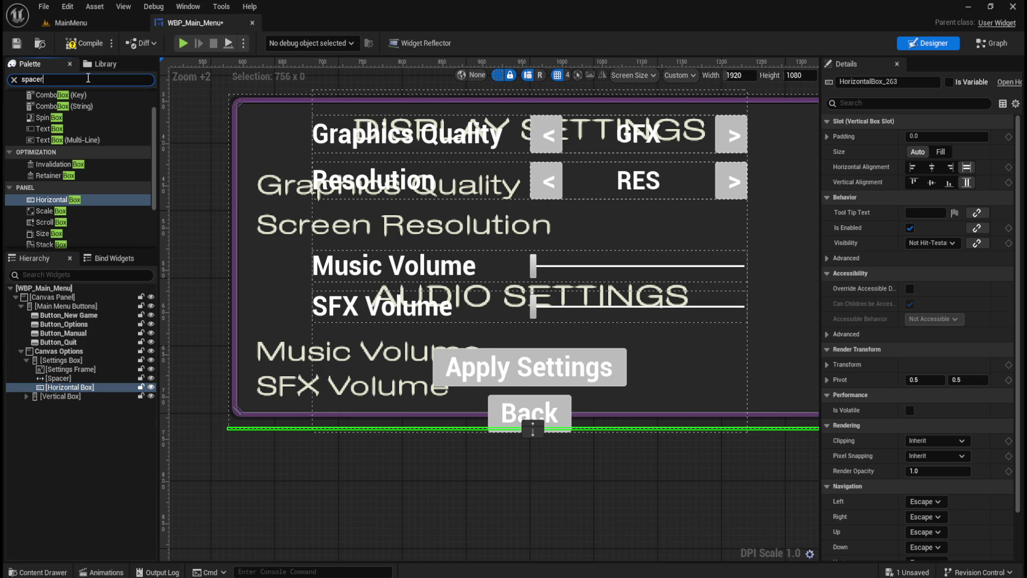
# Add a Fill-sized Spacer to the Horizontal Box and delete the Apply Settings button's Text label.
pyautogui.moveTo(56, 105); pyautogui.dragTo(69, 387)
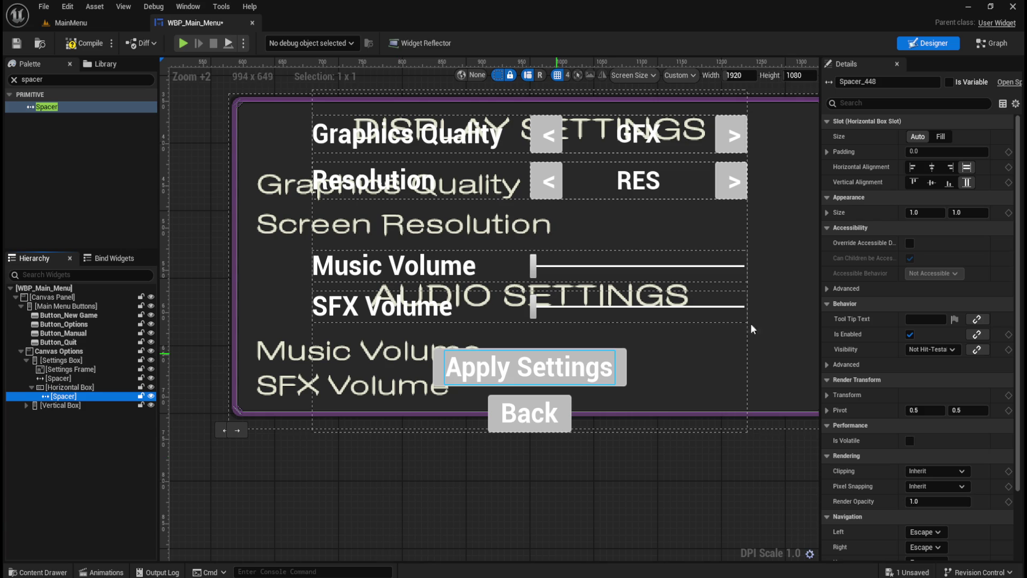
pyautogui.click(942, 137)
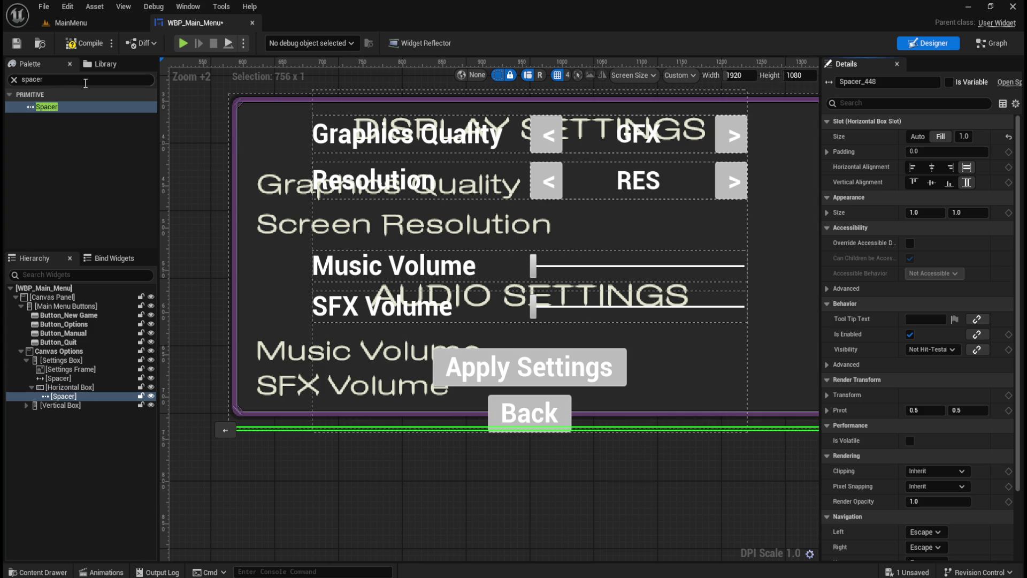
pyautogui.click(25, 405)
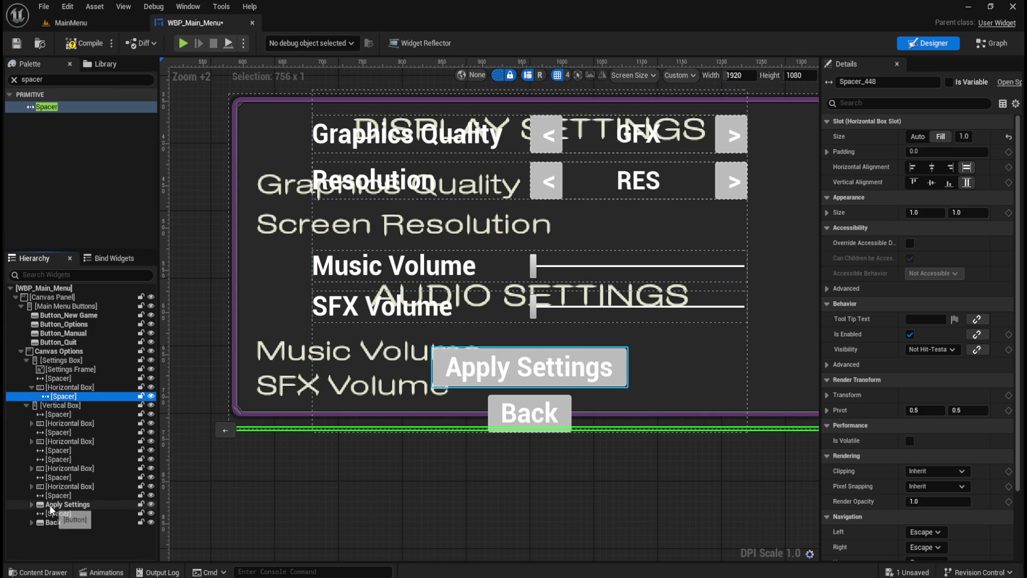
pyautogui.click(31, 505)
pyautogui.click(68, 514)
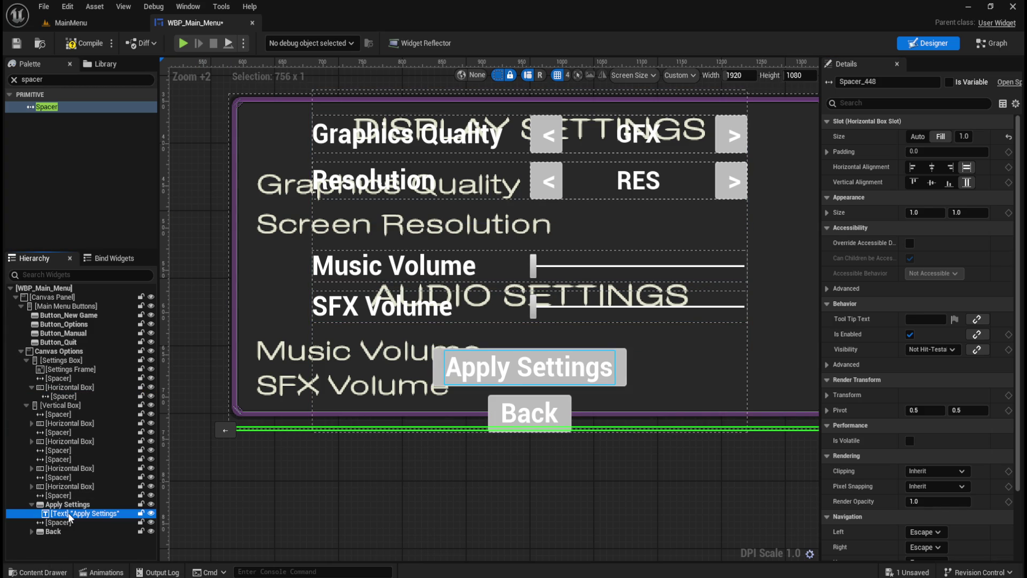
pyautogui.press('Delete')
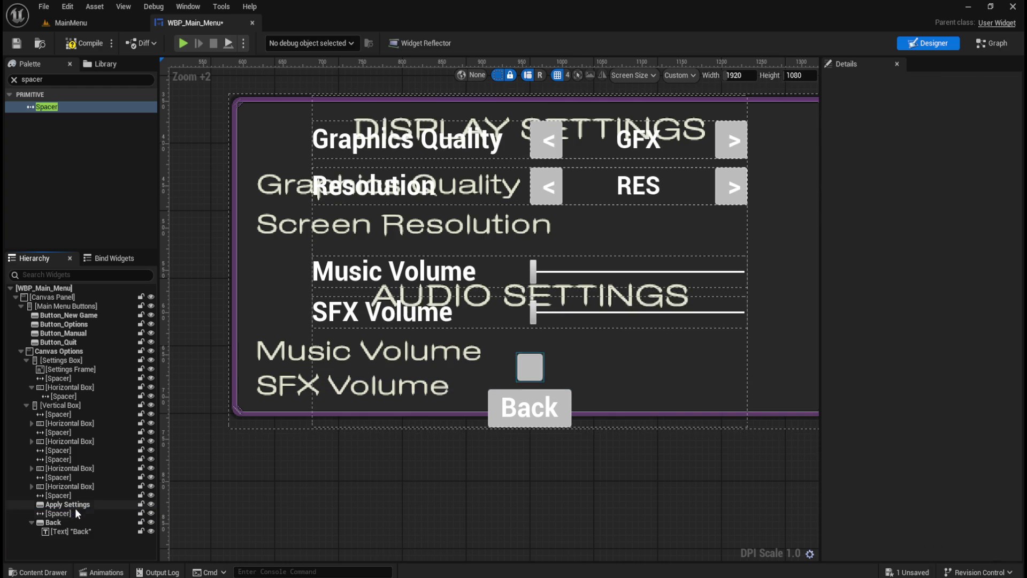
# Rename the Apply Settings button to Button_Apply Settings.
pyautogui.click(69, 505)
pyautogui.click(69, 506)
pyautogui.press('Home')
pyautogui.write('Button_')
pyautogui.press('BackSpace')
pyautogui.write('_')
pyautogui.press('Return')
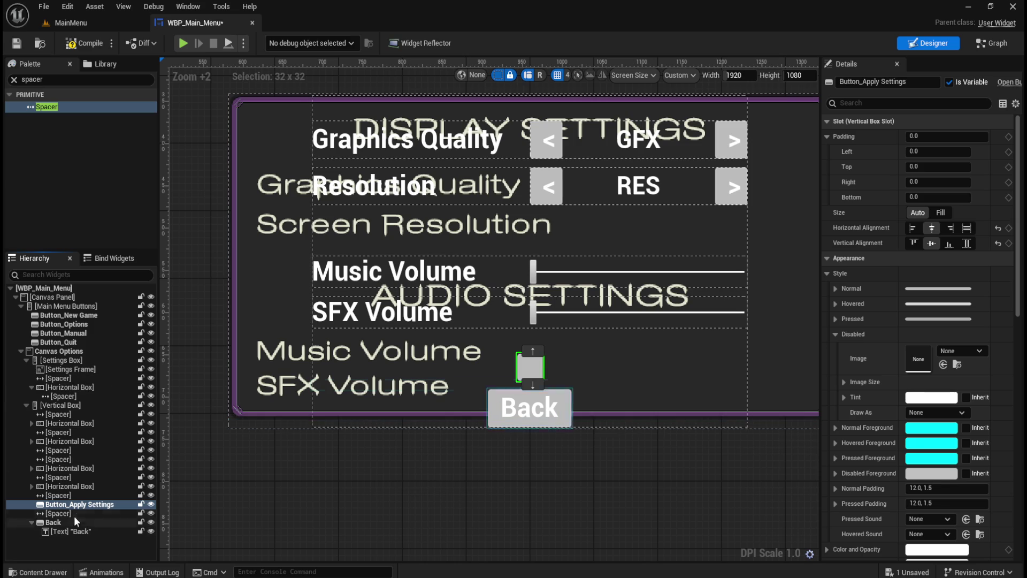
# Move Button_Apply Settings into the Horizontal Box after the Fill spacer.
pyautogui.moveTo(82, 469); pyautogui.dragTo(75, 359)
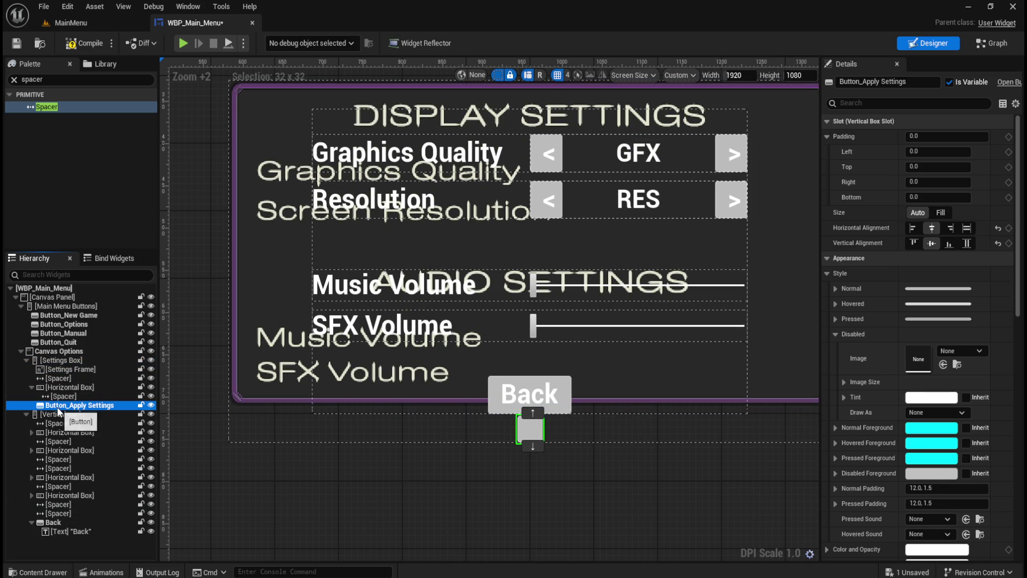
pyautogui.moveTo(55, 411); pyautogui.dragTo(69, 387)
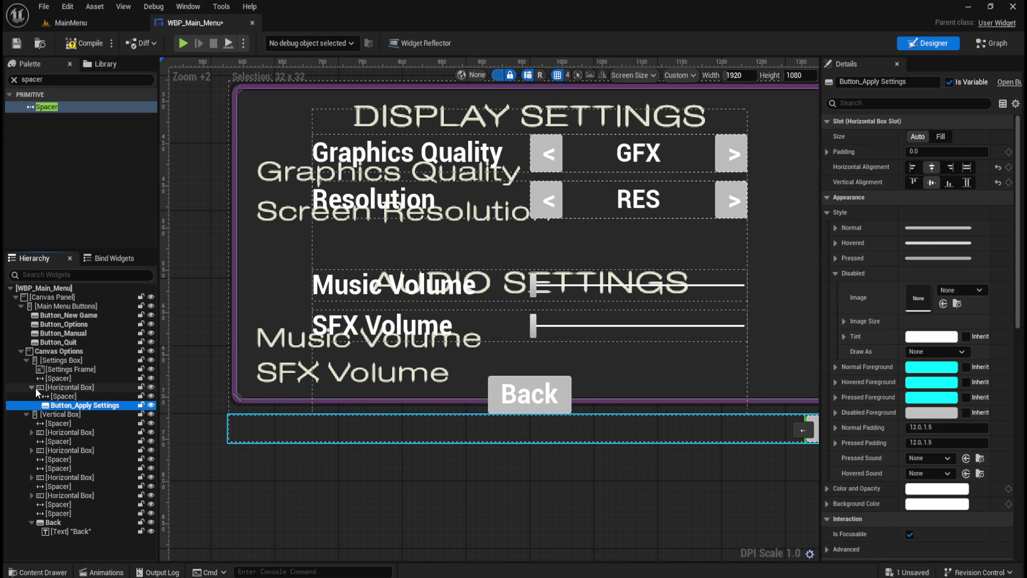
pyautogui.click(67, 397)
pyautogui.click(61, 404)
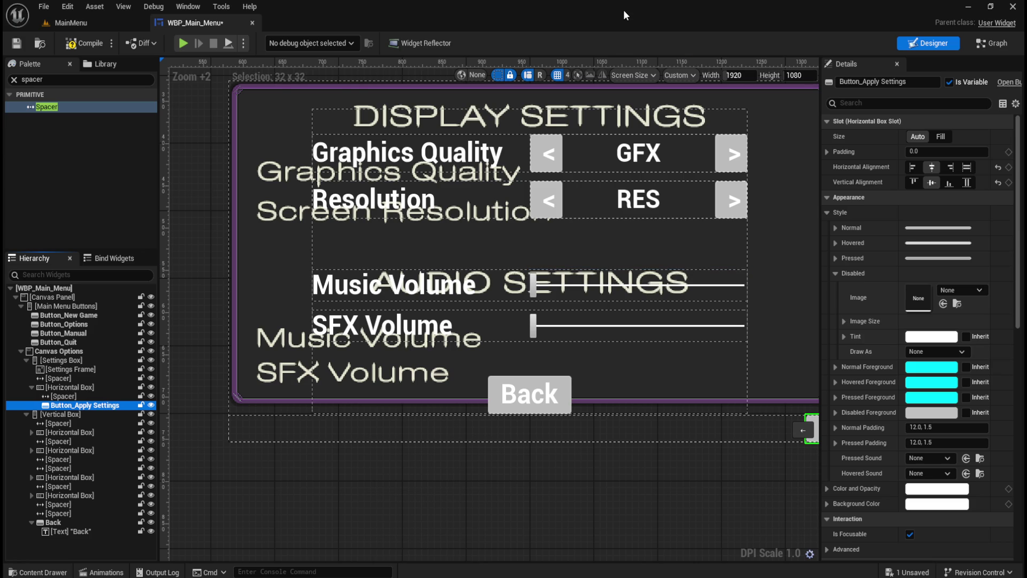
# Import the APPLY SETTINGS PNG into the UI/Art/Buttons folder.
pyautogui.hotkey('ctrl', 'space')
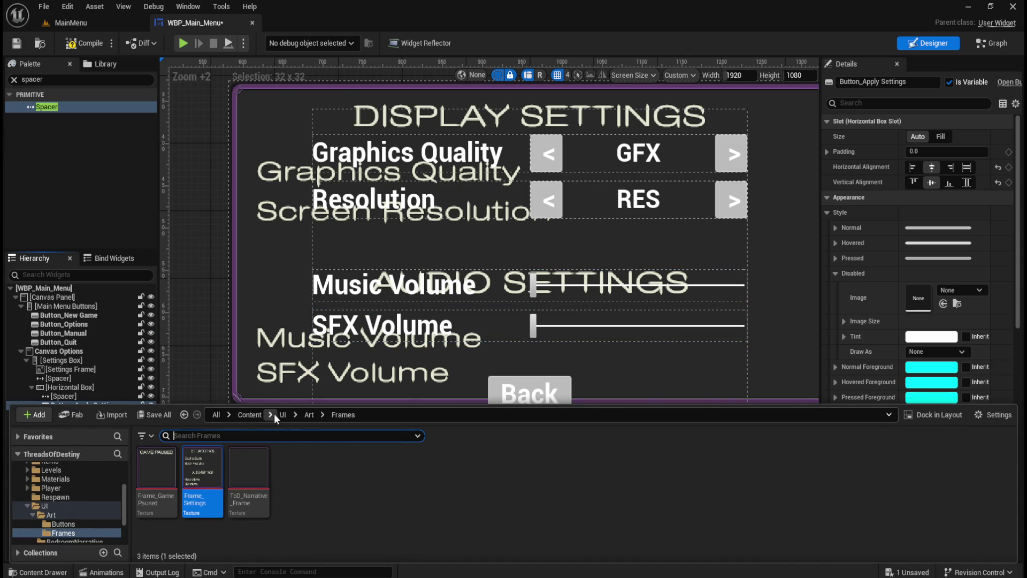
pyautogui.click(309, 415)
pyautogui.doubleClick(162, 474)
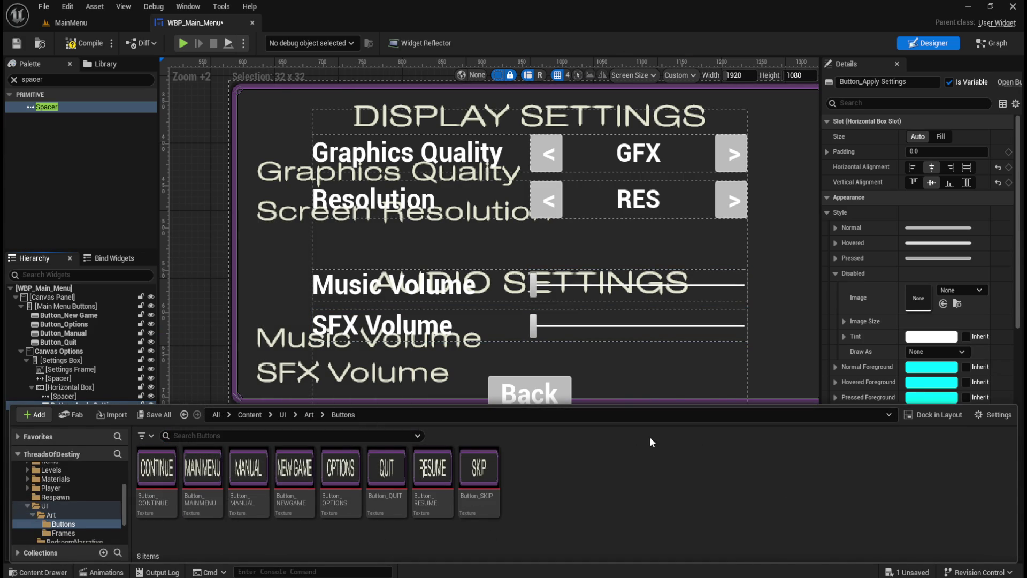
pyautogui.hotkey('ctrl', 'space')
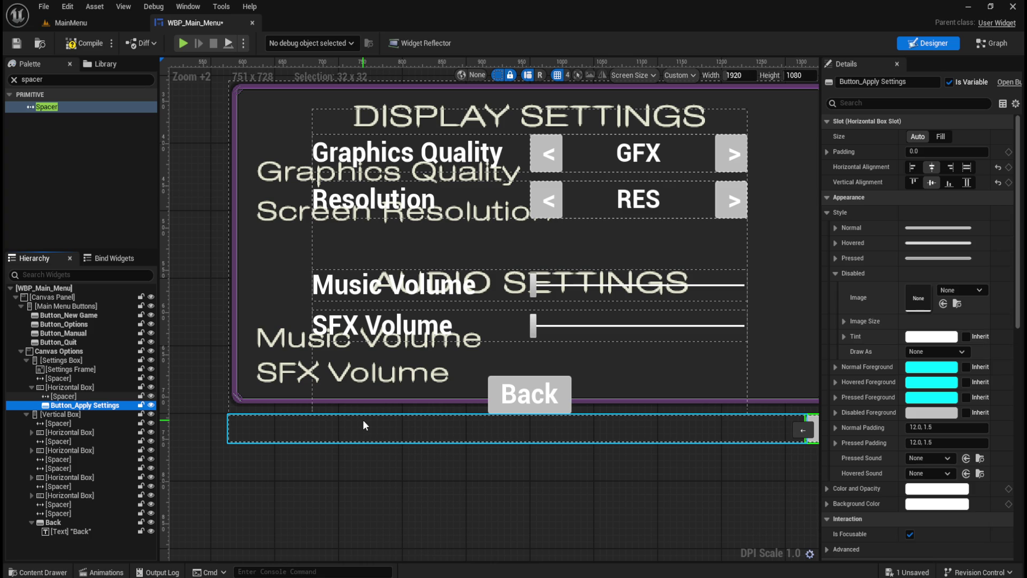
pyautogui.hotkey('ctrl', 'space')
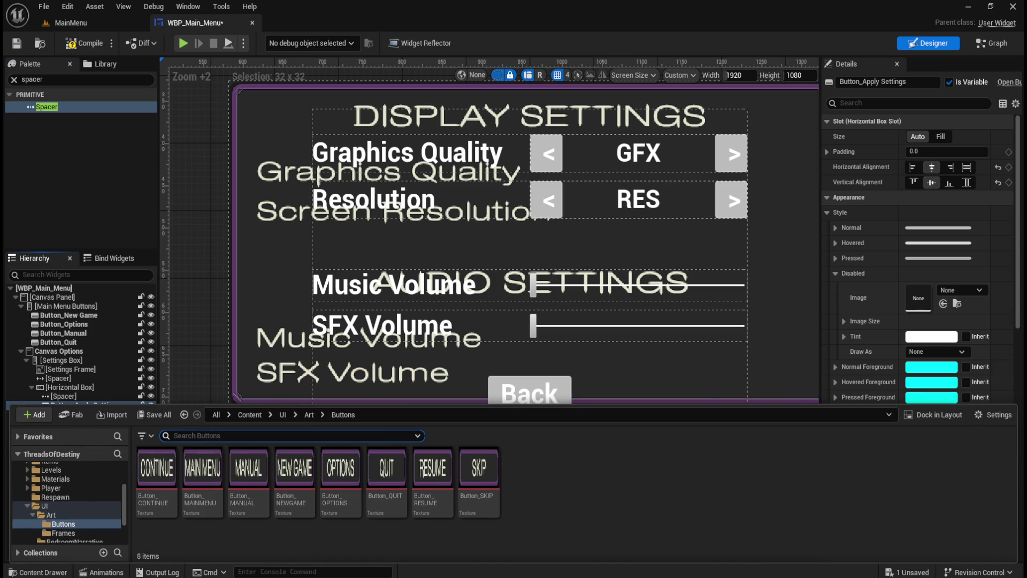
pyautogui.moveTo(479, 468); pyautogui.dragTo(615, 472)
pyautogui.moveTo(604, 507); pyautogui.dragTo(604, 506)
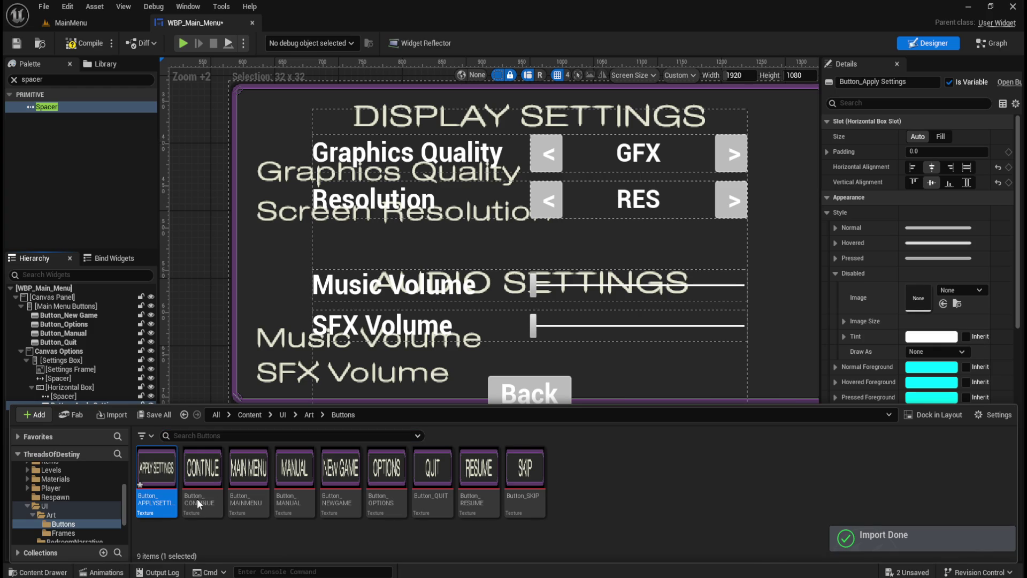
# Set the Button_APPLYSETTINGS texture's Filter to Nearest and save it.
pyautogui.doubleClick(158, 484)
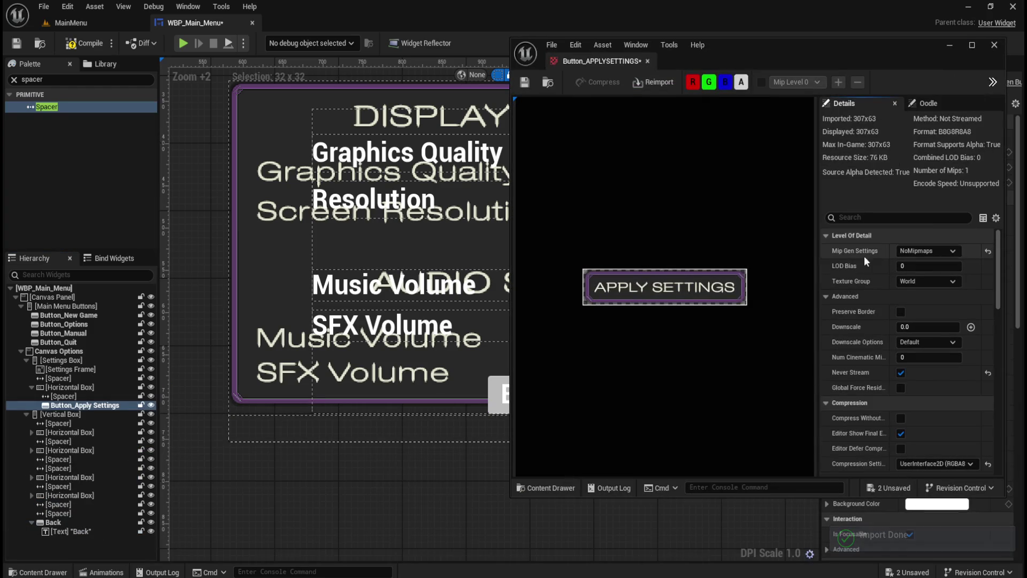
pyautogui.click(912, 218)
pyautogui.write('lt')
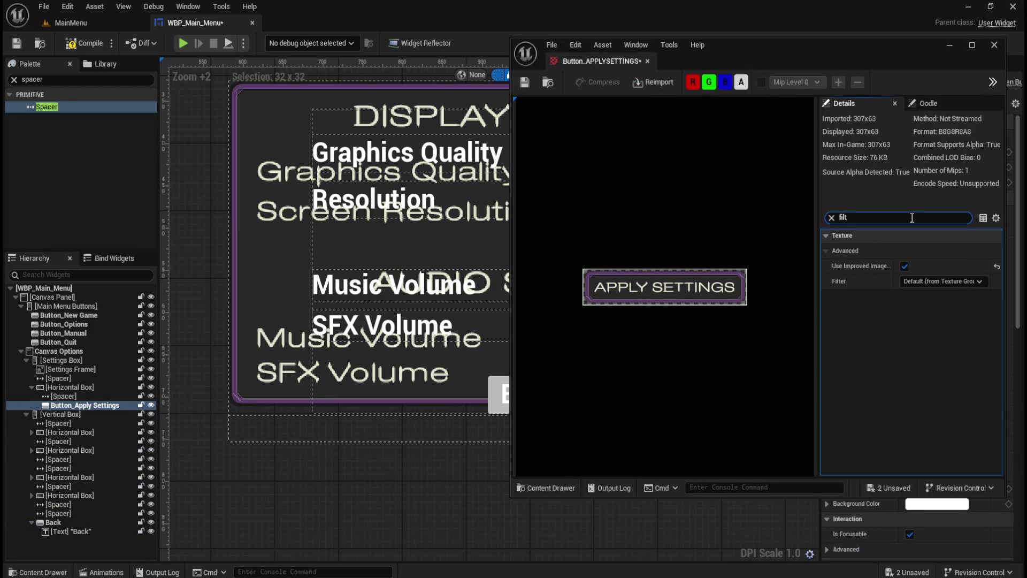
pyautogui.click(935, 284)
pyautogui.click(929, 294)
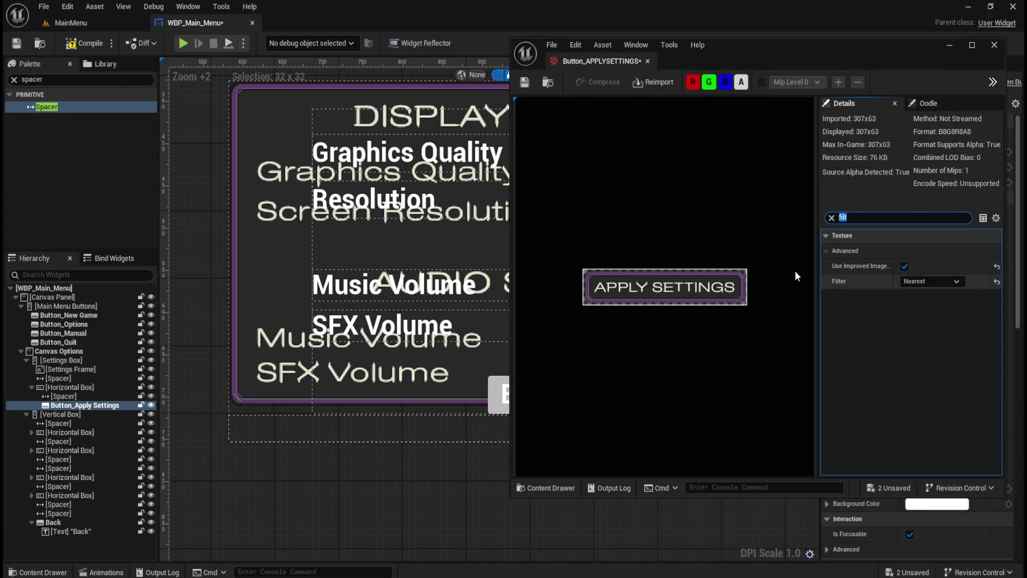
pyautogui.click(535, 85)
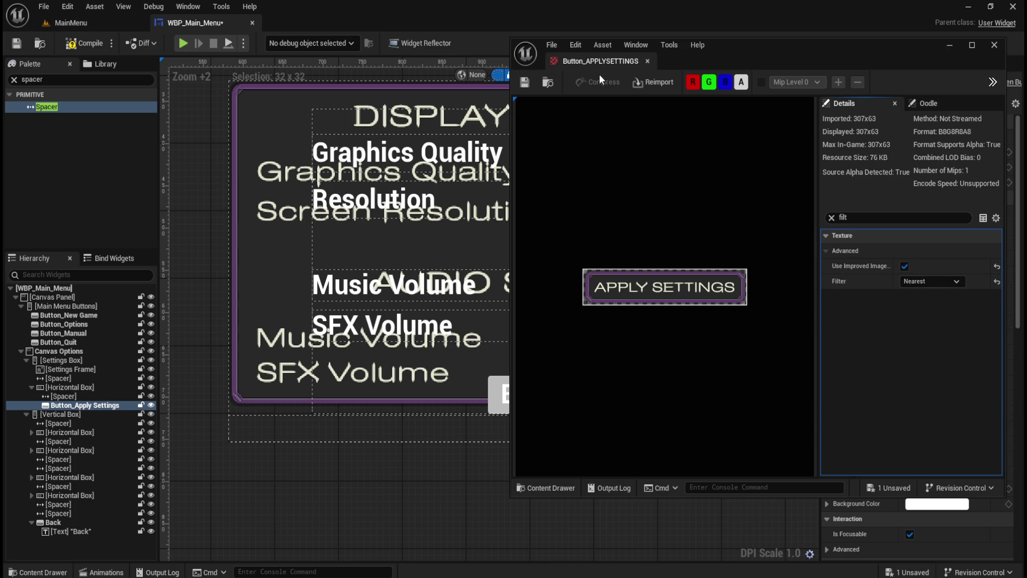
pyautogui.click(646, 60)
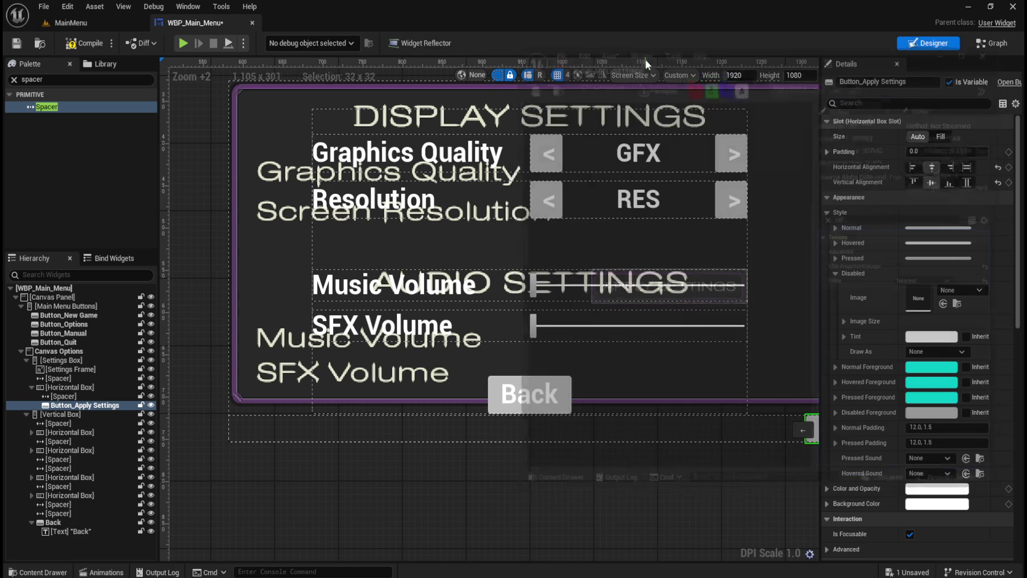
# Assign Button_APPLYSETTINGS as the Normal image, drawn as Image.
pyautogui.click(836, 228)
pyautogui.hotkey('ctrl', 'space')
pyautogui.moveTo(156, 470)
pyautogui.mouseDown()
pyautogui.moveTo(299, 342)
pyautogui.moveTo(882, 347)
pyautogui.moveTo(926, 258)
pyautogui.mouseUp()
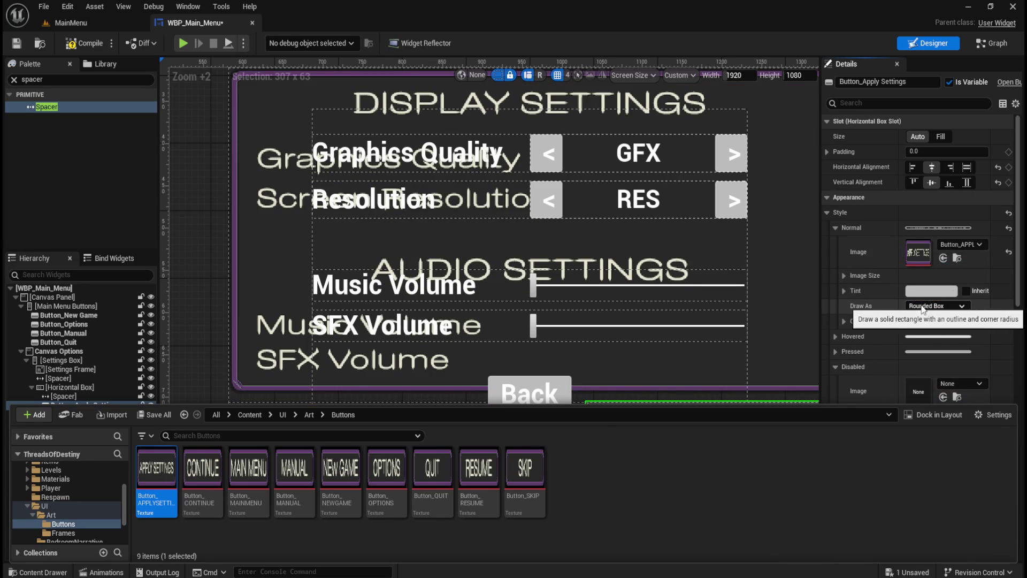
pyautogui.click(937, 307)
pyautogui.click(917, 348)
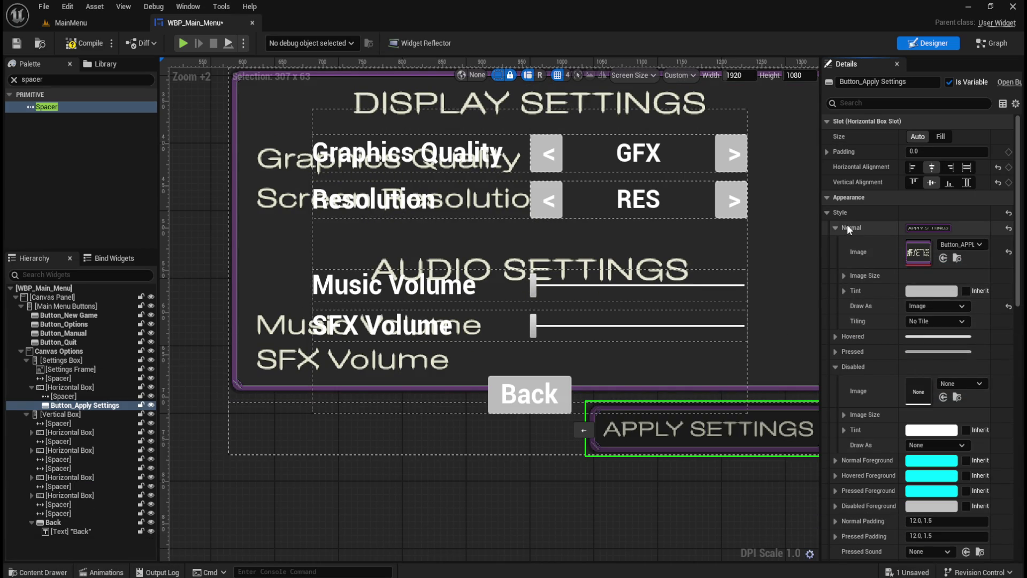
pyautogui.click(832, 227)
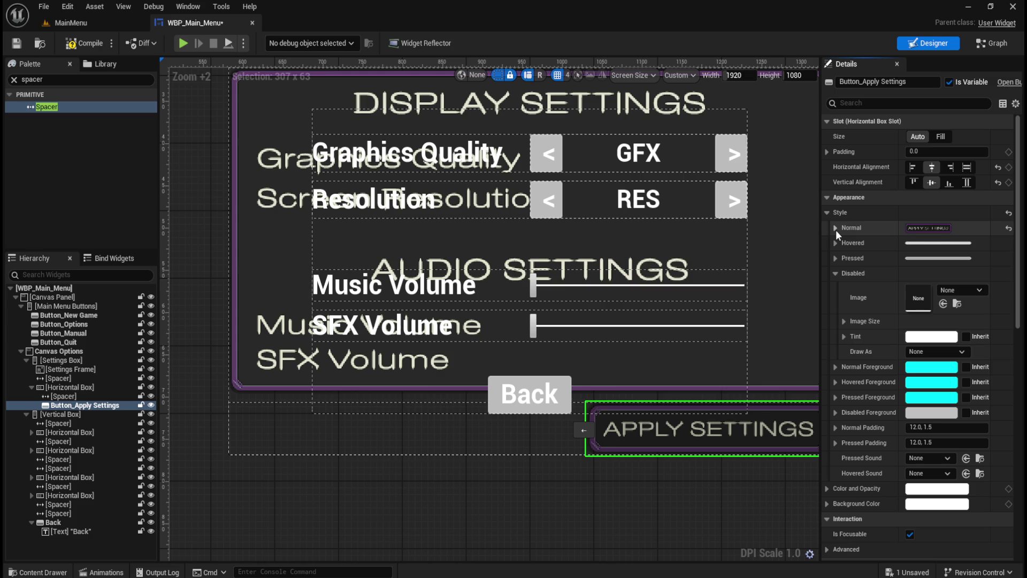
pyautogui.click(835, 228)
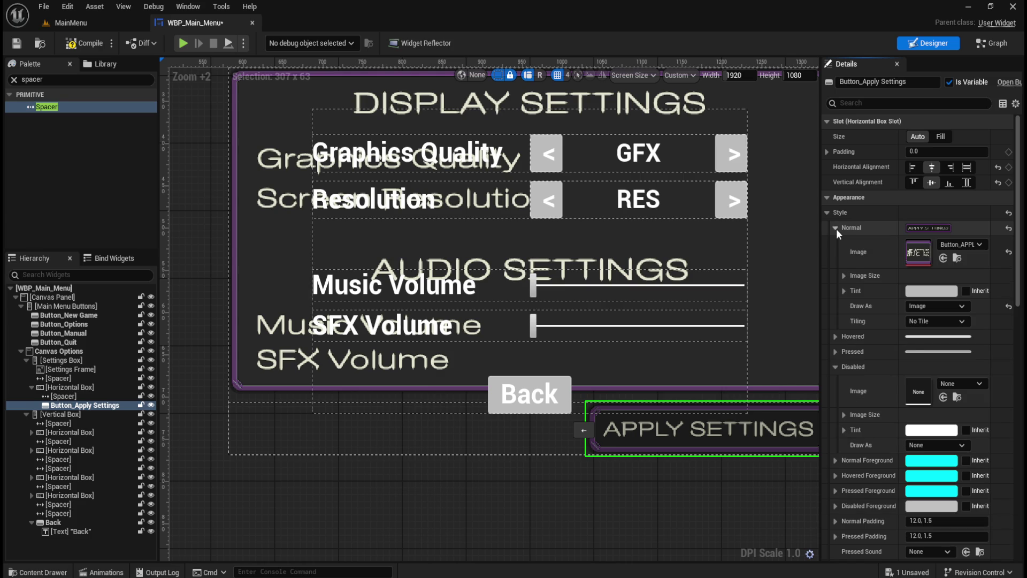
pyautogui.click(835, 228)
# Assign Button_APPLYSETTINGS as the Hovered image, drawn as Image.
pyautogui.click(836, 243)
pyautogui.hotkey('ctrl', 'space')
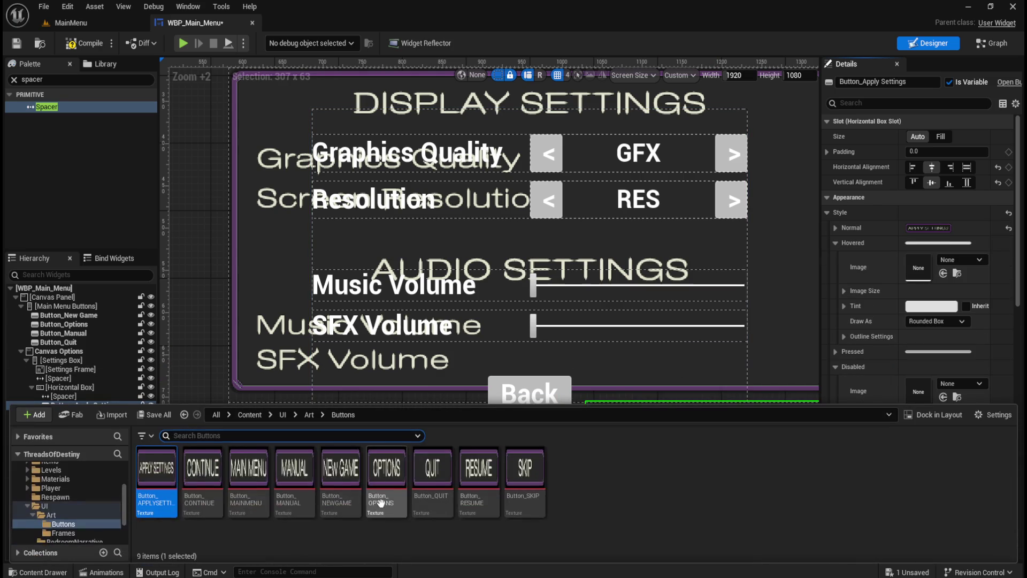
pyautogui.moveTo(156, 473)
pyautogui.mouseDown()
pyautogui.moveTo(294, 347)
pyautogui.moveTo(920, 300)
pyautogui.moveTo(917, 275)
pyautogui.mouseUp()
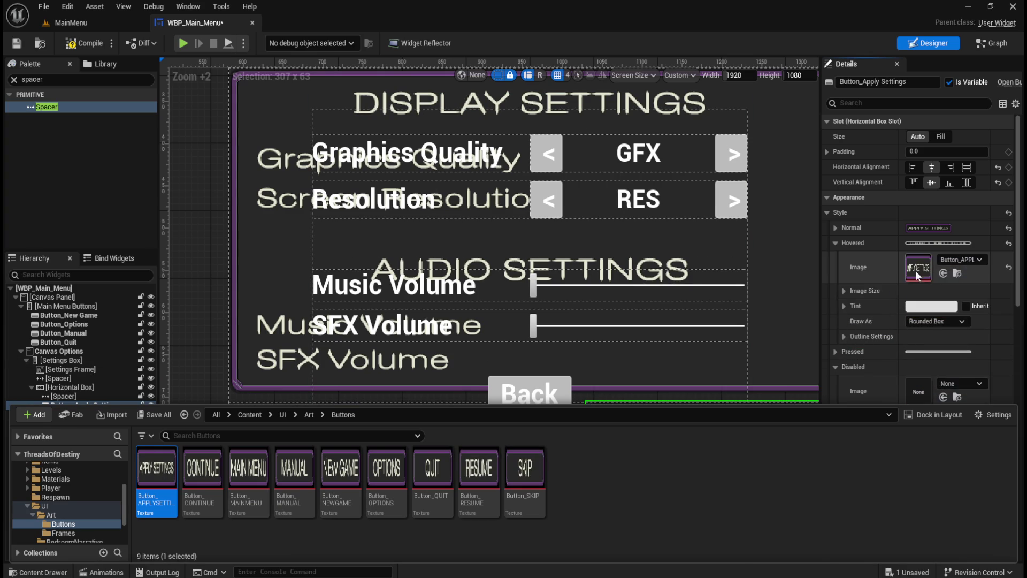
pyautogui.click(936, 321)
pyautogui.click(917, 359)
pyautogui.click(835, 242)
# Assign Button_APPLYSETTINGS as the Pressed image, drawn as Image.
pyautogui.click(835, 258)
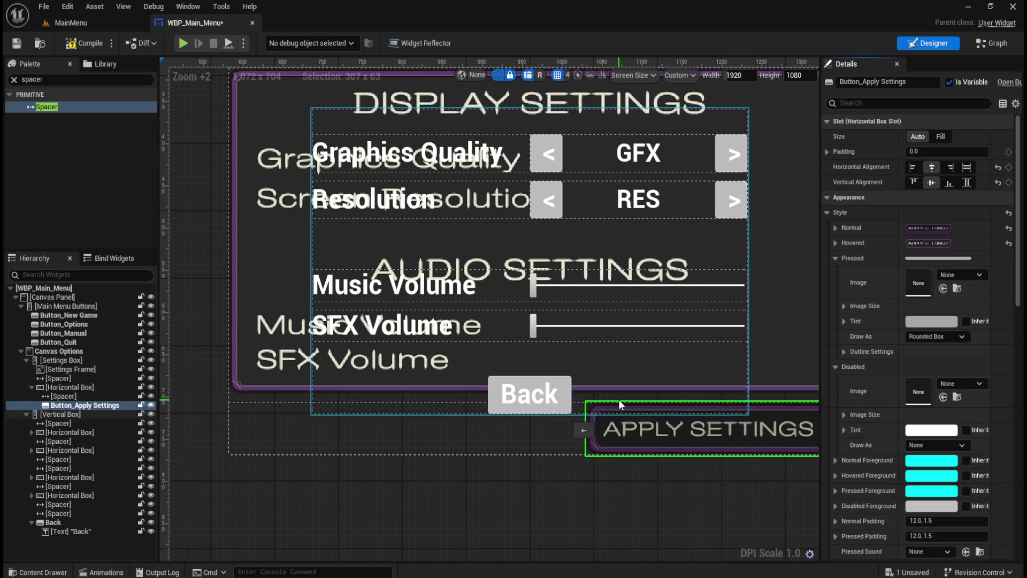
pyautogui.hotkey('ctrl', 'space')
pyautogui.moveTo(156, 473)
pyautogui.mouseDown()
pyautogui.moveTo(481, 449)
pyautogui.moveTo(919, 283)
pyautogui.mouseUp()
pyautogui.click(936, 336)
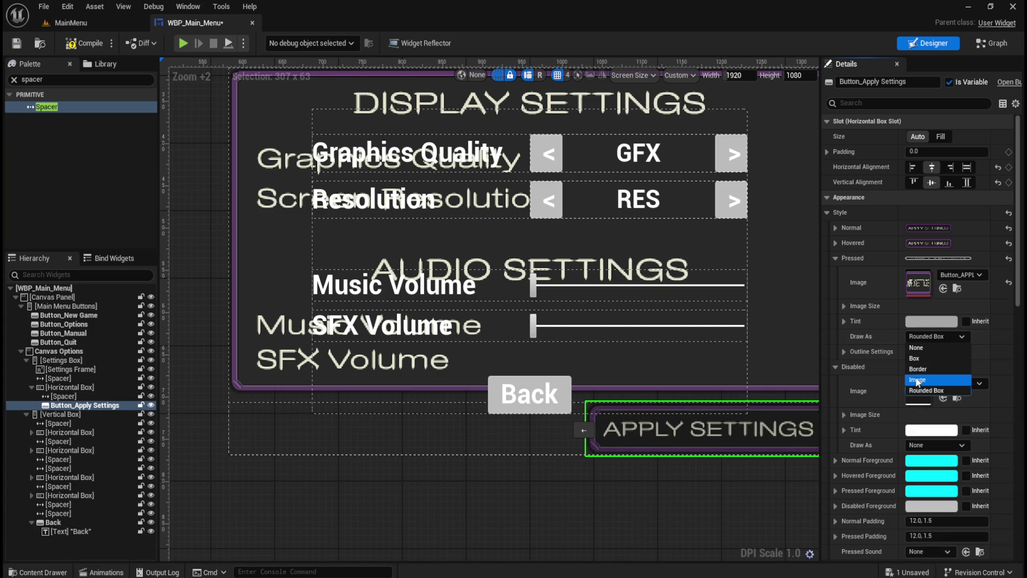
pyautogui.click(917, 382)
pyautogui.click(835, 258)
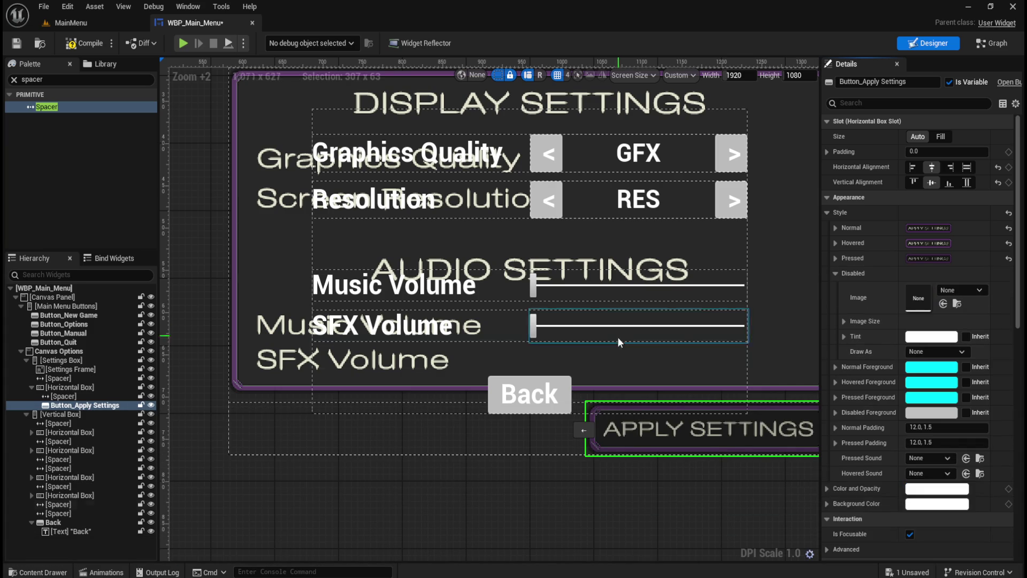
# Assign Button_APPLYSETTINGS as the Disabled image with tint 363636FF.
pyautogui.hotkey('ctrl', 'space')
pyautogui.moveTo(157, 470)
pyautogui.mouseDown()
pyautogui.moveTo(856, 342)
pyautogui.moveTo(920, 299)
pyautogui.mouseUp()
pyautogui.click(931, 337)
pyautogui.click(898, 512)
pyautogui.write('363636FF')
pyautogui.click(842, 558)
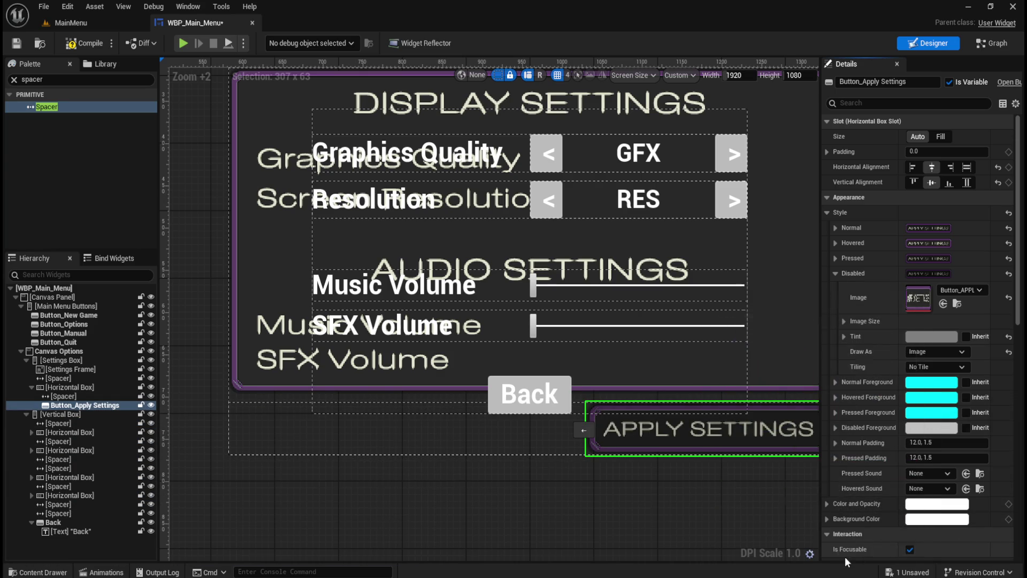
pyautogui.click(835, 274)
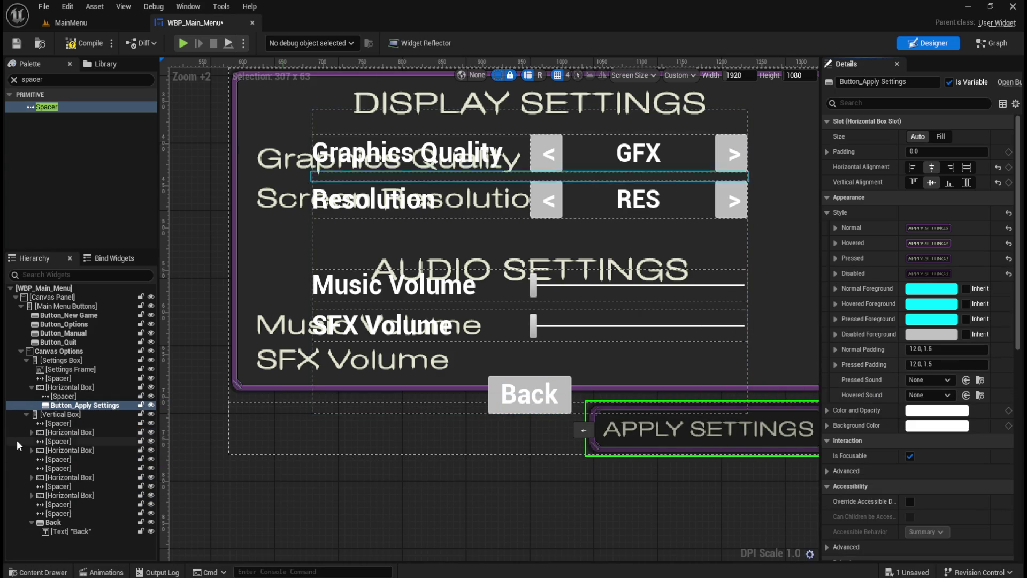
# Add a Fill-sized Spacer after Button_Apply Settings in the Horizontal Box to center it.
pyautogui.moveTo(54, 110)
pyautogui.mouseDown()
pyautogui.moveTo(125, 267)
pyautogui.moveTo(75, 411)
pyautogui.mouseUp()
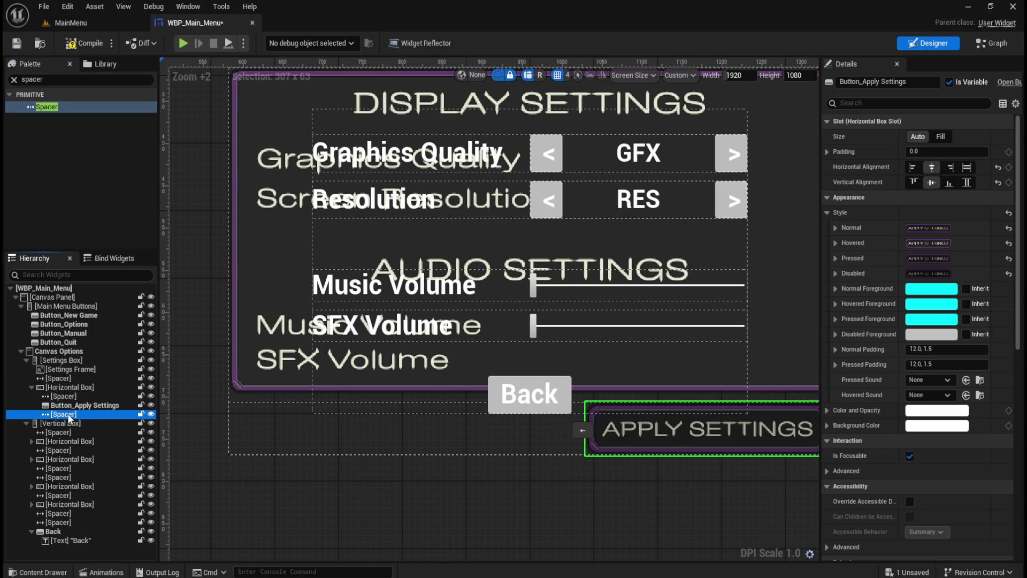
pyautogui.click(936, 138)
pyautogui.click(936, 138)
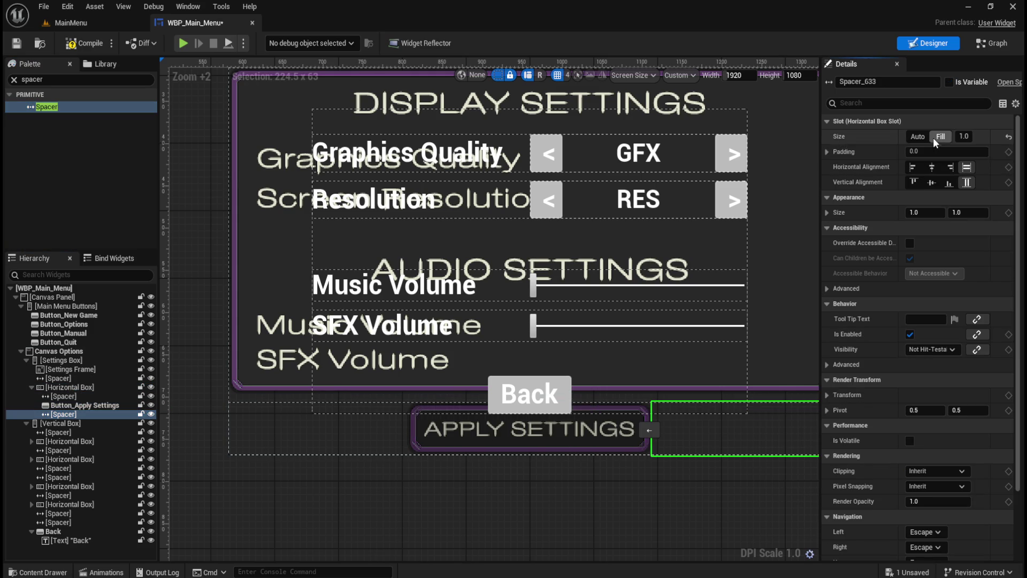
pyautogui.scroll(-3, 496, 443)
pyautogui.scroll(2, 498, 442)
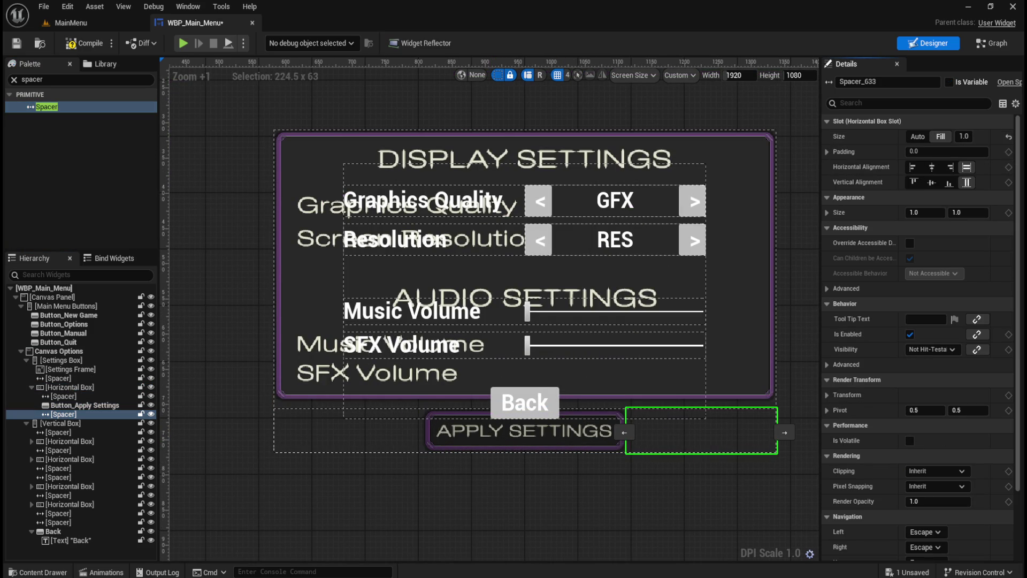
pyautogui.click(85, 405)
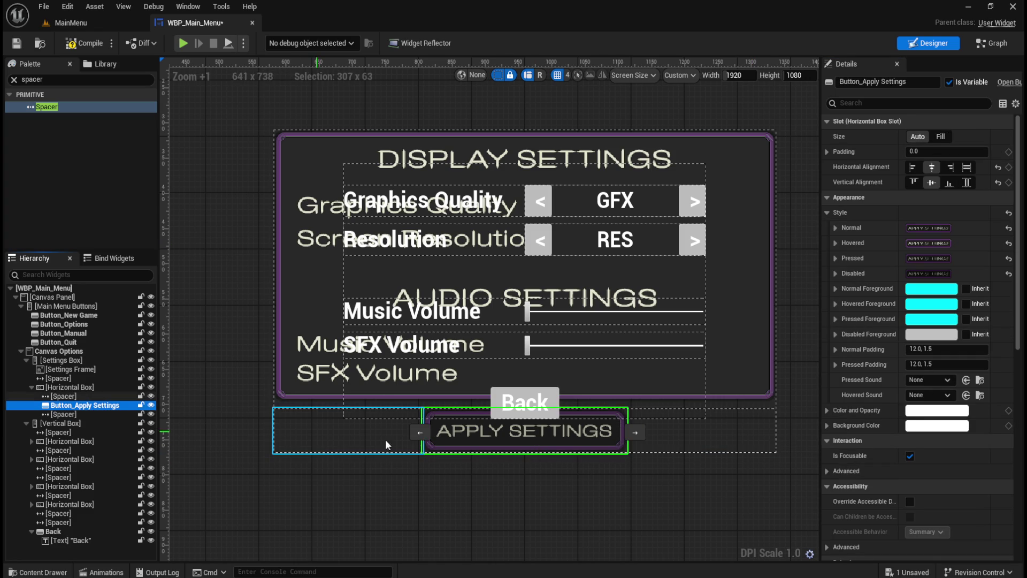
pyautogui.scroll(-2, 548, 359)
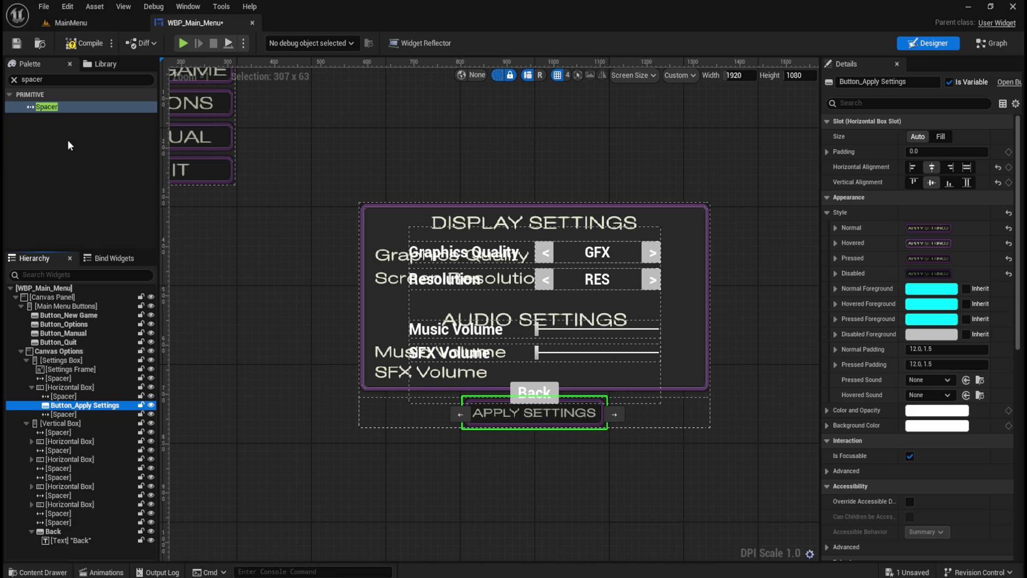
# Add another Spacer to Settings Box below the Apply Settings row.
pyautogui.click(26, 423)
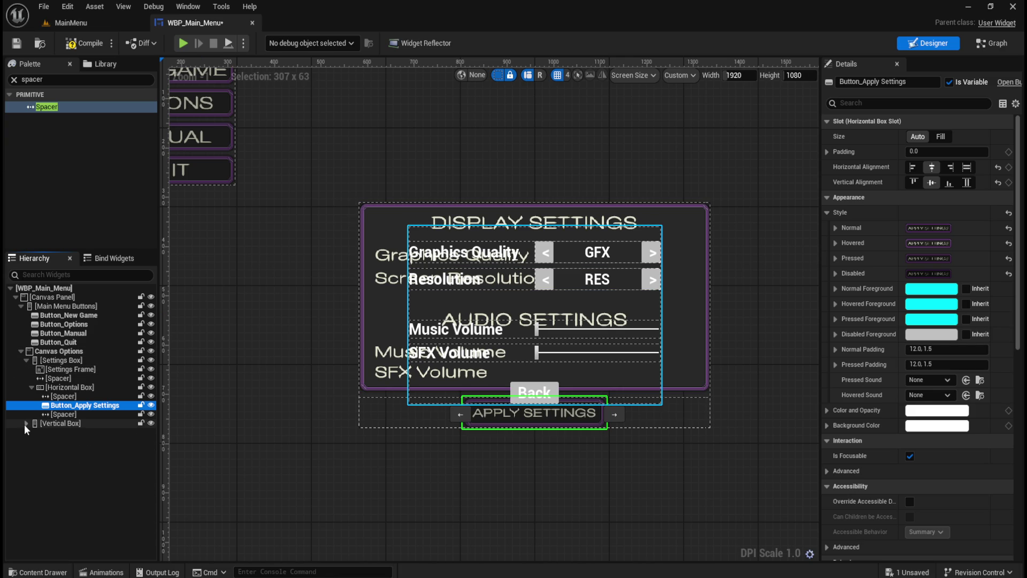
pyautogui.click(32, 387)
pyautogui.moveTo(47, 106)
pyautogui.mouseDown()
pyautogui.moveTo(99, 280)
pyautogui.moveTo(58, 364)
pyautogui.moveTo(64, 380)
pyautogui.moveTo(65, 364)
pyautogui.moveTo(72, 374)
pyautogui.moveTo(78, 362)
pyautogui.moveTo(89, 385)
pyautogui.mouseUp()
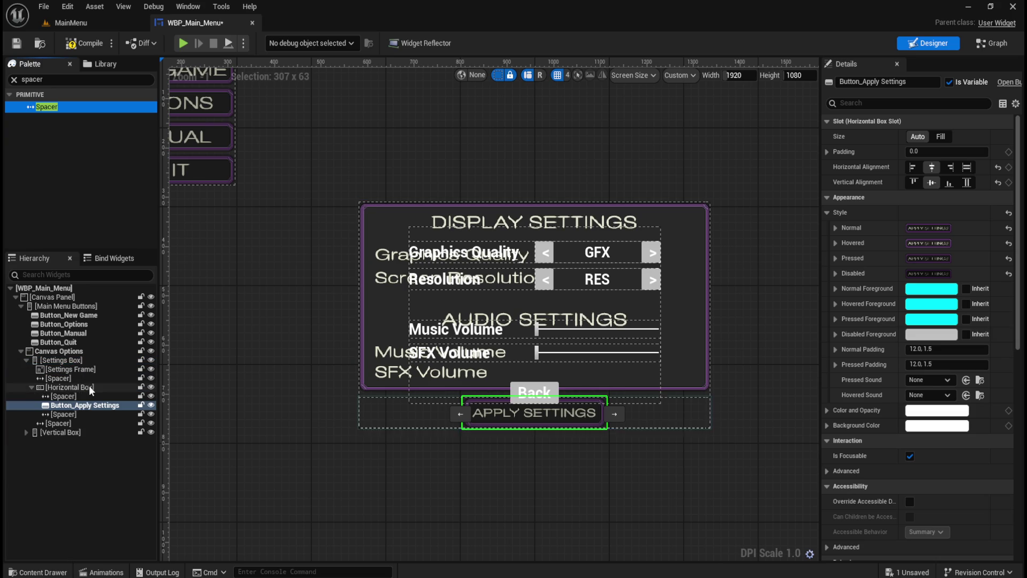
pyautogui.click(31, 387)
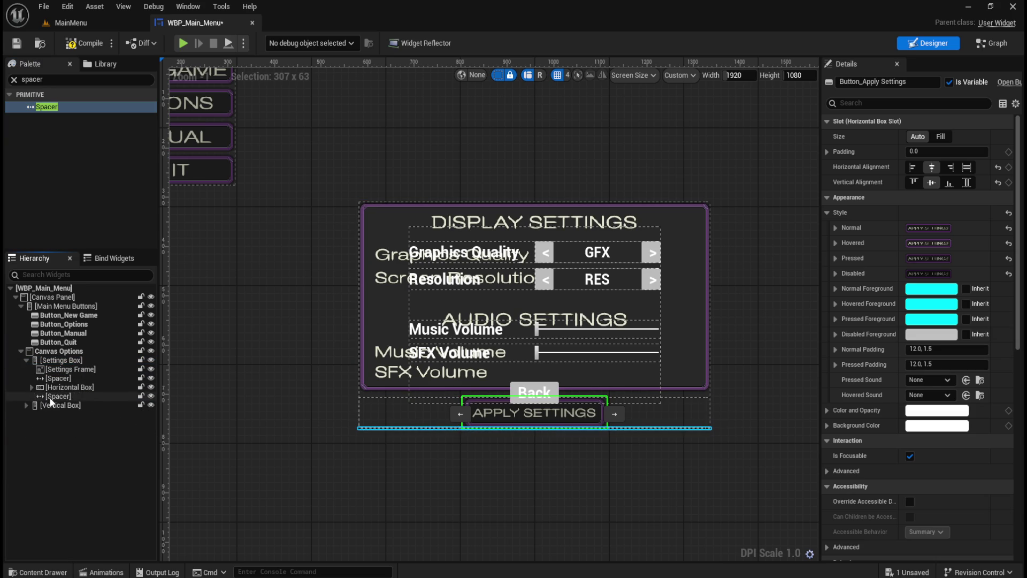
# Set the lower Spacer after the Apply Settings row to Size Y 10, matching the upper one.
pyautogui.click(52, 396)
pyautogui.click(68, 379)
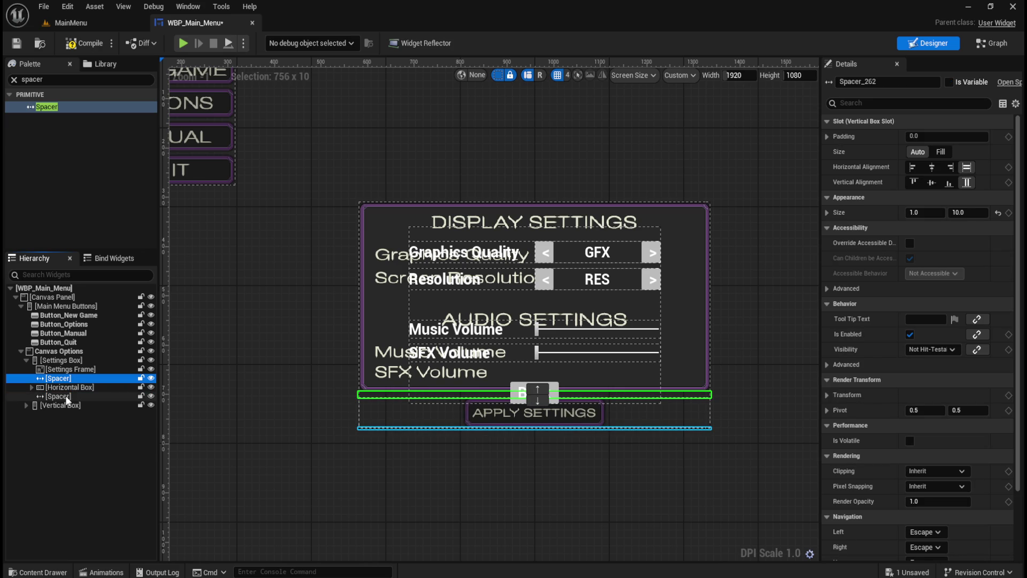
pyautogui.click(65, 396)
pyautogui.click(964, 212)
pyautogui.write('10')
pyautogui.press('Return')
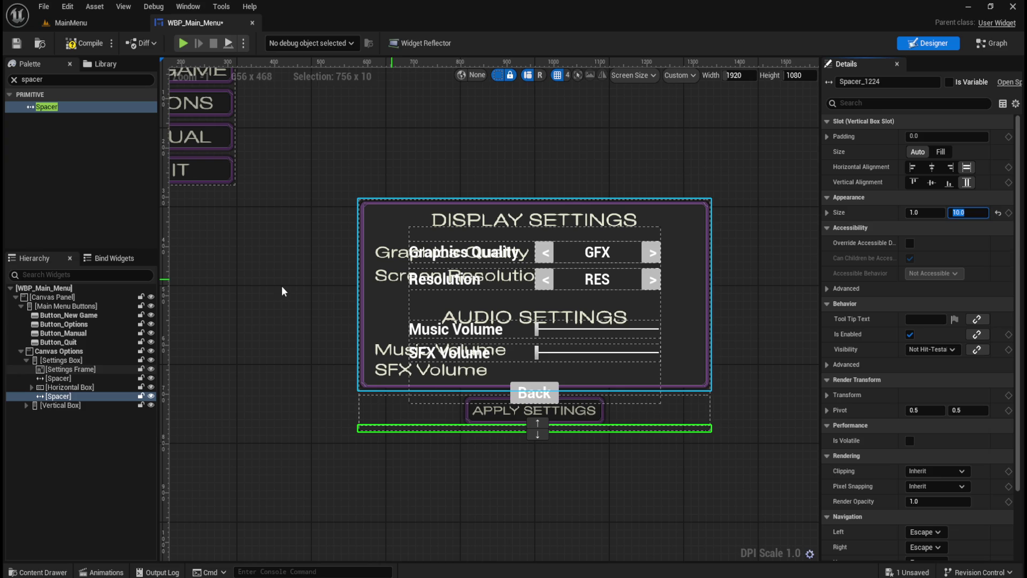
pyautogui.click(73, 432)
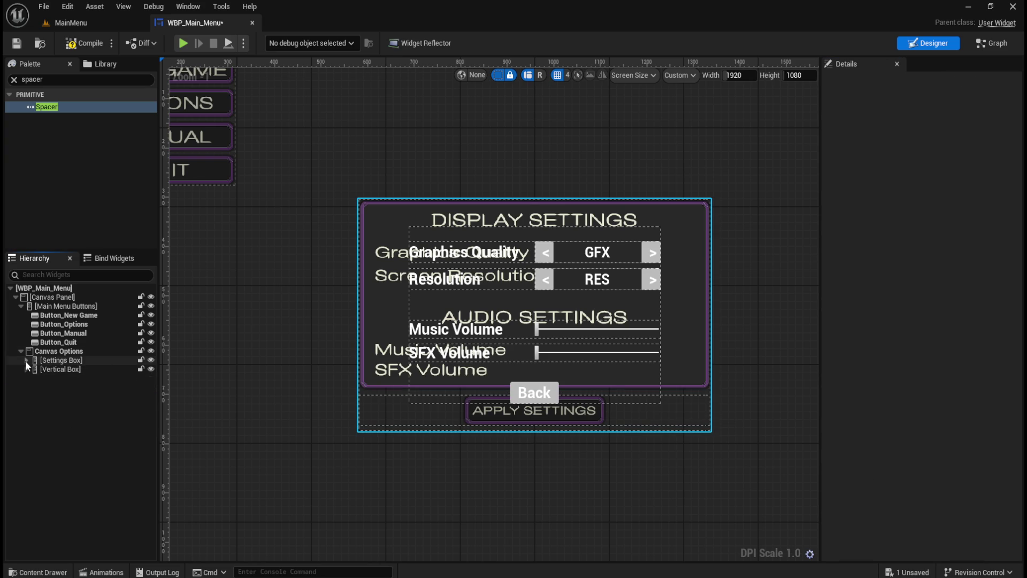
pyautogui.click(66, 396)
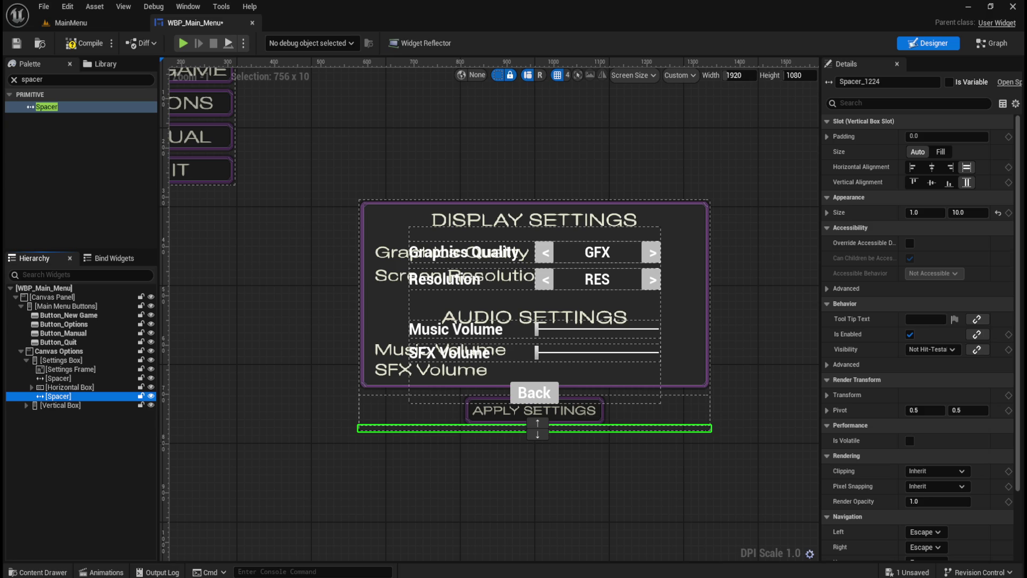
pyautogui.click(48, 360)
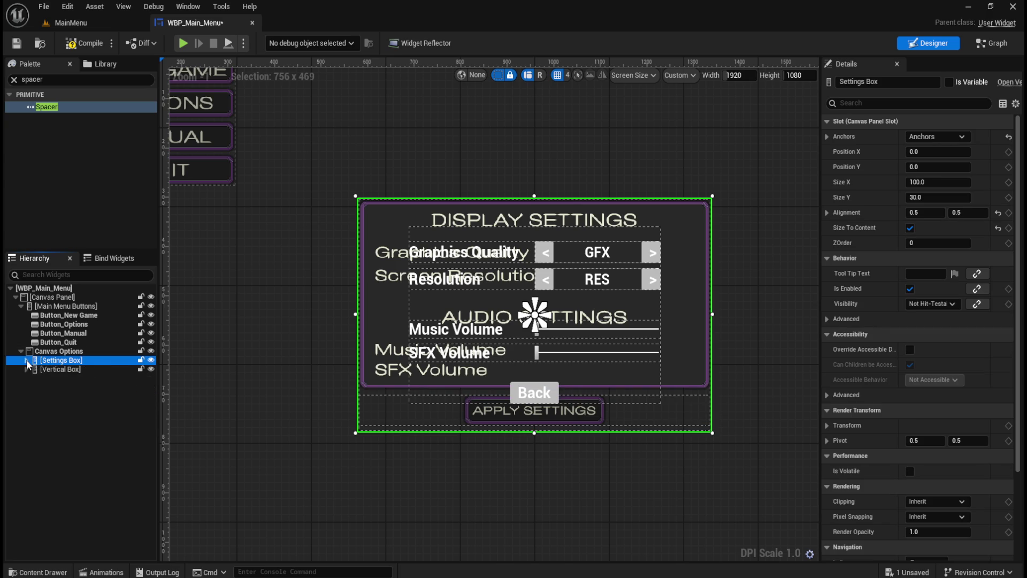
# Add a second Horizontal Box to Settings Box containing a Fill-sized Spacer.
pyautogui.click(97, 81)
pyautogui.write('horizon')
pyautogui.moveTo(56, 107)
pyautogui.mouseDown()
pyautogui.moveTo(69, 374)
pyautogui.moveTo(58, 409)
pyautogui.mouseUp()
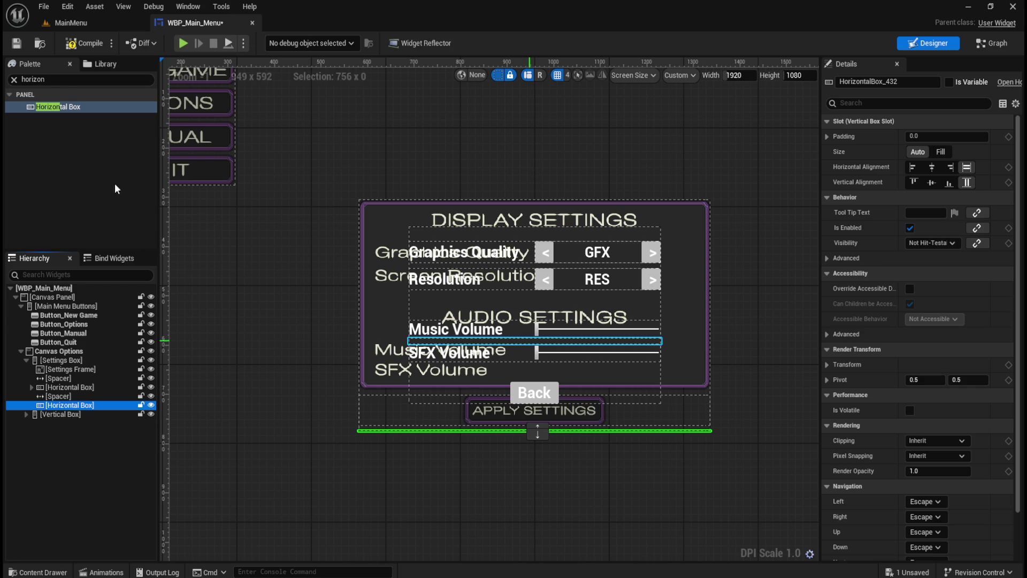
pyautogui.click(60, 78)
pyautogui.write('spacer')
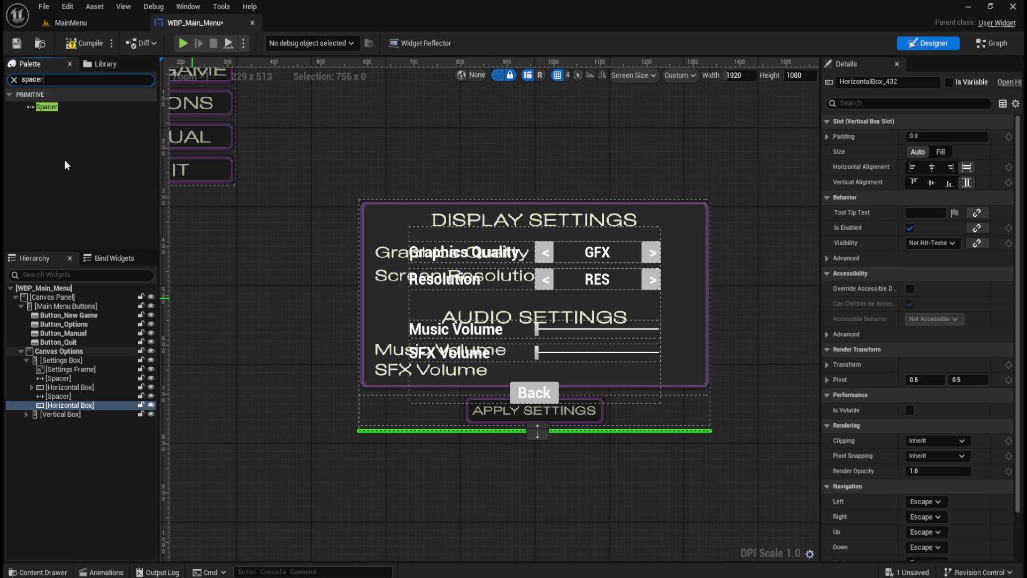
pyautogui.moveTo(47, 107)
pyautogui.mouseDown()
pyautogui.moveTo(88, 351)
pyautogui.moveTo(85, 404)
pyautogui.moveTo(66, 416)
pyautogui.mouseUp()
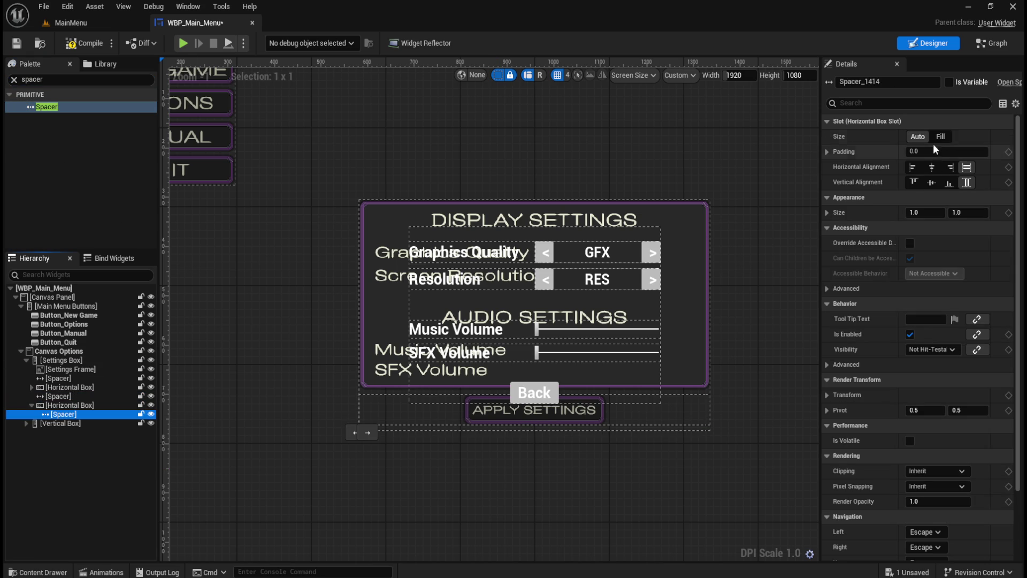
pyautogui.click(937, 137)
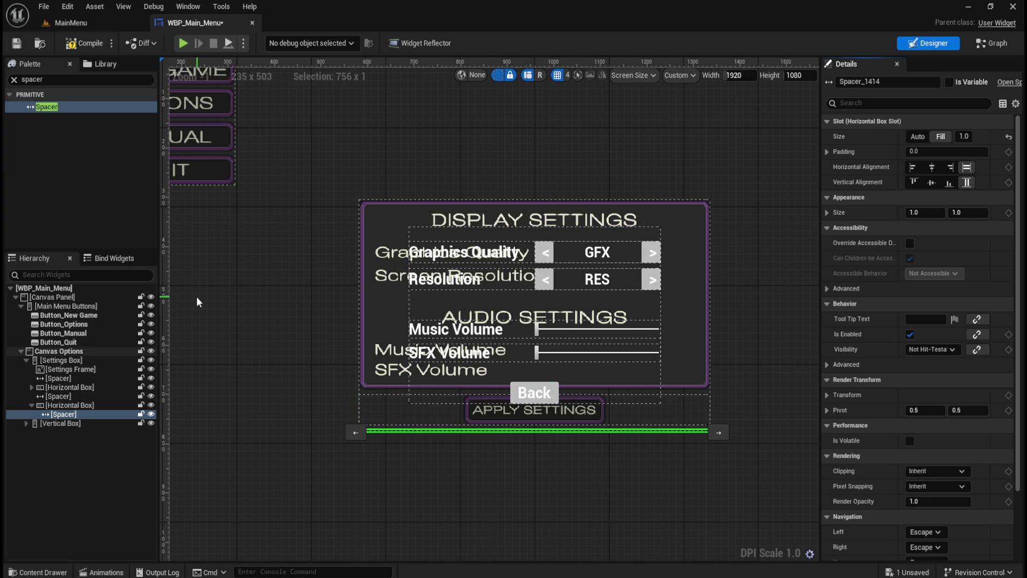
# Move the Back button from the Vertical Box into the new horizontal row.
pyautogui.click(26, 424)
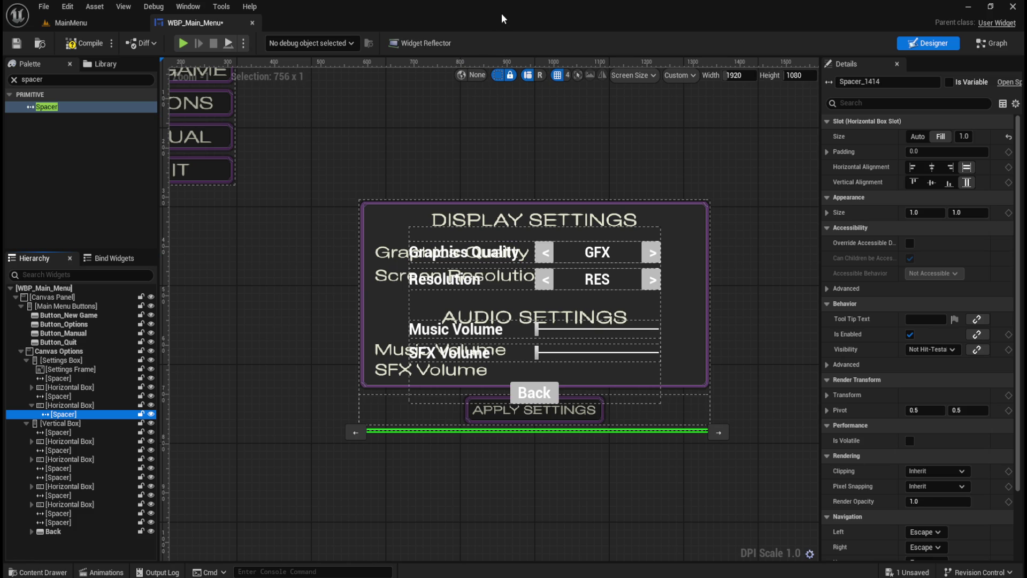
pyautogui.click(56, 532)
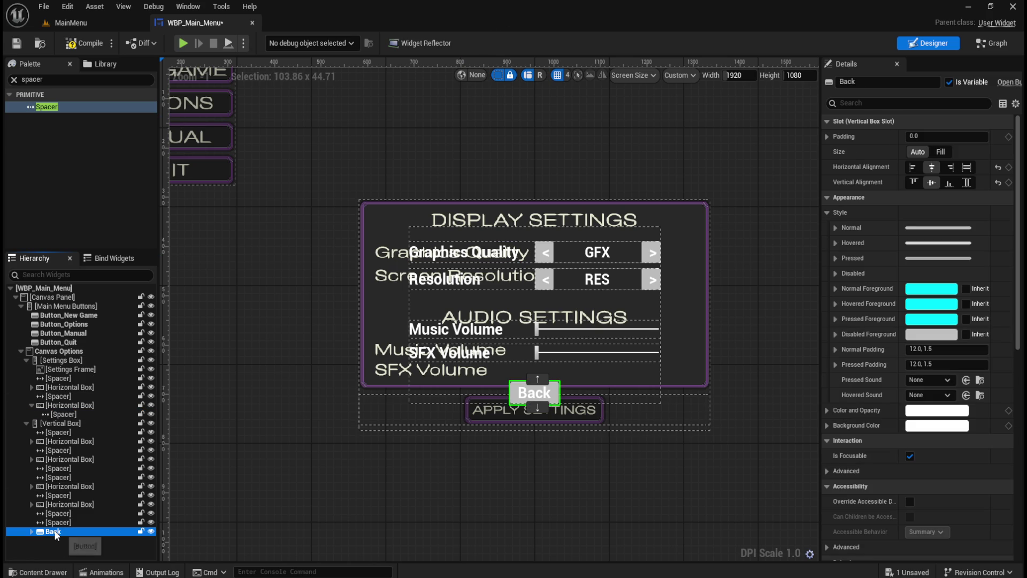
pyautogui.click(27, 422)
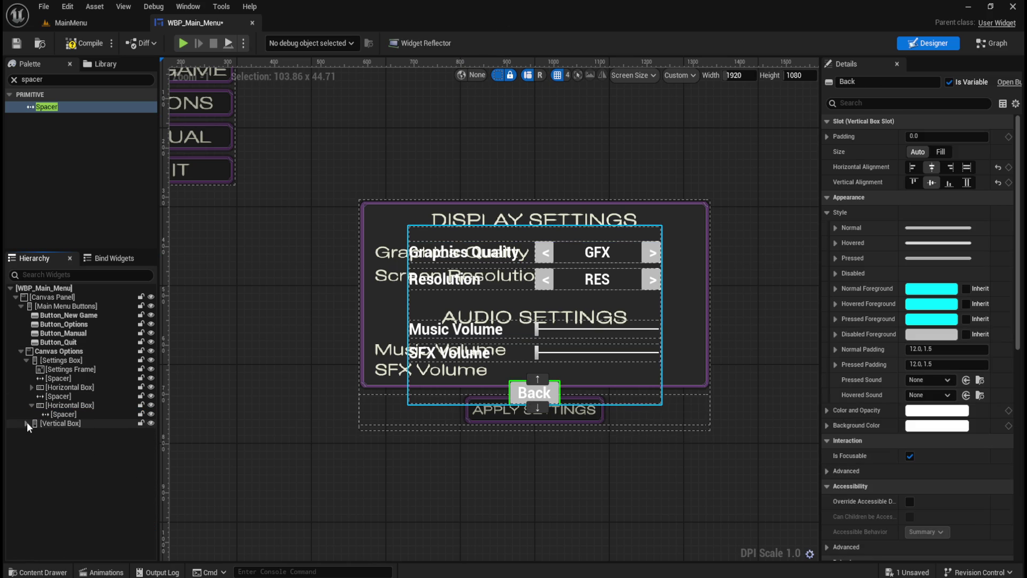
pyautogui.click(26, 423)
pyautogui.moveTo(57, 529)
pyautogui.mouseDown()
pyautogui.moveTo(81, 439)
pyautogui.moveTo(75, 404)
pyautogui.mouseUp()
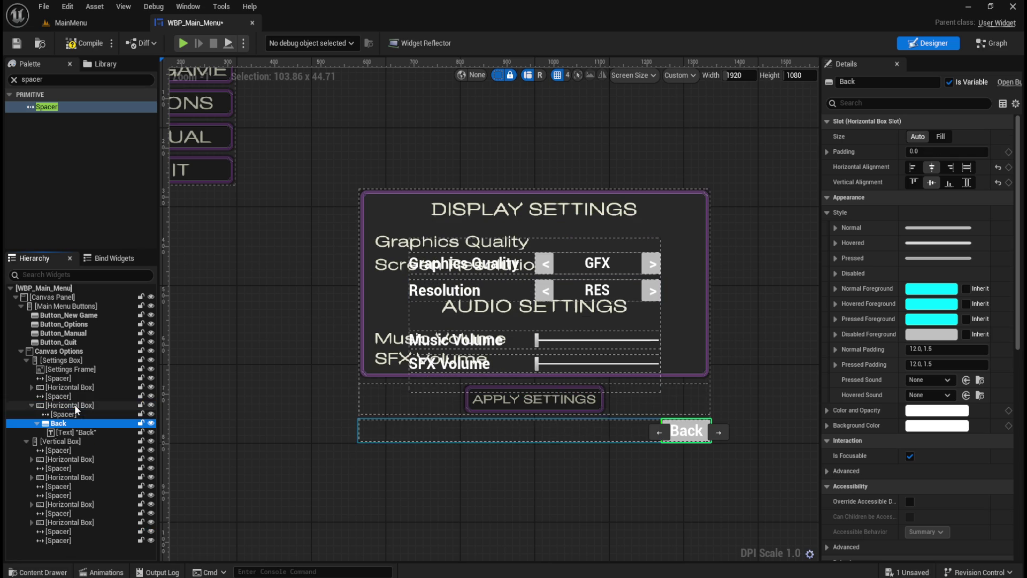
# Delete the Back button's Text label and rename it Button_Settings_Back.
pyautogui.click(29, 441)
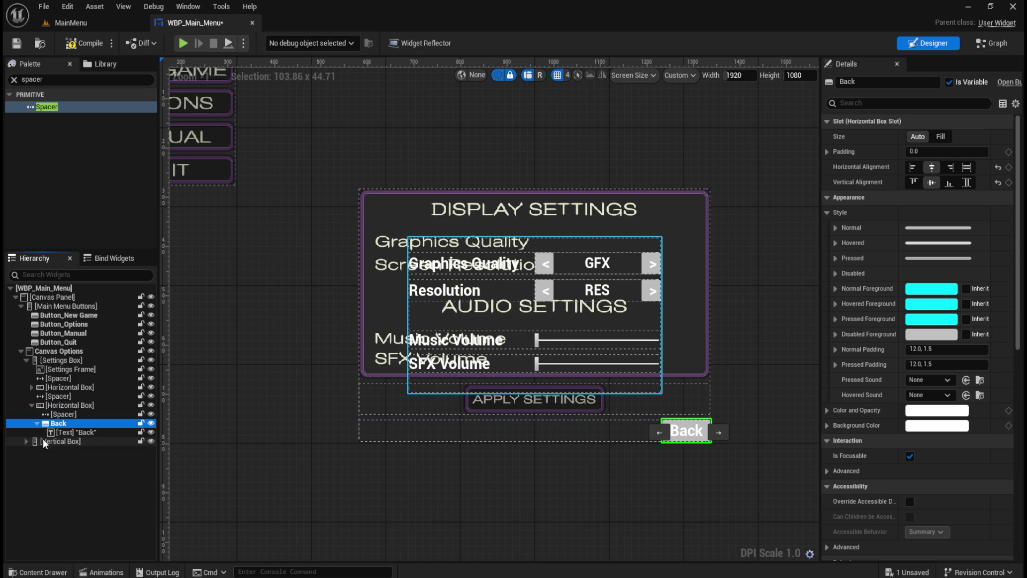
pyautogui.click(96, 432)
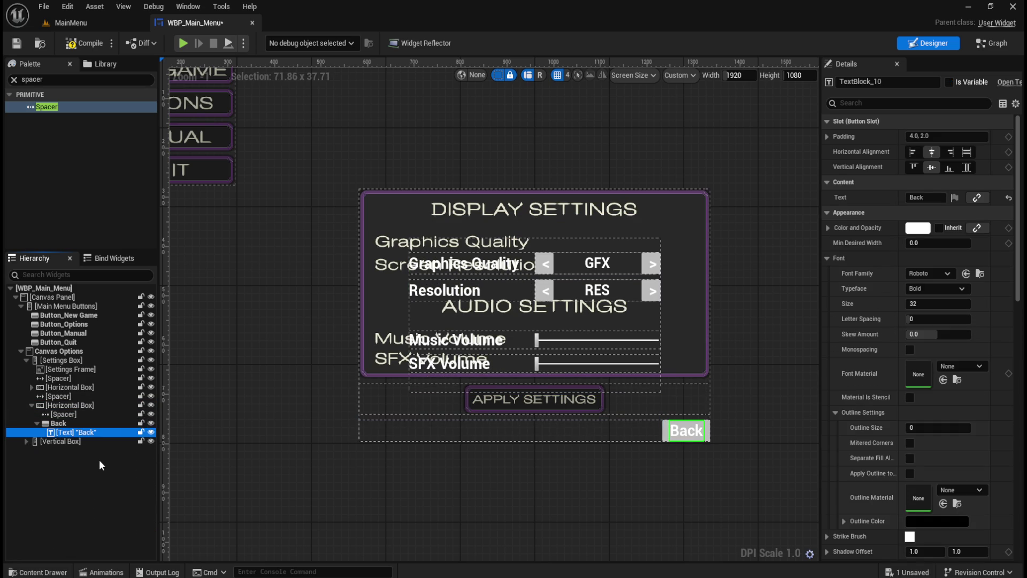
pyautogui.press('Delete')
pyautogui.doubleClick(80, 422)
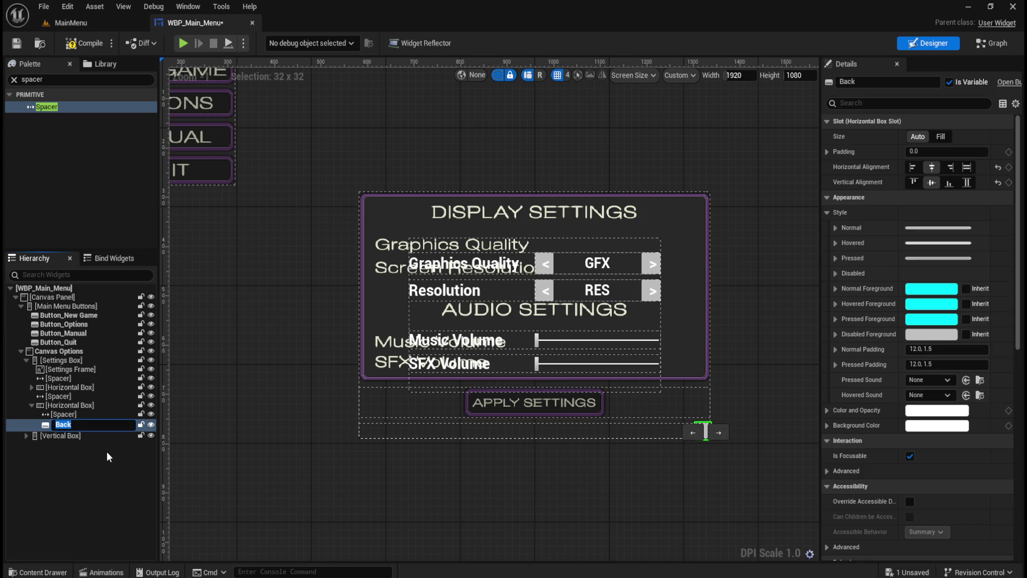
pyautogui.write('Button')
pyautogui.write('_Settings_')
pyautogui.press('Return')
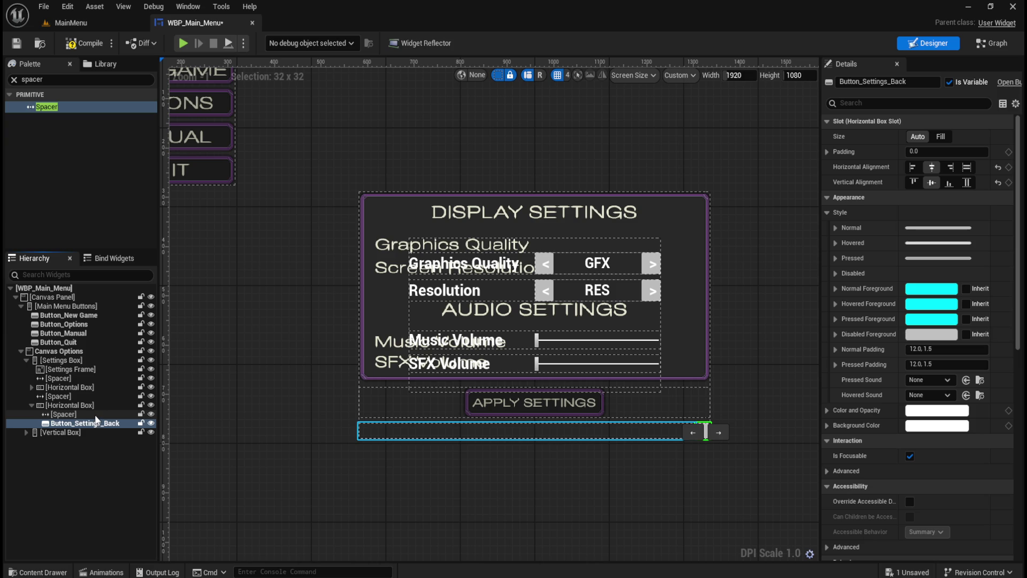
# Add a second Fill-sized Spacer after Button_Settings_Back to center it.
pyautogui.moveTo(75, 105)
pyautogui.mouseDown()
pyautogui.moveTo(62, 110)
pyautogui.moveTo(73, 412)
pyautogui.moveTo(127, 434)
pyautogui.mouseUp()
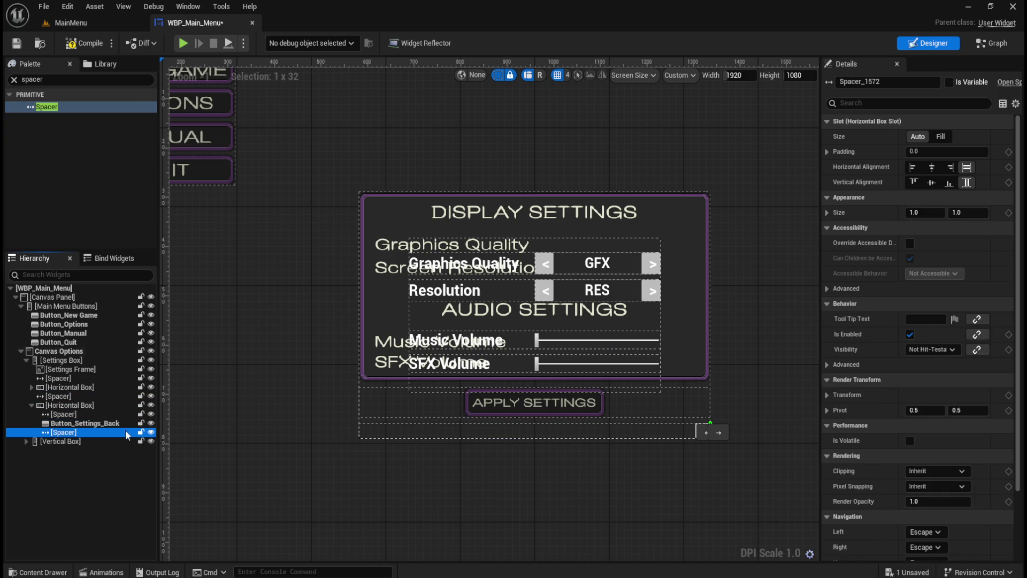
pyautogui.click(940, 136)
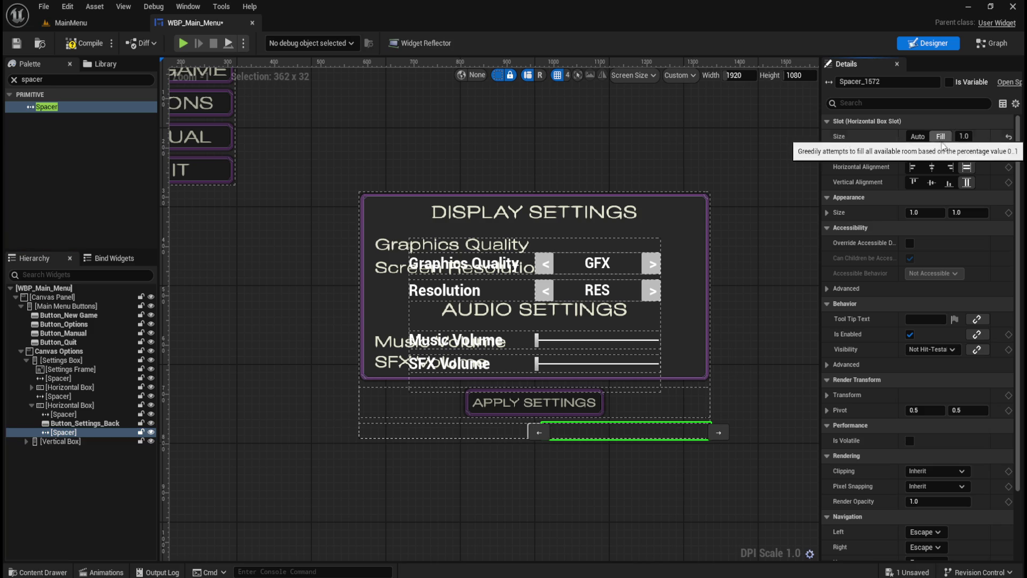
pyautogui.click(82, 423)
pyautogui.scroll(2, 457, 439)
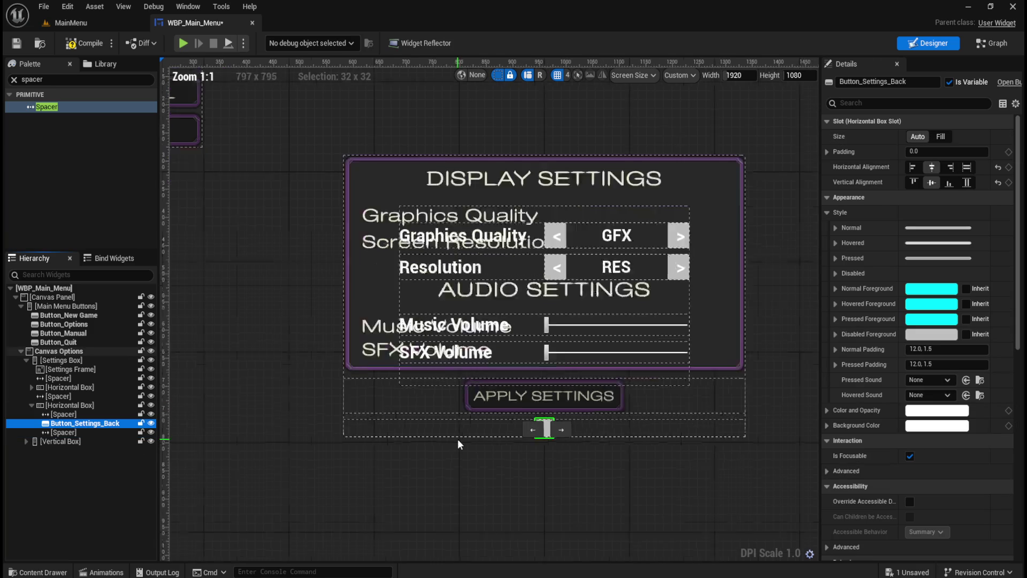
pyautogui.click(64, 414)
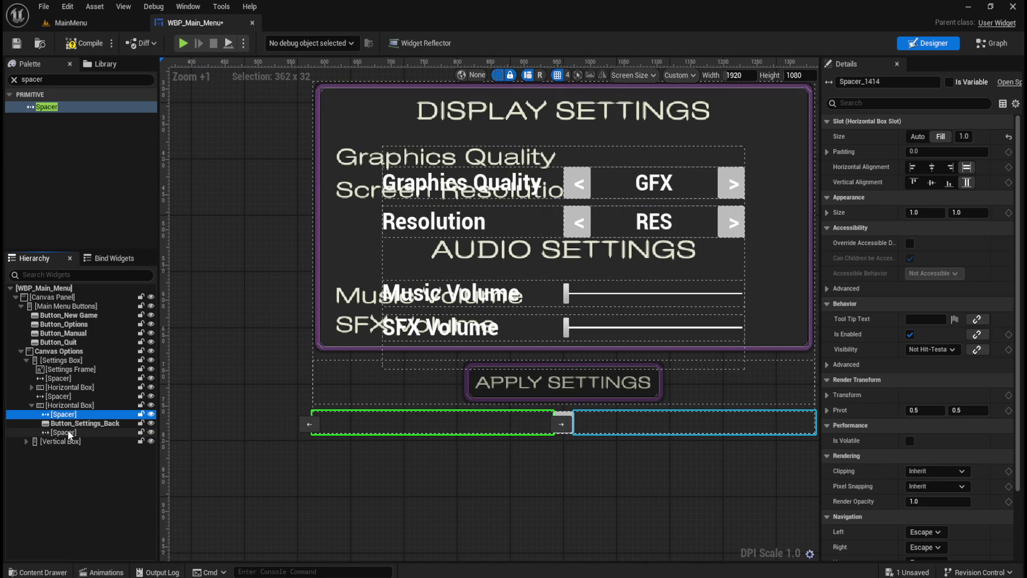
pyautogui.click(69, 433)
pyautogui.click(63, 414)
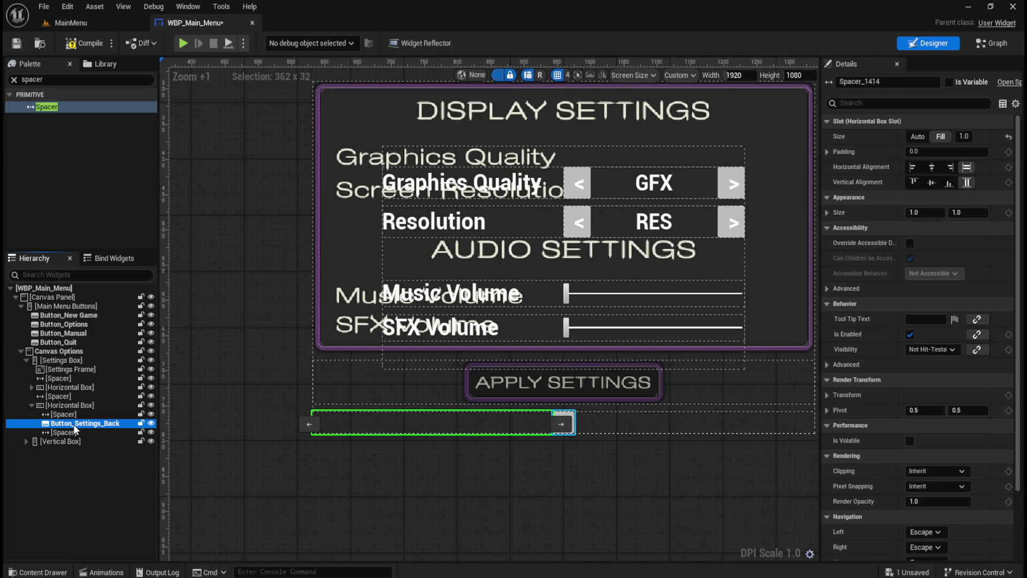
pyautogui.click(82, 423)
pyautogui.hotkey('ctrl', 'space')
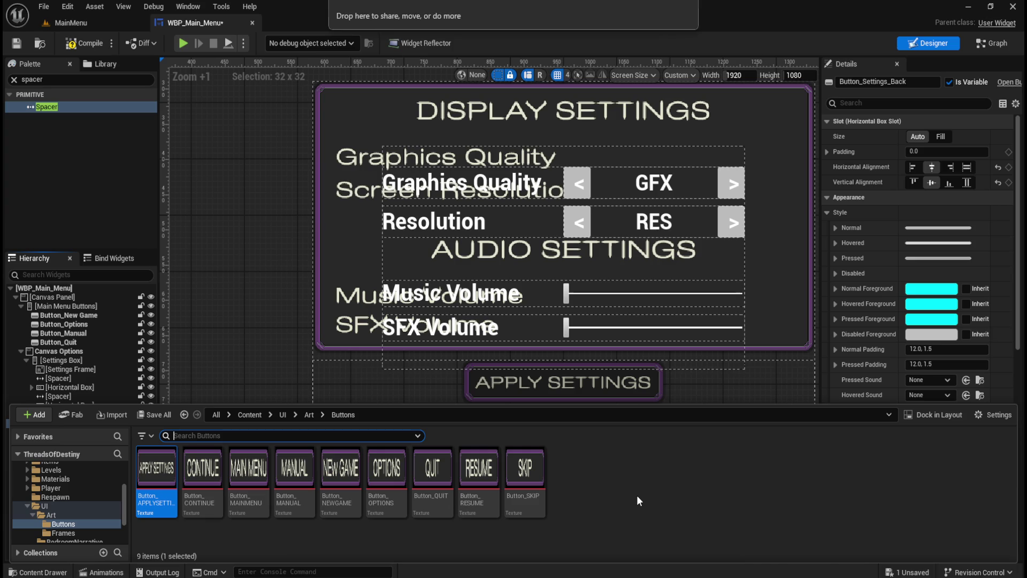
# Import Button_BACK.png into UI/Art/Buttons, set its Filter to Nearest, and save it.
pyautogui.moveTo(636, 495); pyautogui.dragTo(637, 495)
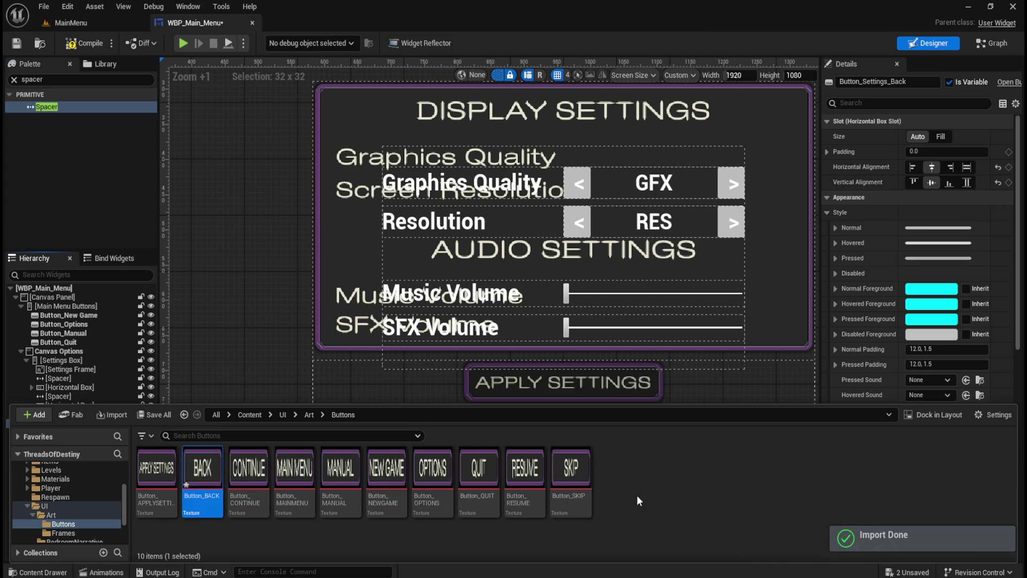
pyautogui.doubleClick(200, 478)
pyautogui.click(908, 217)
pyautogui.write('filt')
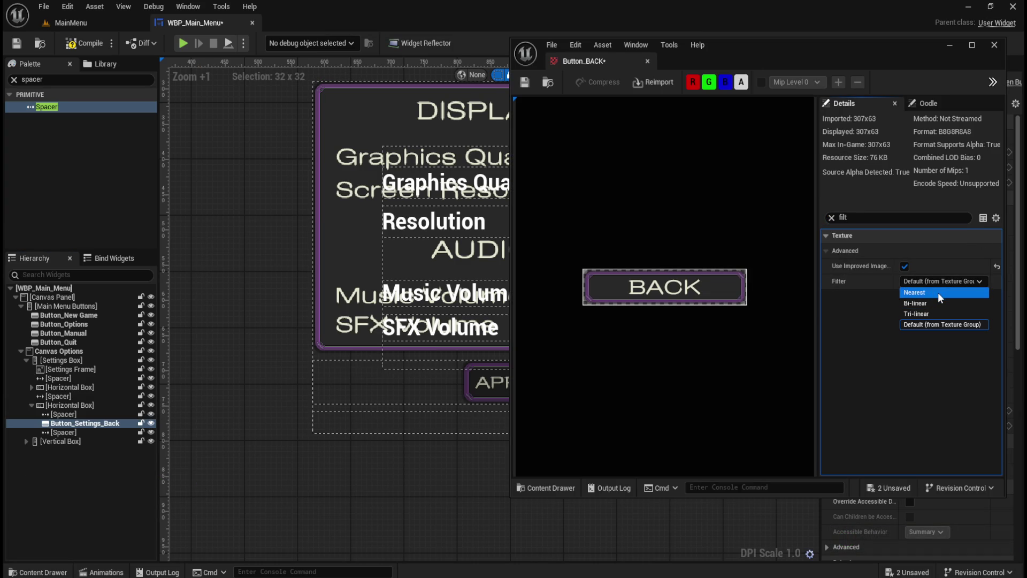
pyautogui.click(937, 292)
pyautogui.click(525, 83)
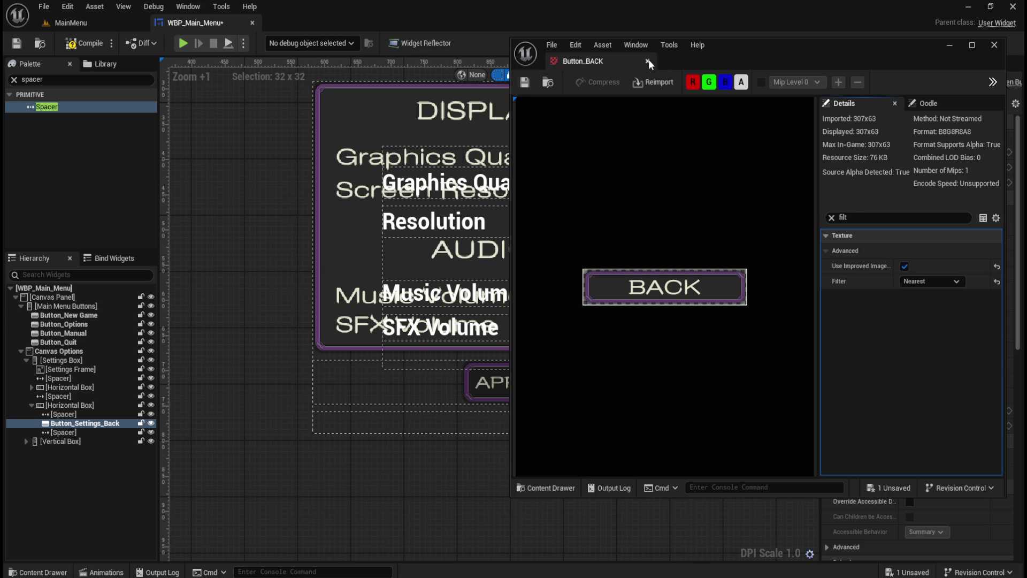
pyautogui.click(648, 62)
pyautogui.hotkey('ctrl', 'space')
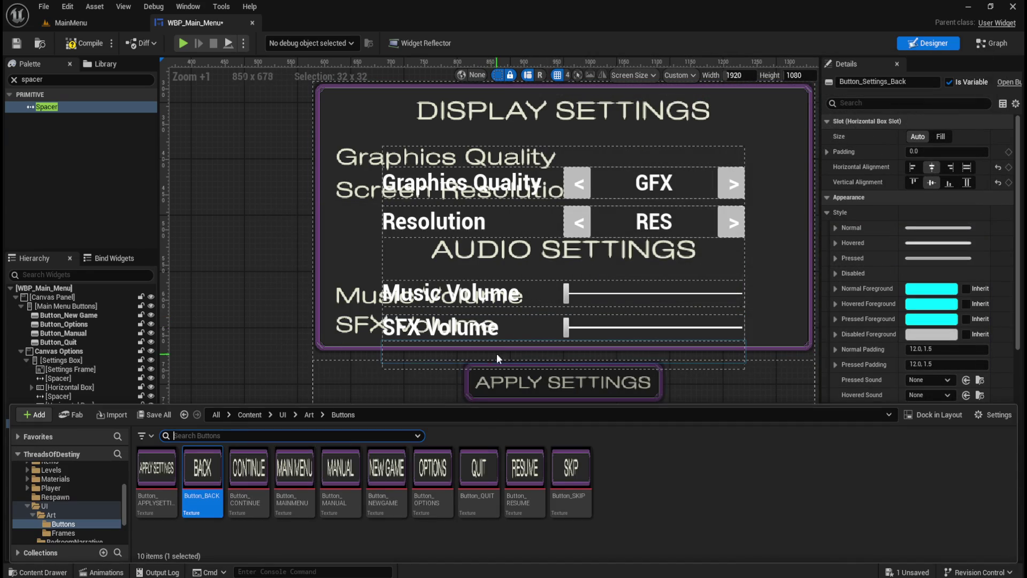
pyautogui.hotkey('ctrl', 'space')
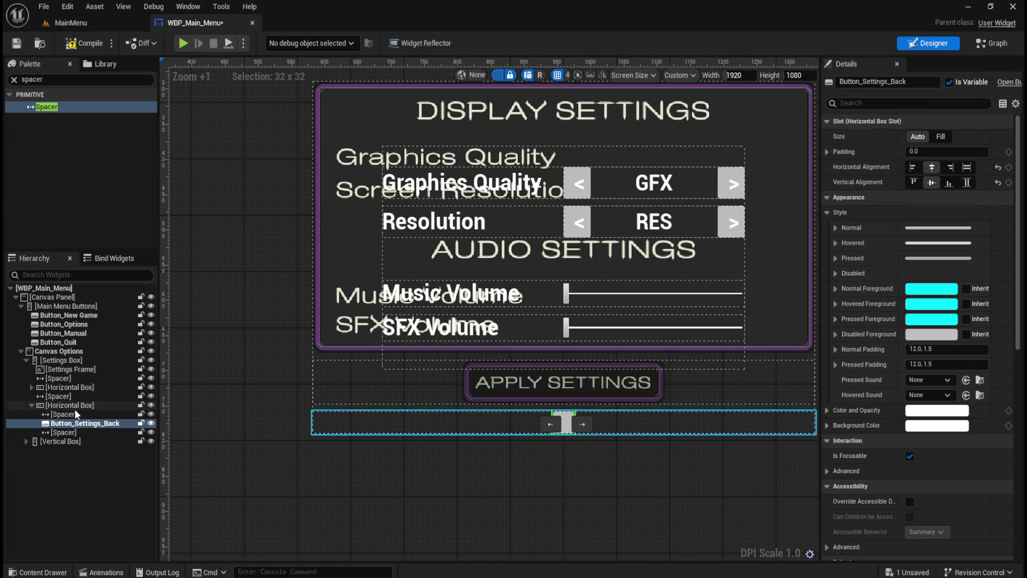
# Give the Back button's Normal state the Button_BACK texture, drawn as a plain Image.
pyautogui.click(76, 414)
pyautogui.click(81, 423)
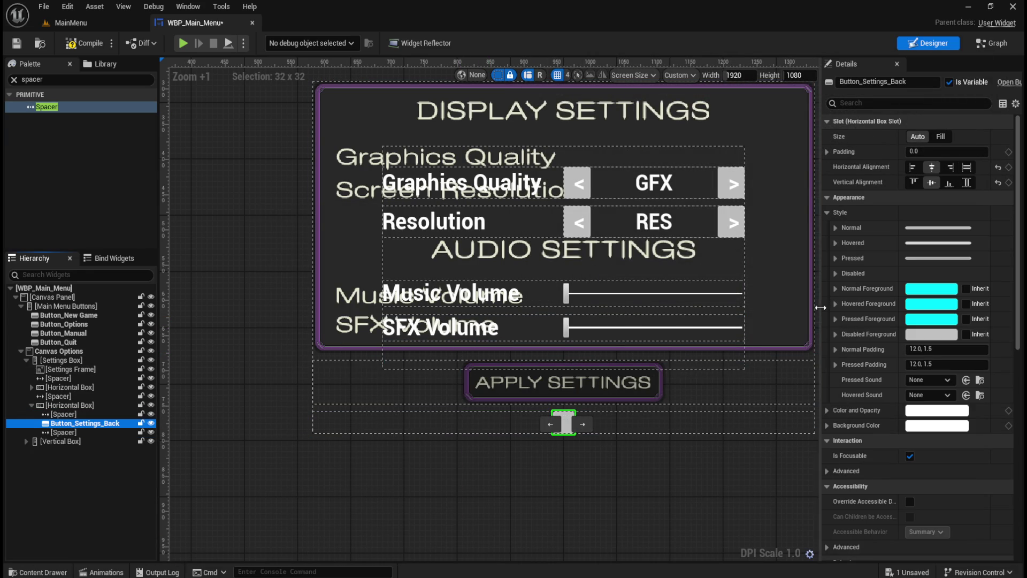
pyautogui.click(835, 227)
pyautogui.hotkey('ctrl', 'space')
pyautogui.moveTo(201, 483)
pyautogui.mouseDown()
pyautogui.moveTo(423, 240)
pyautogui.moveTo(944, 281)
pyautogui.moveTo(917, 252)
pyautogui.mouseUp()
pyautogui.click(937, 305)
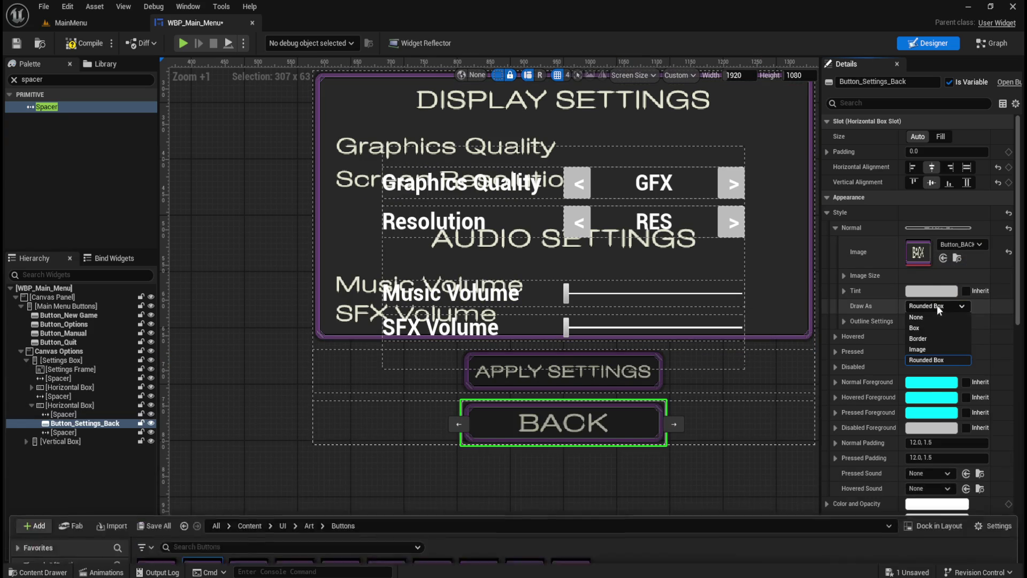
pyautogui.click(922, 347)
pyautogui.click(835, 228)
# Give the Hovered state the Button_BACK texture, drawn as a plain Image.
pyautogui.click(836, 242)
pyautogui.hotkey('ctrl', 'space')
pyautogui.moveTo(231, 468); pyautogui.dragTo(917, 268)
pyautogui.click(937, 321)
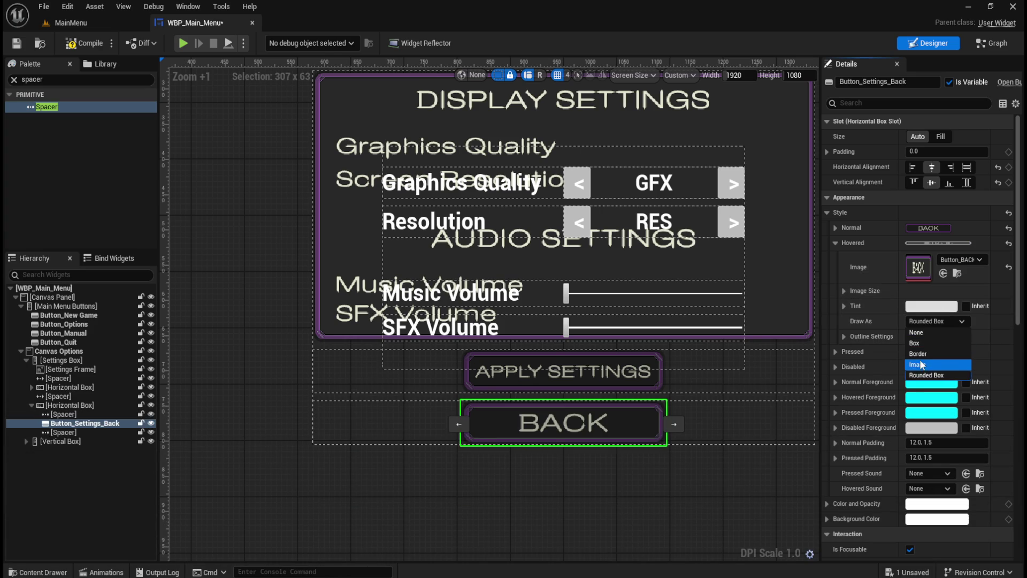
pyautogui.click(921, 363)
pyautogui.click(835, 243)
# Give the Pressed state the Button_BACK texture, drawn as a plain Image.
pyautogui.click(835, 258)
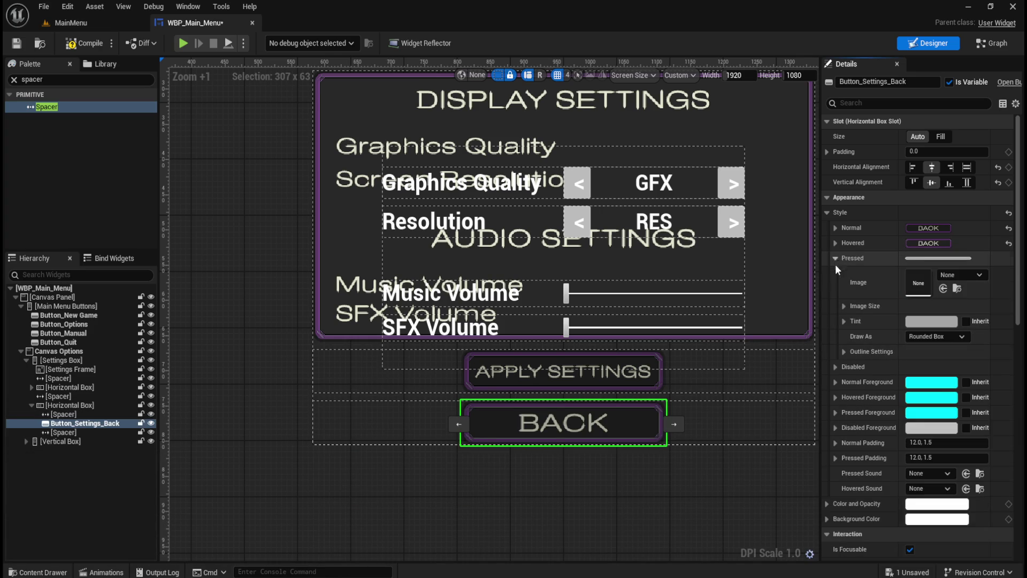
pyautogui.hotkey('ctrl', 'space')
pyautogui.moveTo(202, 469)
pyautogui.mouseDown()
pyautogui.moveTo(936, 337)
pyautogui.moveTo(951, 279)
pyautogui.mouseUp()
pyautogui.click(937, 336)
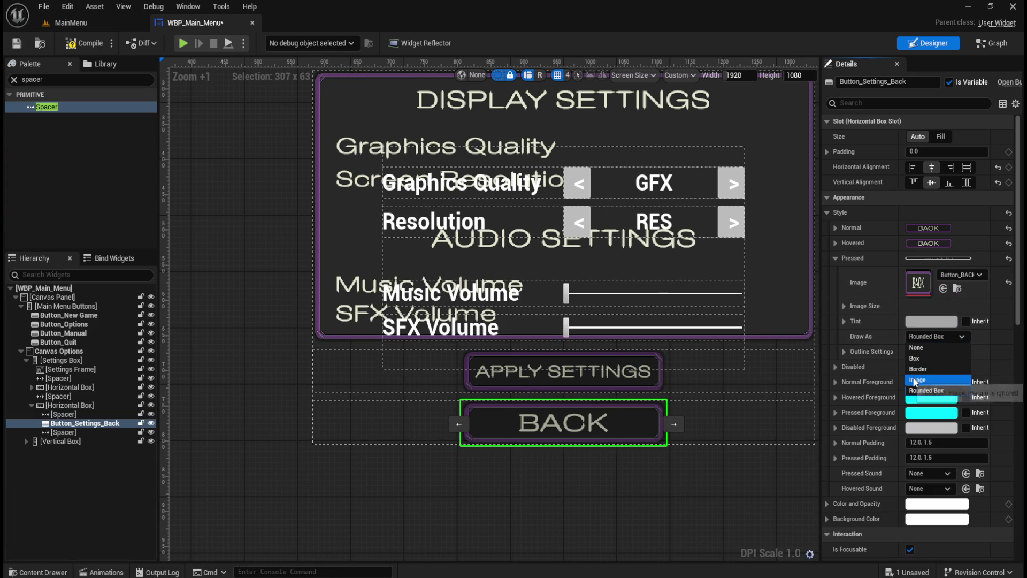
pyautogui.click(915, 379)
pyautogui.click(835, 259)
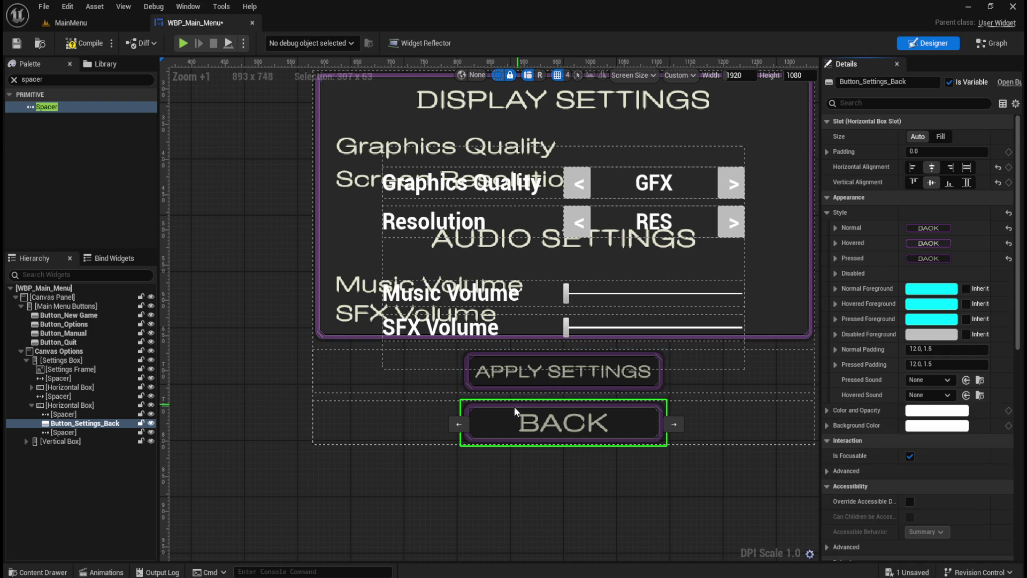
# Assign Button_BACK to the Disabled state image with a grey tint.
pyautogui.hotkey('ctrl', 'space')
pyautogui.moveTo(202, 469)
pyautogui.mouseDown()
pyautogui.moveTo(933, 324)
pyautogui.moveTo(928, 284)
pyautogui.moveTo(229, 523)
pyautogui.mouseUp()
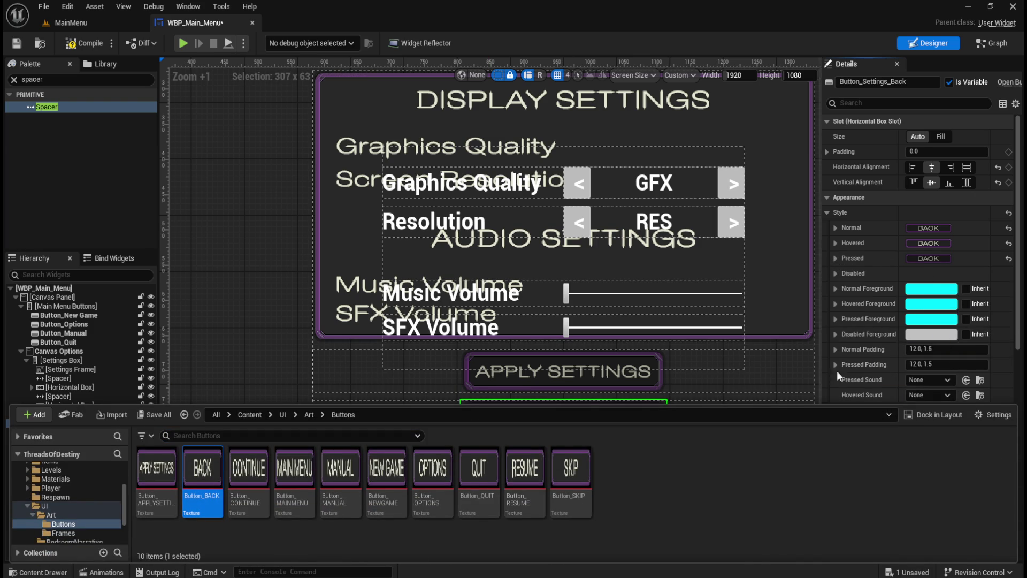
pyautogui.click(835, 273)
pyautogui.hotkey('ctrl', 'space')
pyautogui.moveTo(213, 469)
pyautogui.mouseDown()
pyautogui.moveTo(342, 415)
pyautogui.moveTo(928, 332)
pyautogui.moveTo(919, 297)
pyautogui.mouseUp()
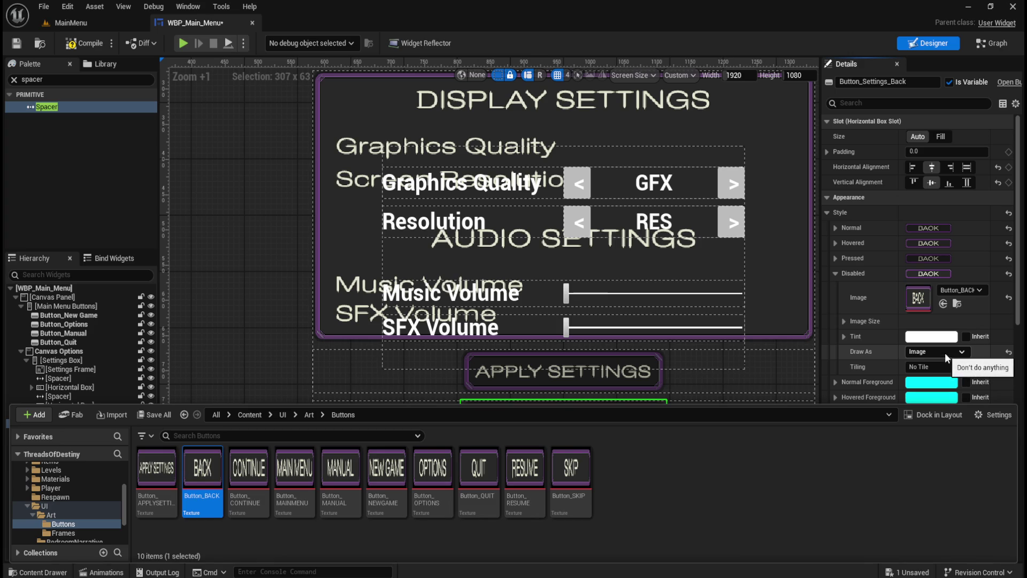
pyautogui.click(931, 337)
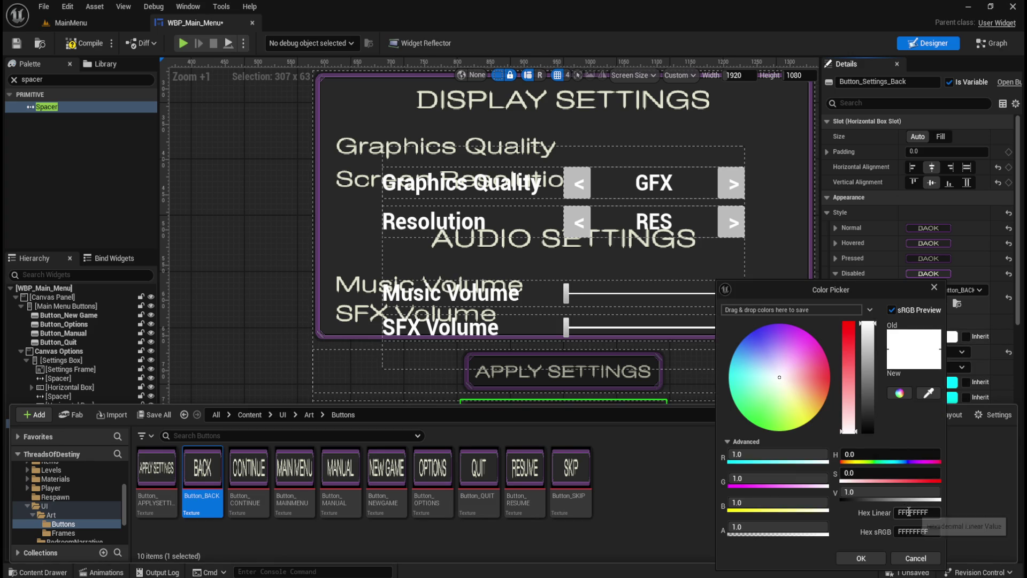
pyautogui.click(861, 558)
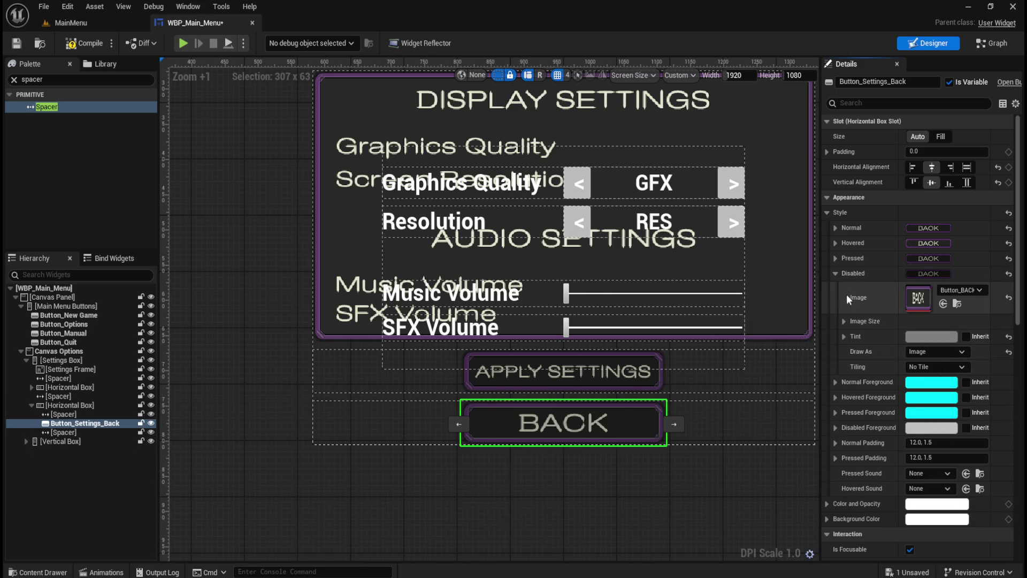
pyautogui.click(834, 274)
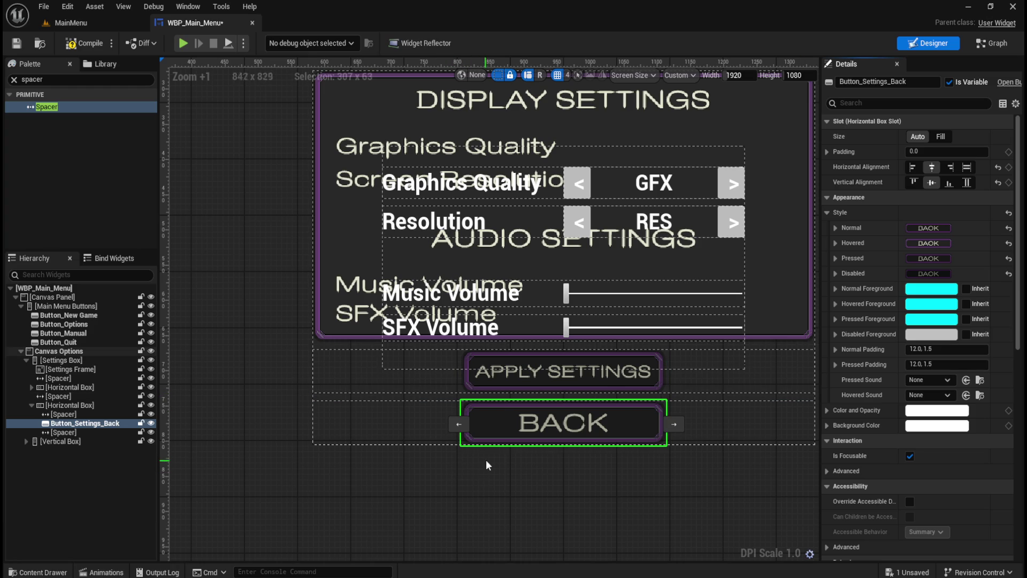
pyautogui.click(68, 432)
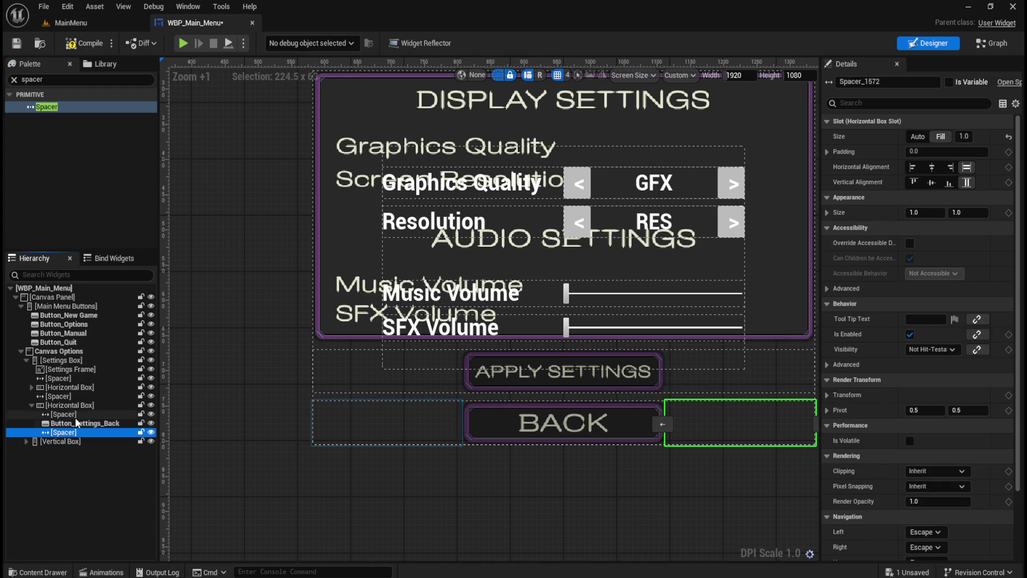
# Check the spacers beside the Back button, then compile and save the main menu widget.
pyautogui.click(76, 416)
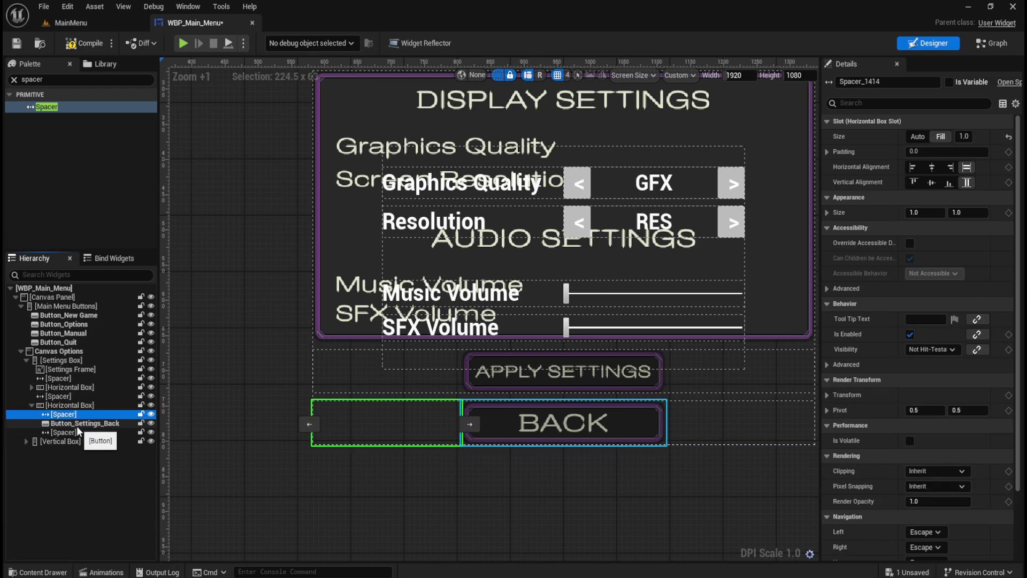
pyautogui.click(76, 423)
pyautogui.click(63, 432)
pyautogui.click(63, 414)
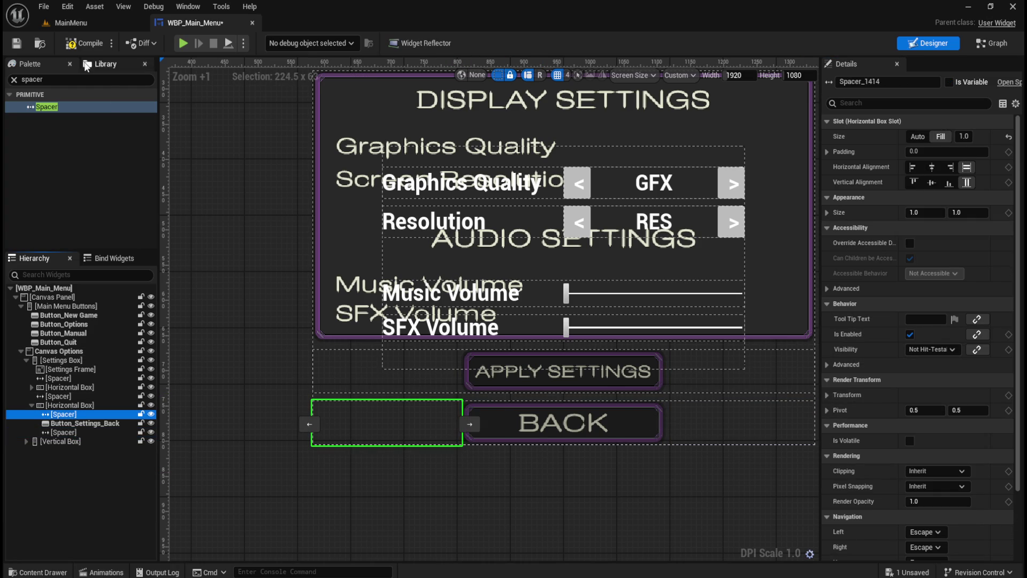
pyautogui.click(84, 43)
pyautogui.click(16, 43)
# Select the Canvas Options panel and look through its details.
pyautogui.scroll(-3, 366, 422)
pyautogui.scroll(4, 364, 423)
pyautogui.scroll(-2, 355, 381)
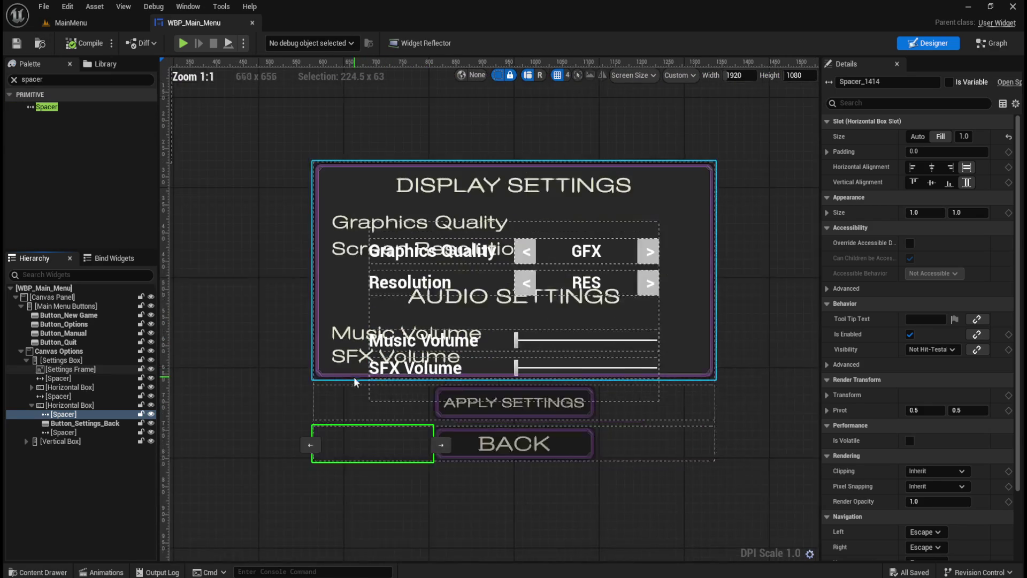
pyautogui.scroll(-1, 354, 381)
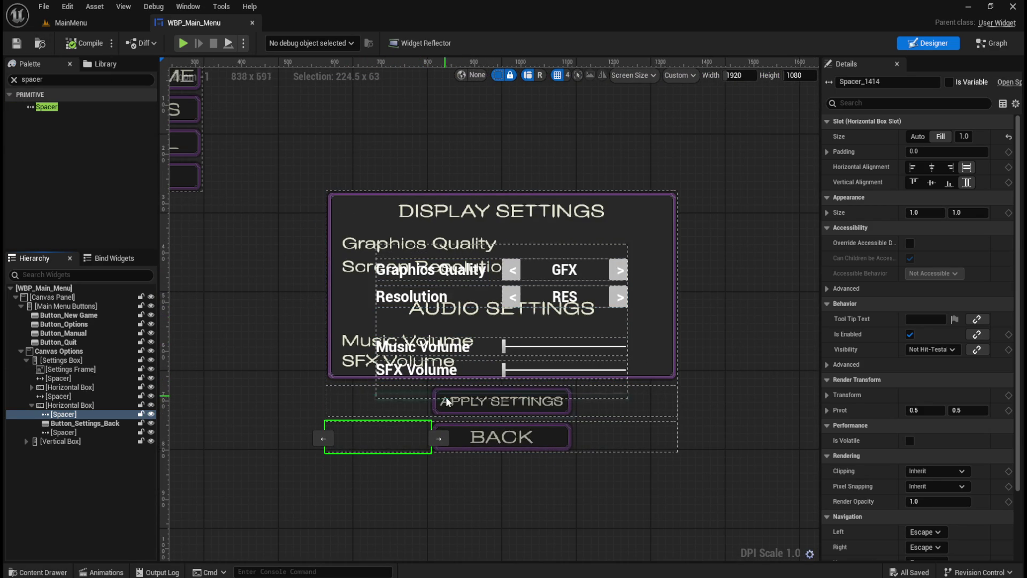
pyautogui.click(580, 505)
pyautogui.scroll(2, 535, 485)
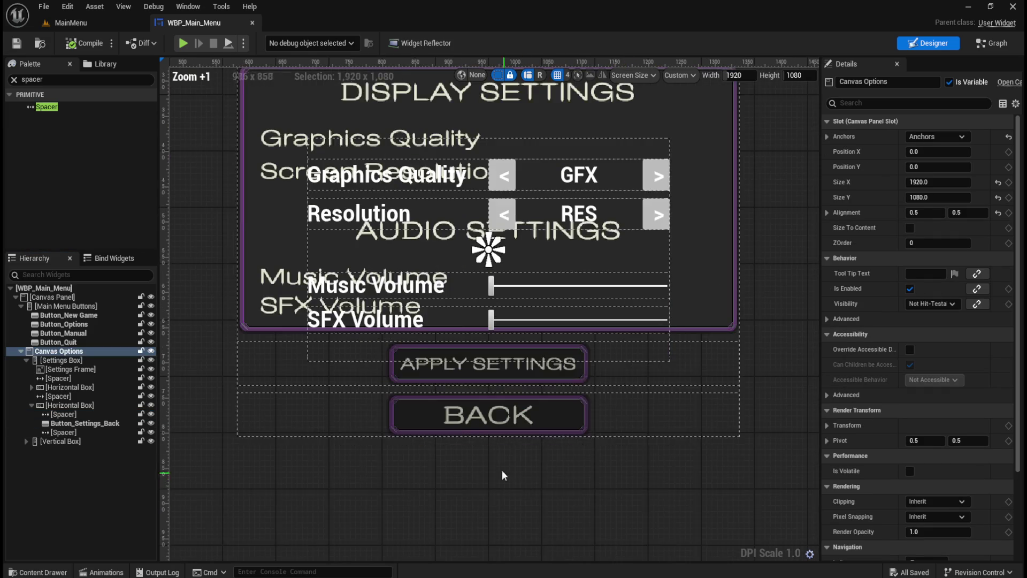
pyautogui.scroll(1, 501, 470)
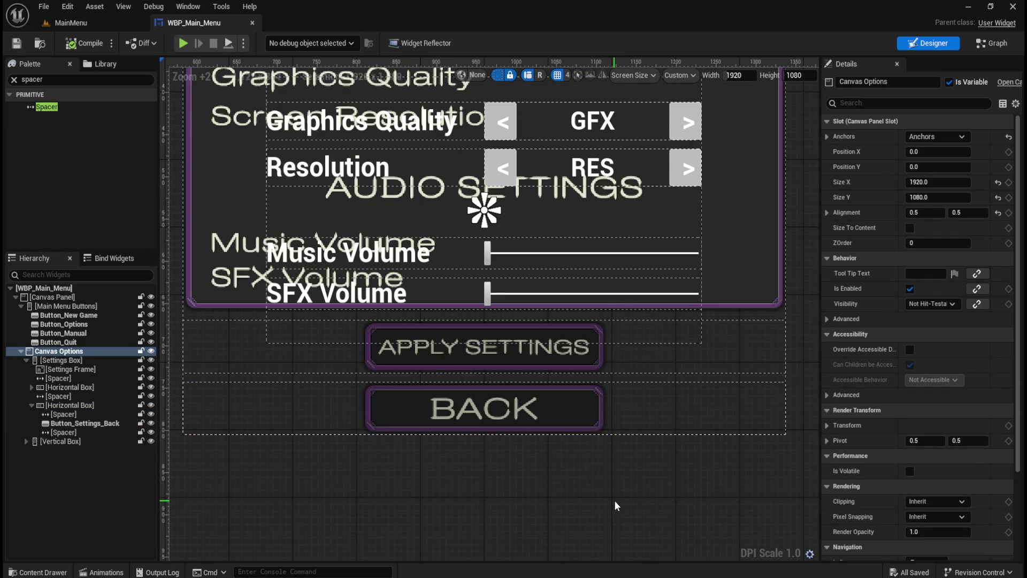
pyautogui.scroll(-3, 621, 489)
pyautogui.scroll(1, 614, 221)
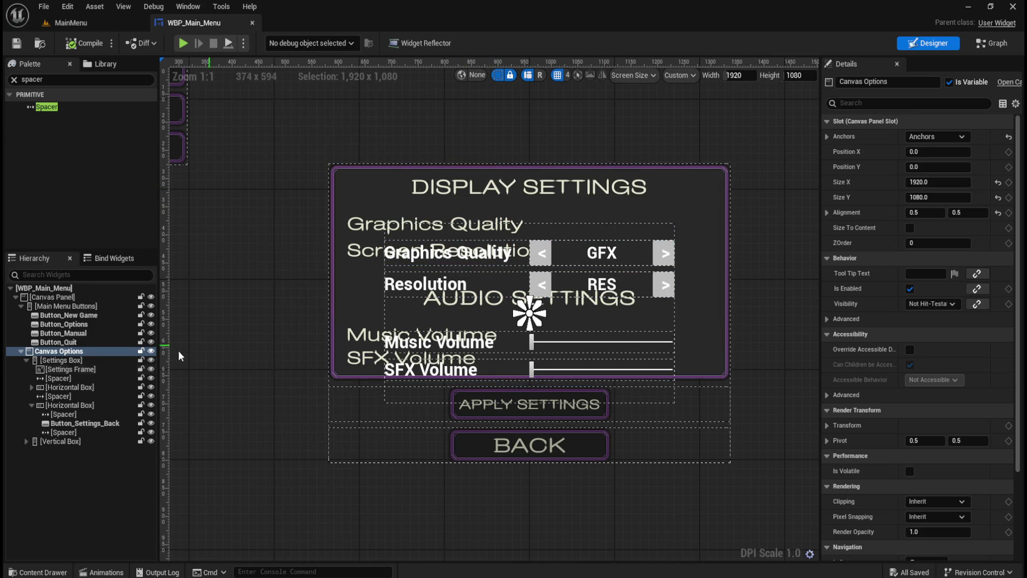
# Collapse the Back row and Settings Box, and select the option-rows Vertical Box.
pyautogui.click(32, 405)
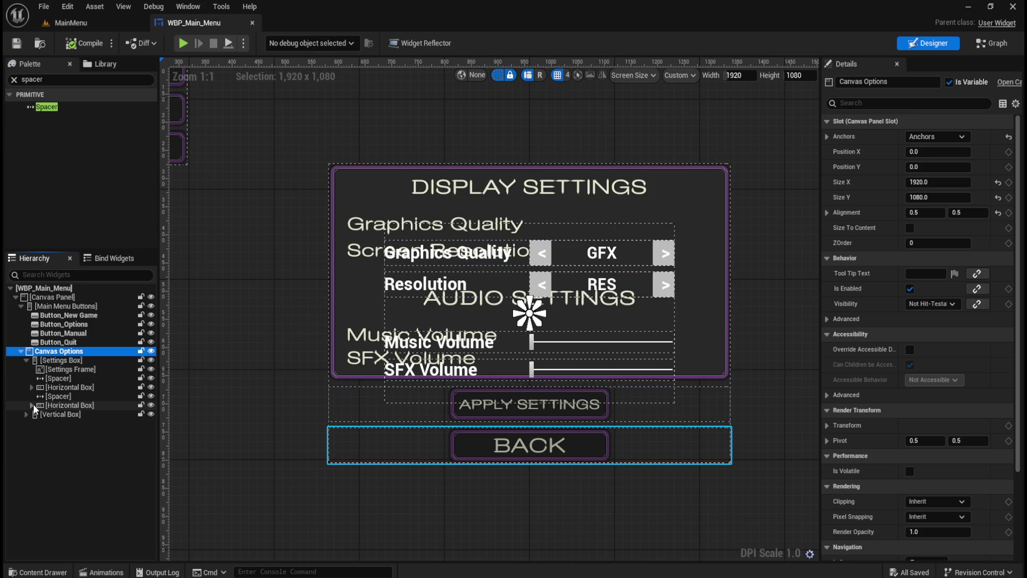
pyautogui.click(27, 359)
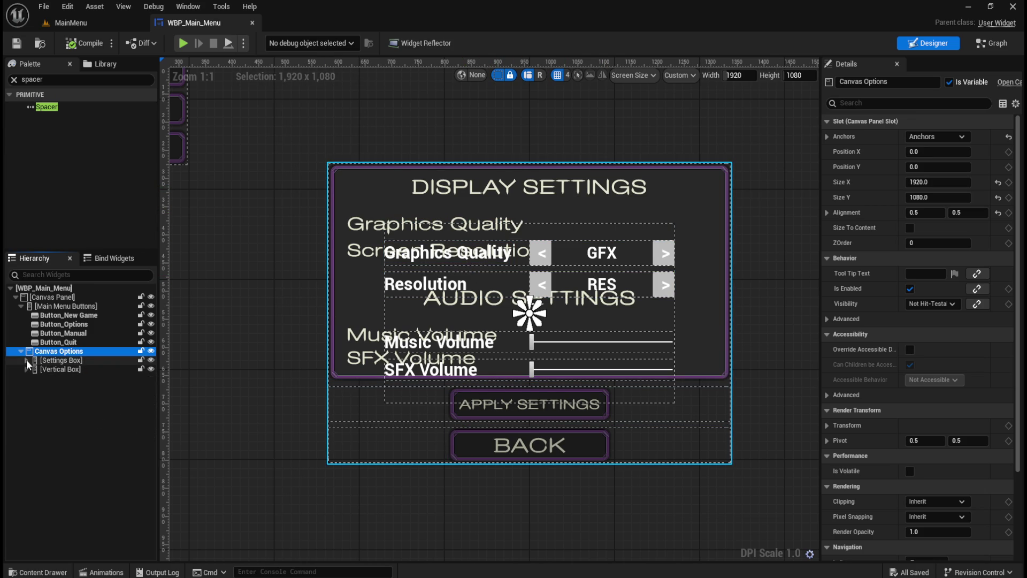
pyautogui.click(61, 368)
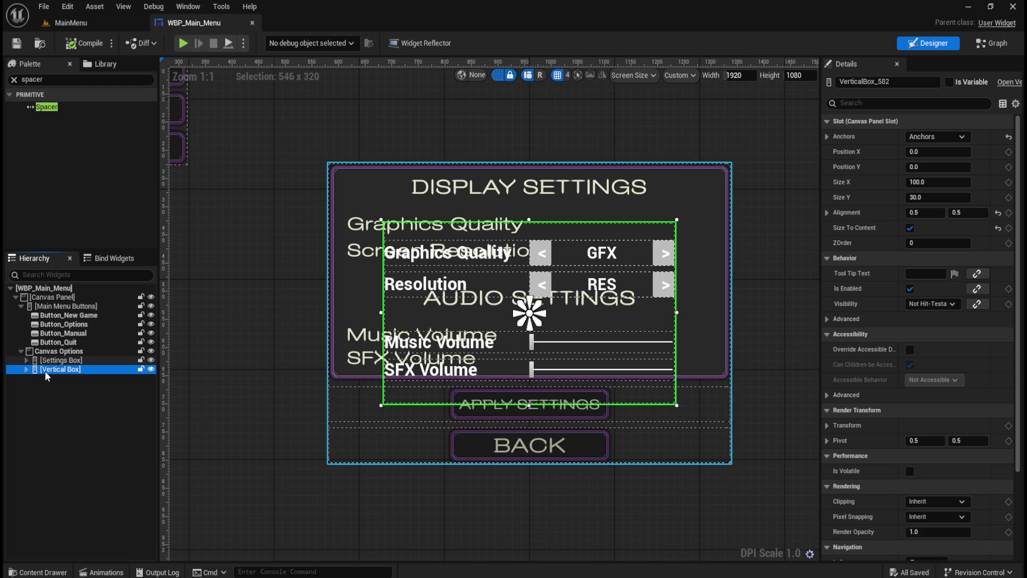
# Select the options Vertical Box in the Hierarchy and expand its children.
pyautogui.click(54, 361)
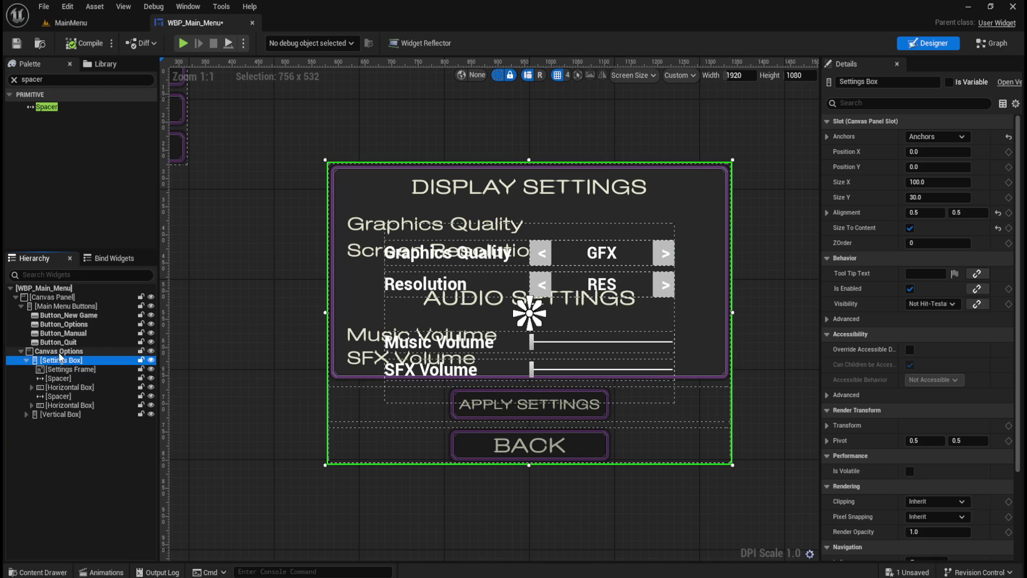
pyautogui.click(58, 351)
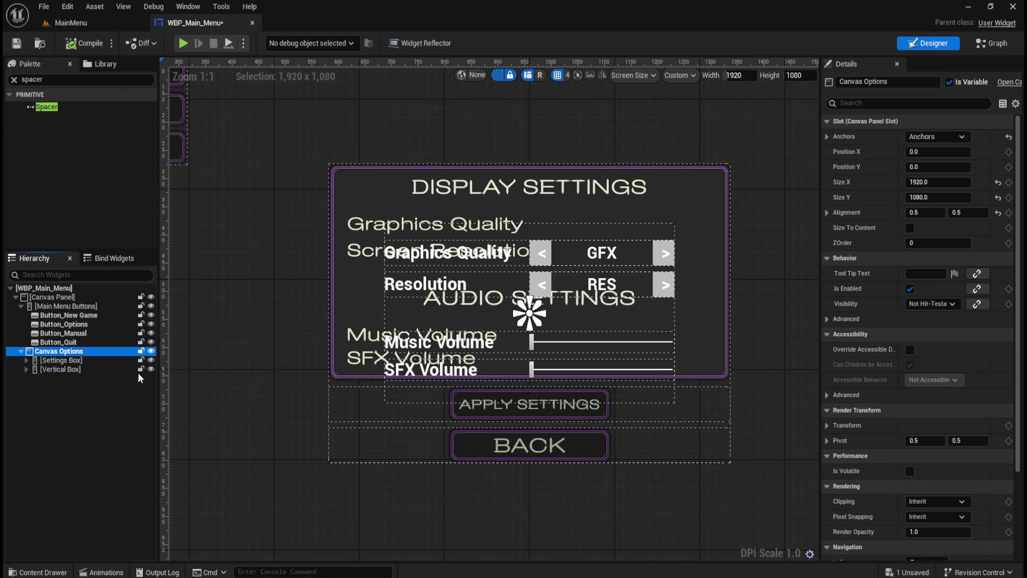
pyautogui.click(75, 361)
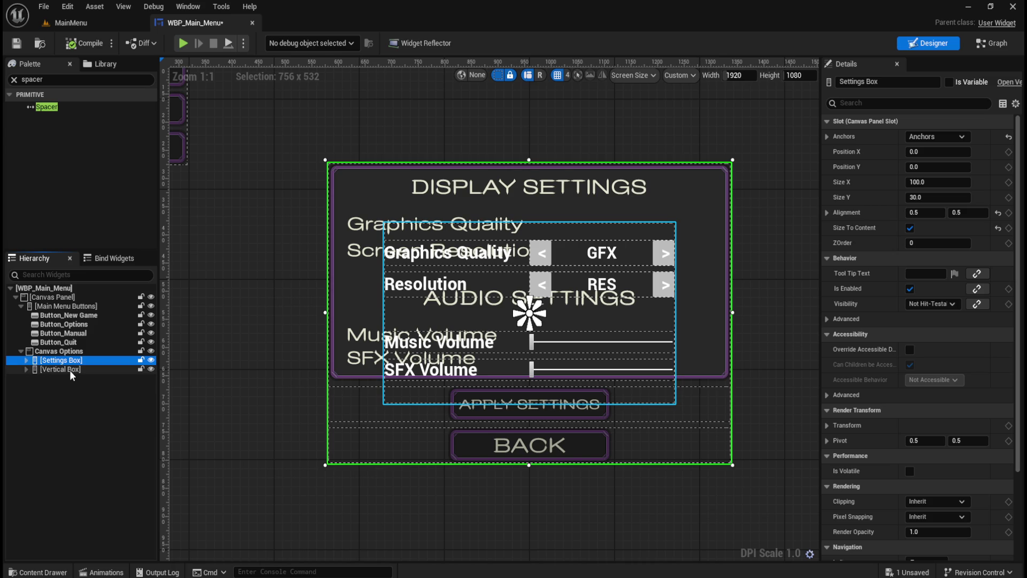
pyautogui.click(69, 370)
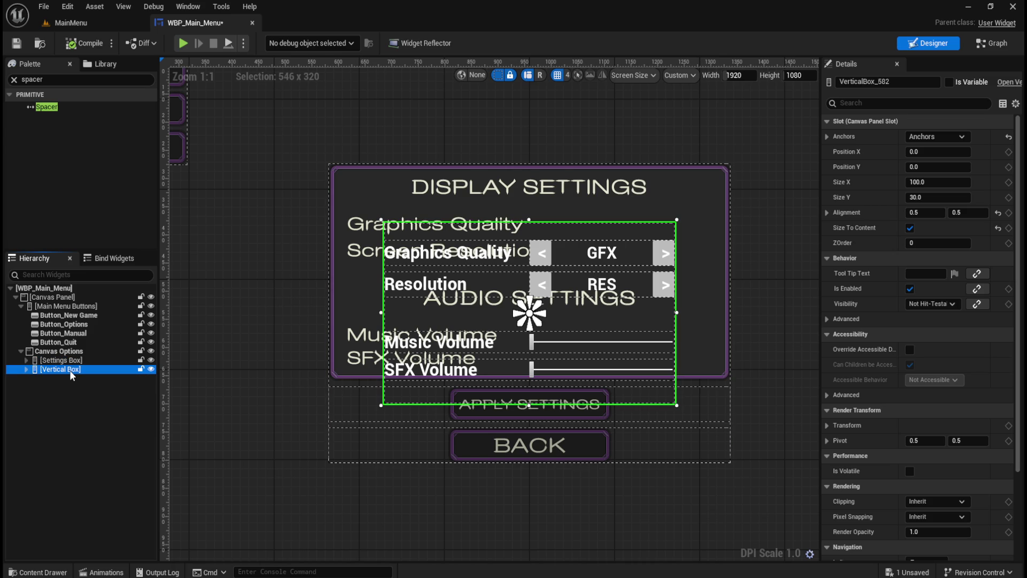
pyautogui.click(26, 370)
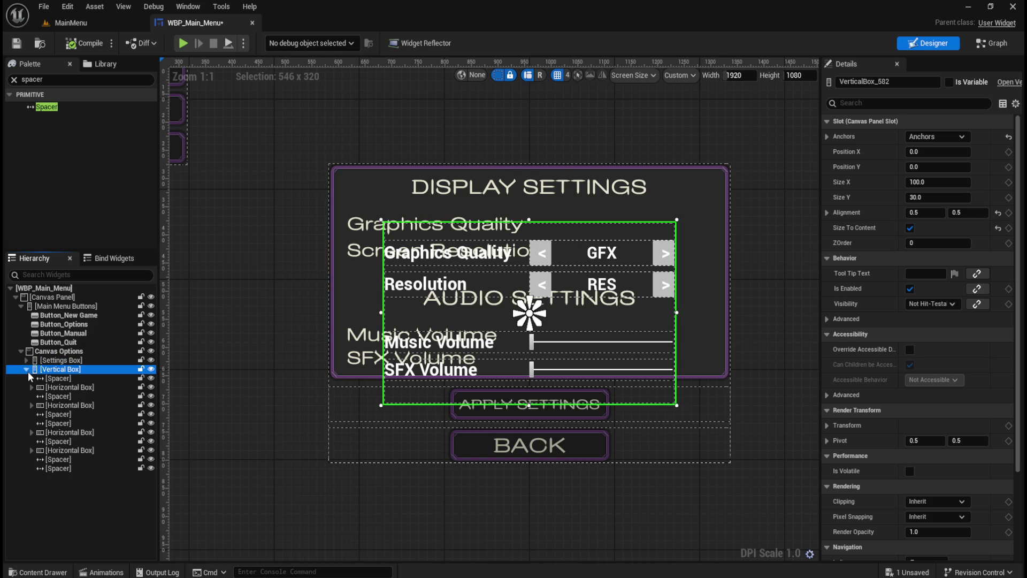
# Delete all seven spacers from the Vertical Box, leaving only the Horizontal Box rows.
pyautogui.click(56, 378)
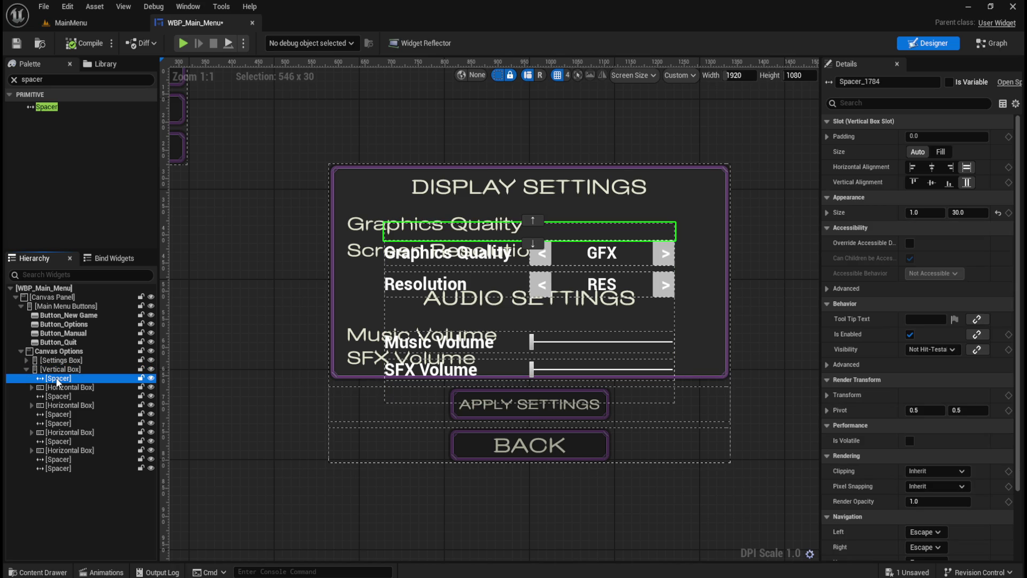
pyautogui.press('Delete')
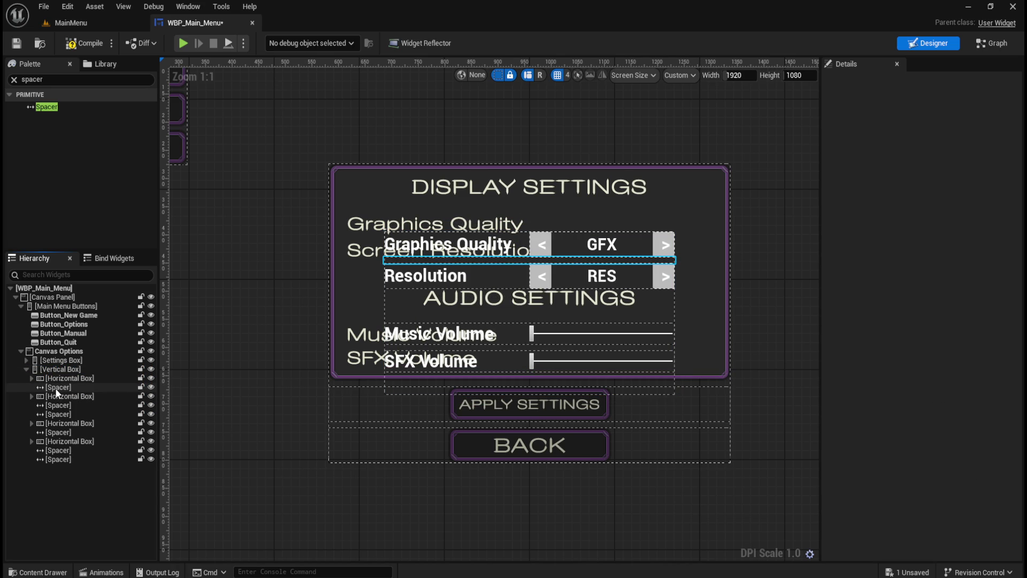
pyautogui.click(56, 387)
pyautogui.press('Delete')
pyautogui.click(55, 396)
pyautogui.press('Delete')
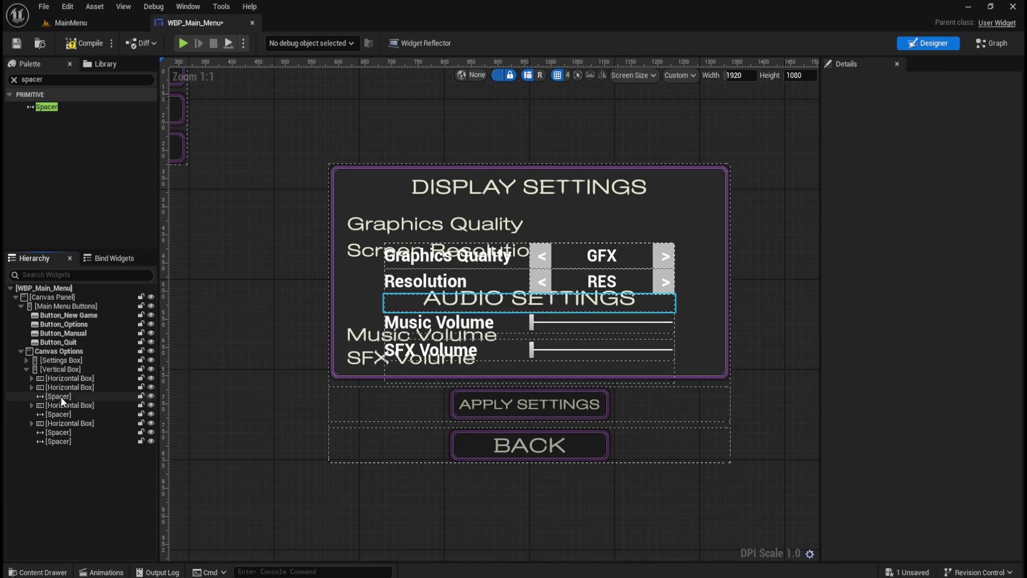
pyautogui.click(60, 396)
pyautogui.press('Delete')
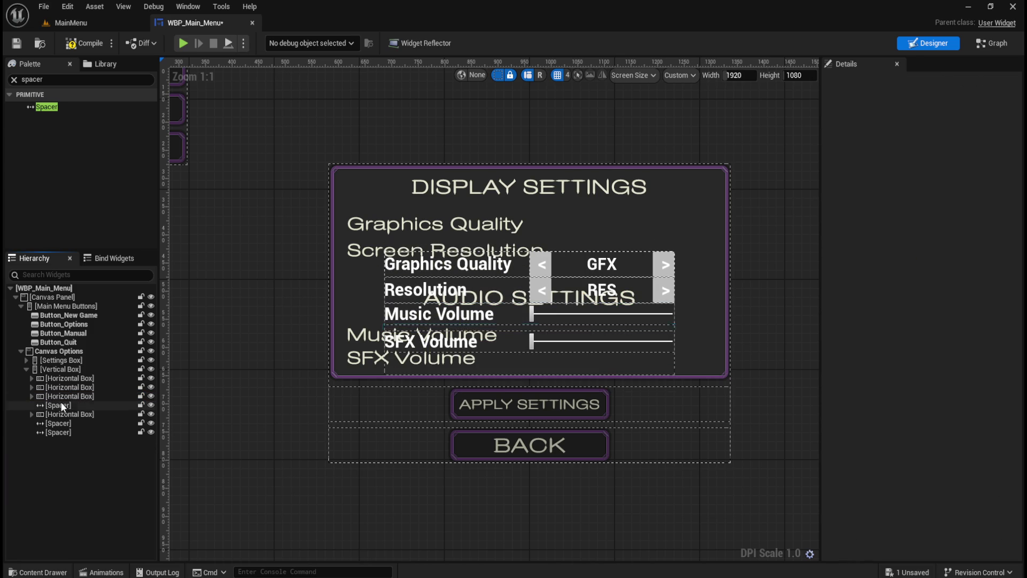
pyautogui.click(60, 406)
pyautogui.press('Delete')
pyautogui.click(58, 414)
pyautogui.press('Delete')
pyautogui.click(63, 416)
pyautogui.press('Delete')
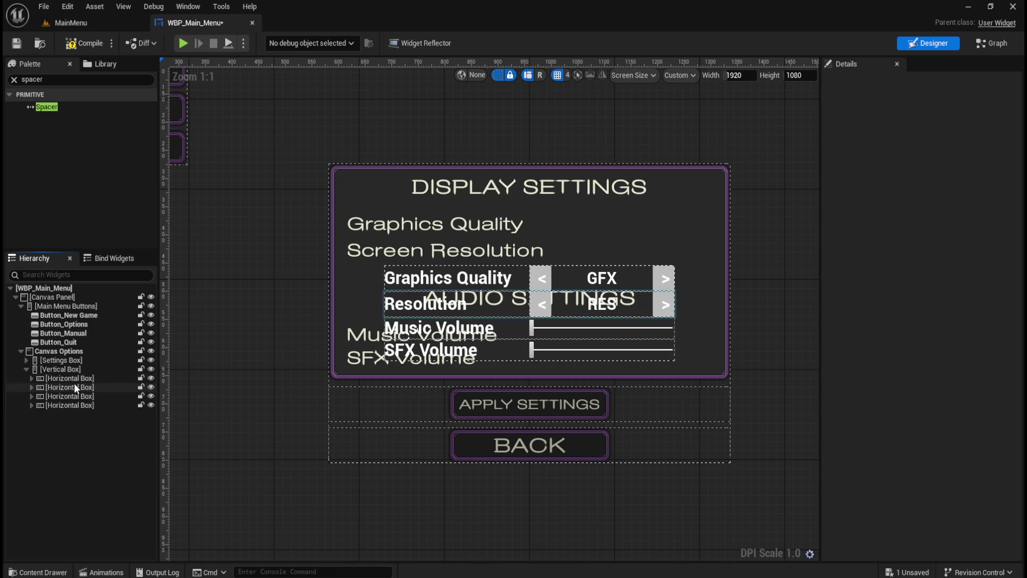
# Collapse the Vertical Box and Settings Box in the Hierarchy.
pyautogui.click(27, 368)
pyautogui.click(27, 359)
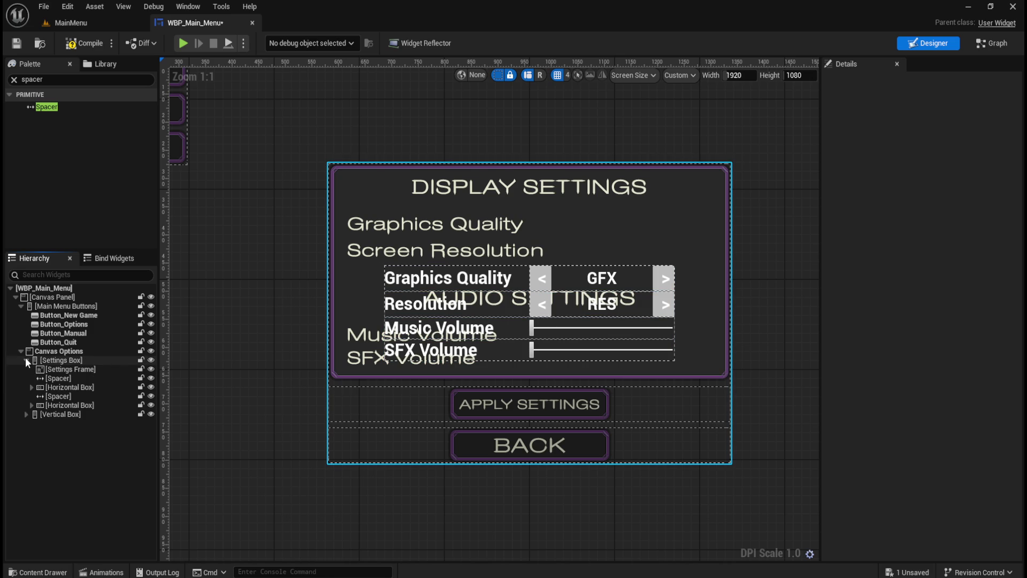
pyautogui.click(27, 360)
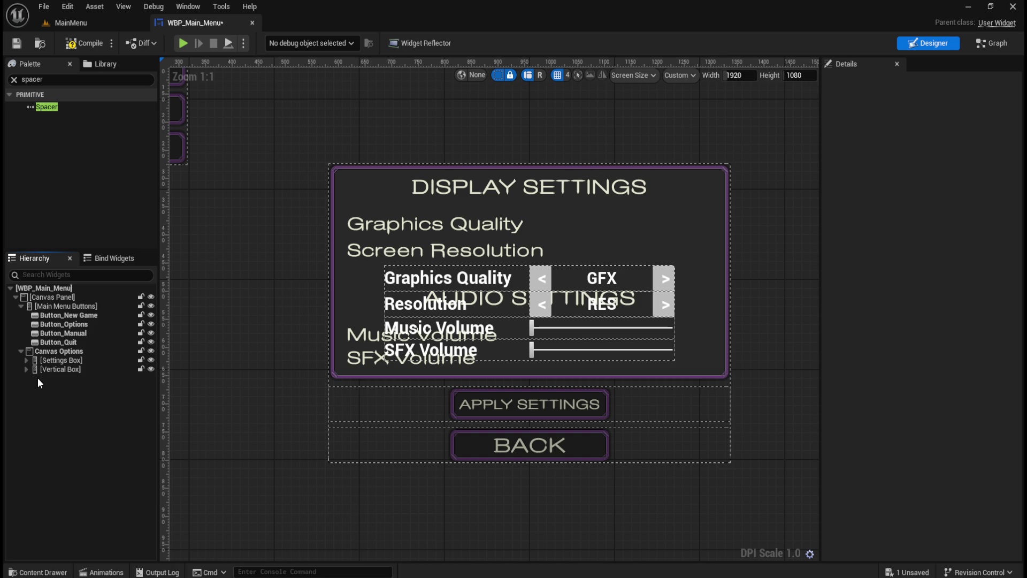